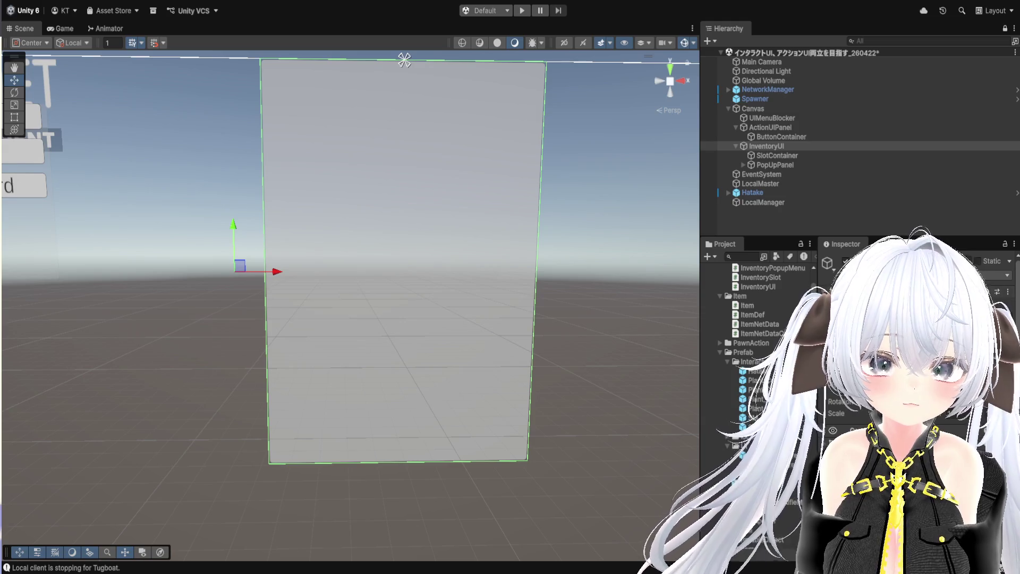
Step: Check PopUpPanel's button fields in the Inspector, then switch to InventoryPopupMenu.cs in VS Code
{"action": "scroll", "coordinate": [903, 372], "scroll_direction": "down", "scroll_amount": 2}
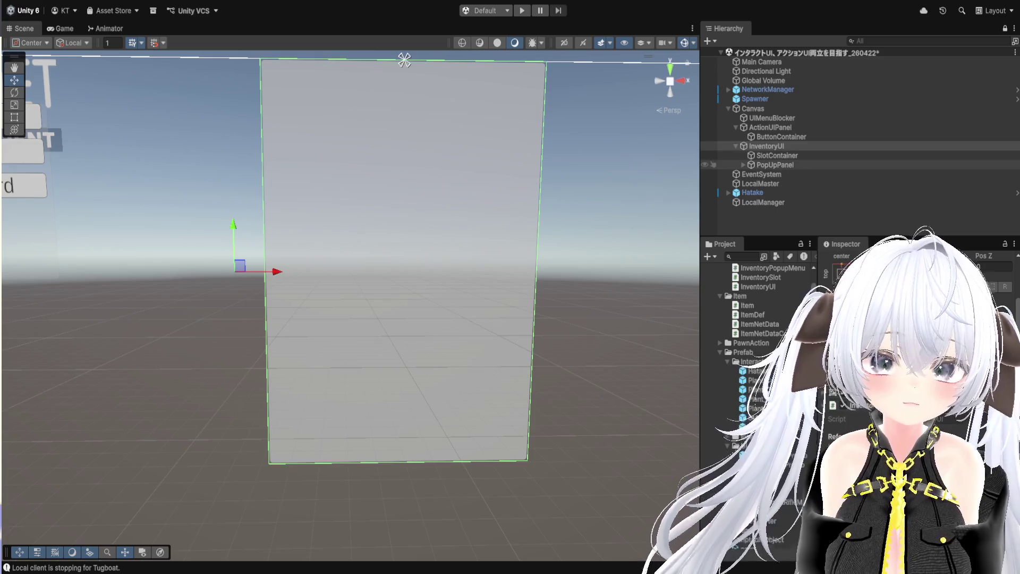
{"action": "left_click", "coordinate": [774, 165]}
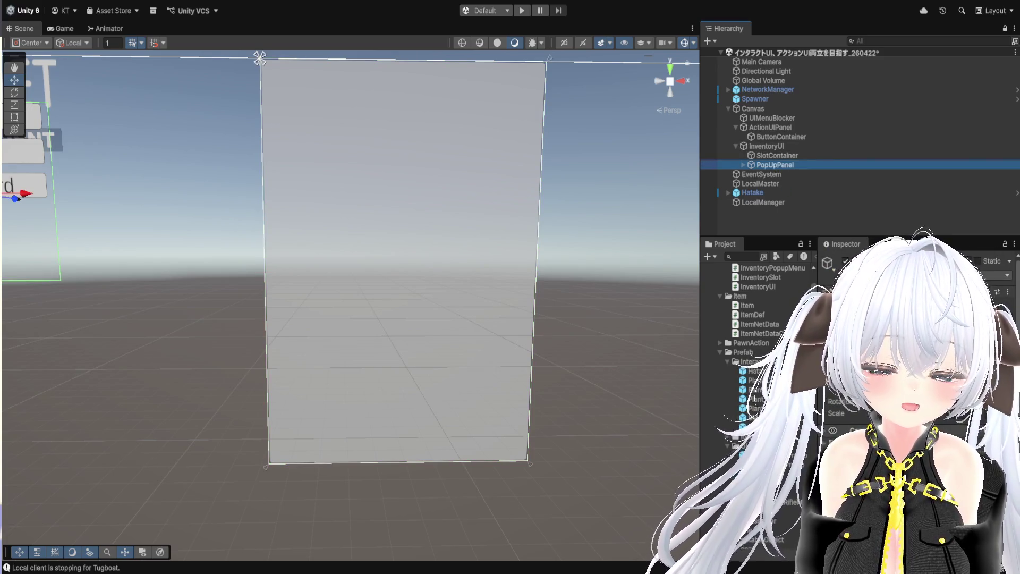
{"action": "scroll", "coordinate": [903, 372], "scroll_direction": "down", "scroll_amount": 5}
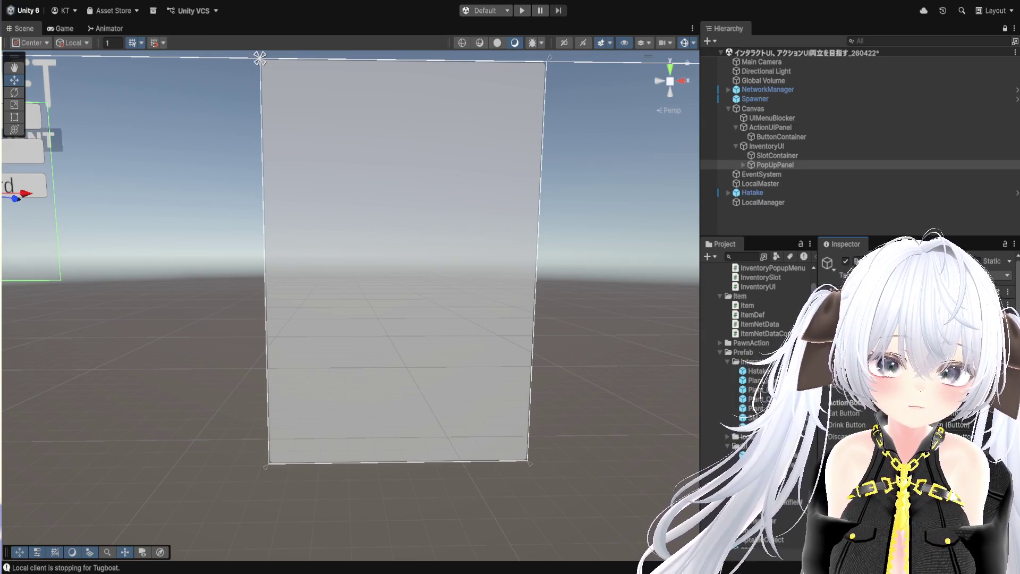
{"action": "key", "text": "alt+Tab"}
{"action": "scroll", "coordinate": [505, 243], "scroll_direction": "down", "scroll_amount": 13}
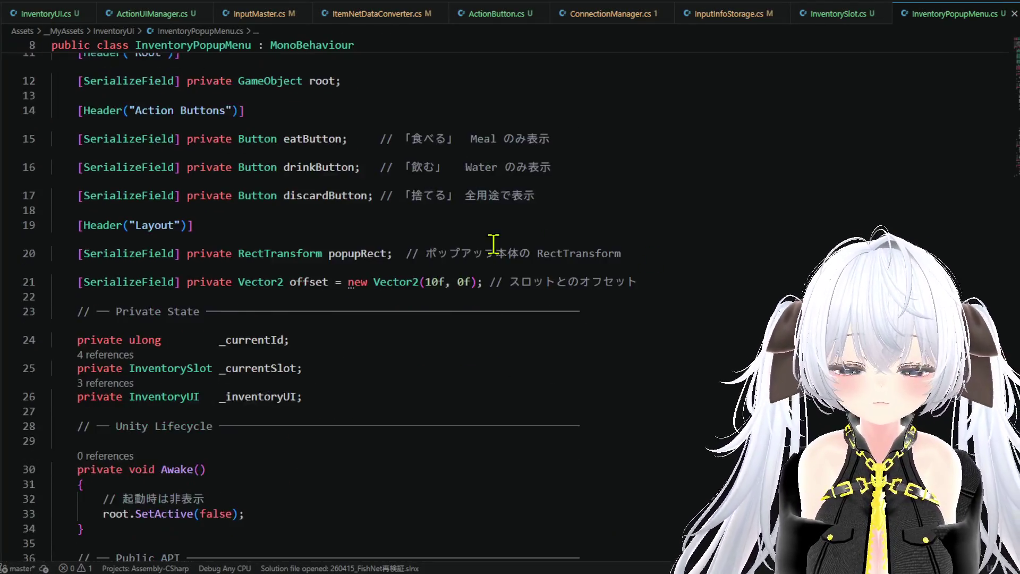
Step: Jump to the root field's declaration and list its references, previewing the use in IsShowingFor
{"action": "scroll", "coordinate": [507, 246], "scroll_direction": "down", "scroll_amount": 14}
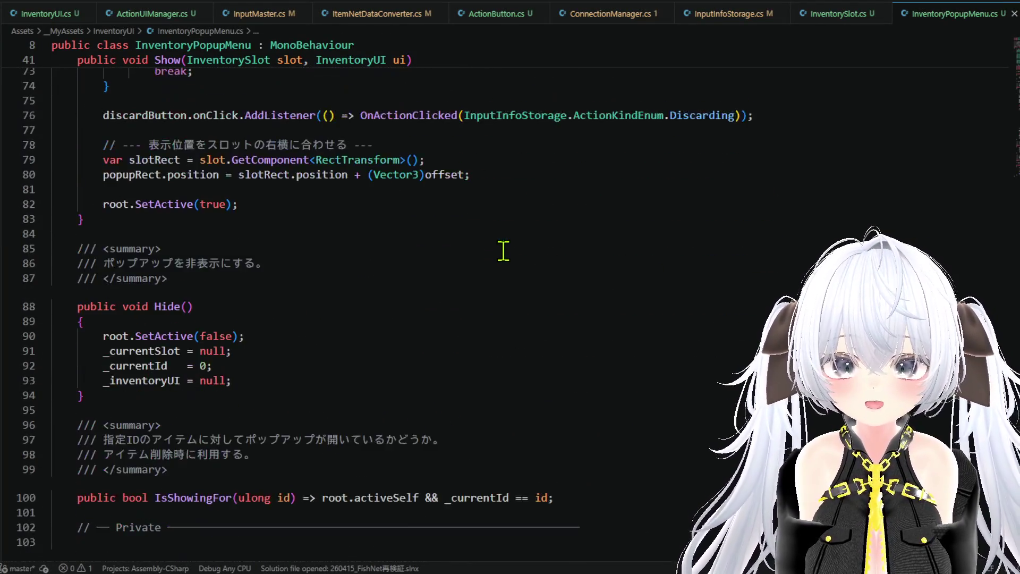
{"action": "scroll", "coordinate": [470, 273], "scroll_direction": "down", "scroll_amount": 2}
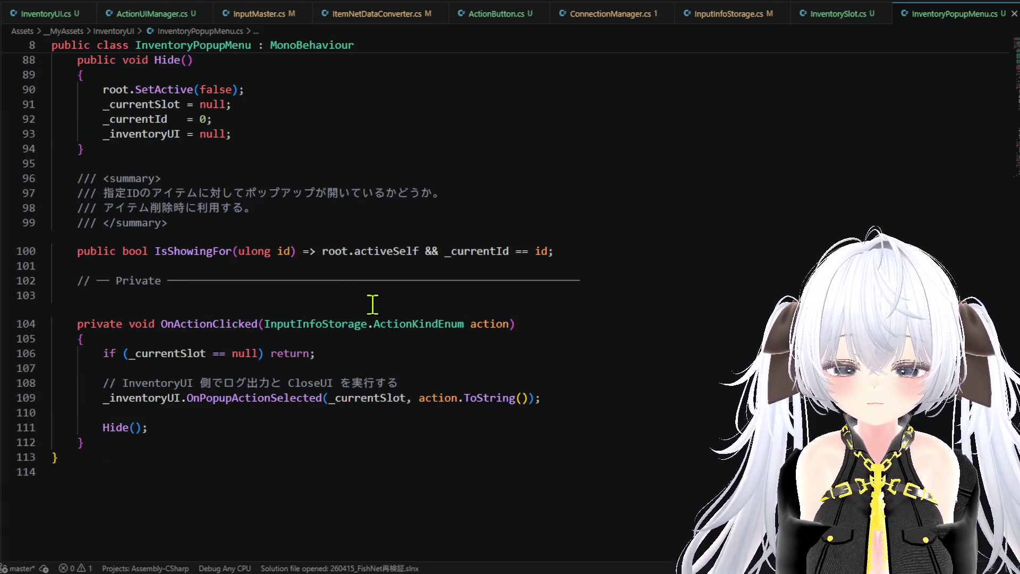
{"action": "scroll", "coordinate": [372, 301], "scroll_direction": "up", "scroll_amount": 4}
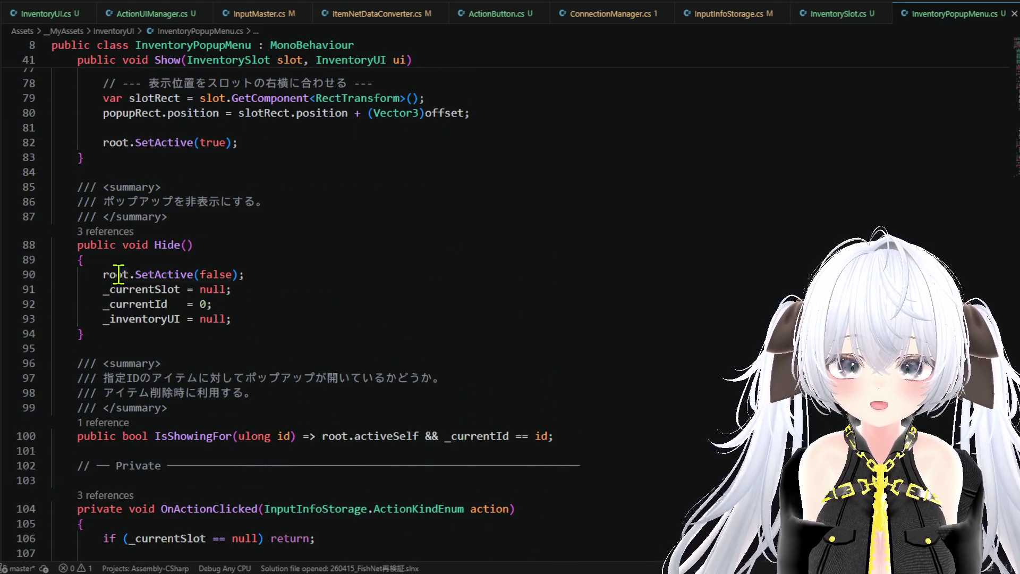
{"action": "right_click", "coordinate": [111, 275]}
{"action": "left_click", "coordinate": [175, 185]}
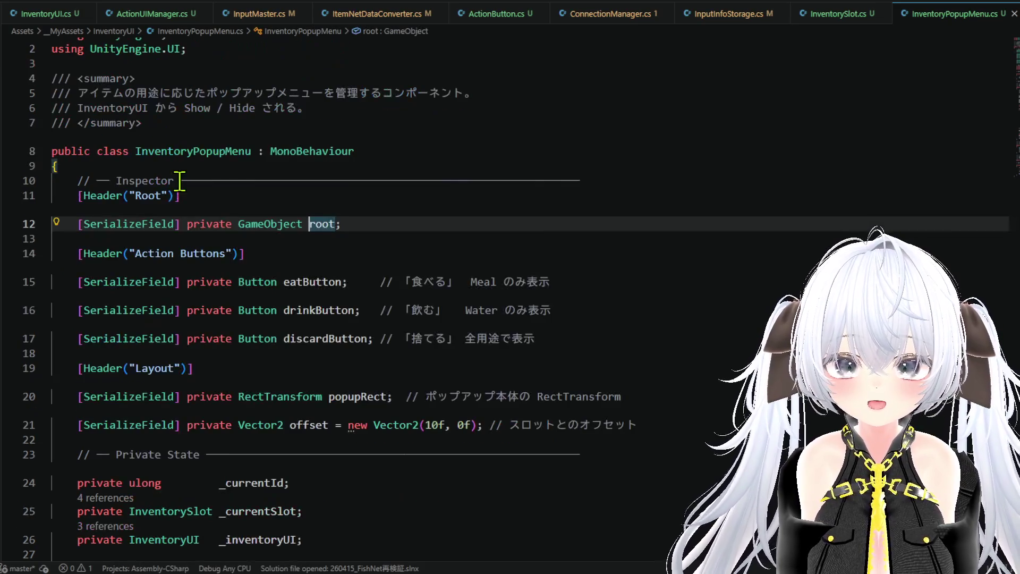
{"action": "key", "text": "shift+F12"}
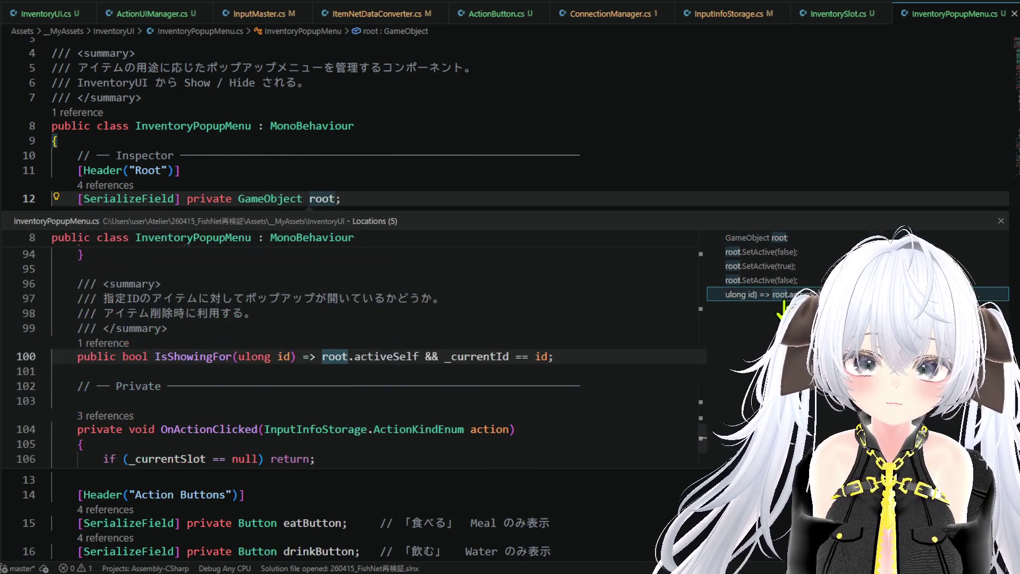
{"action": "left_click", "coordinate": [754, 294]}
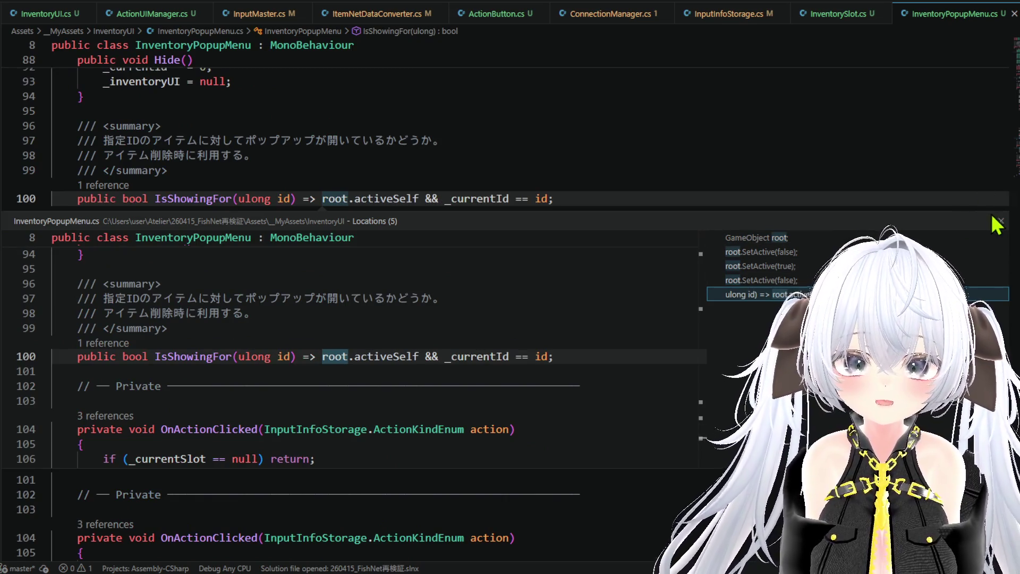
{"action": "left_click", "coordinate": [1000, 221]}
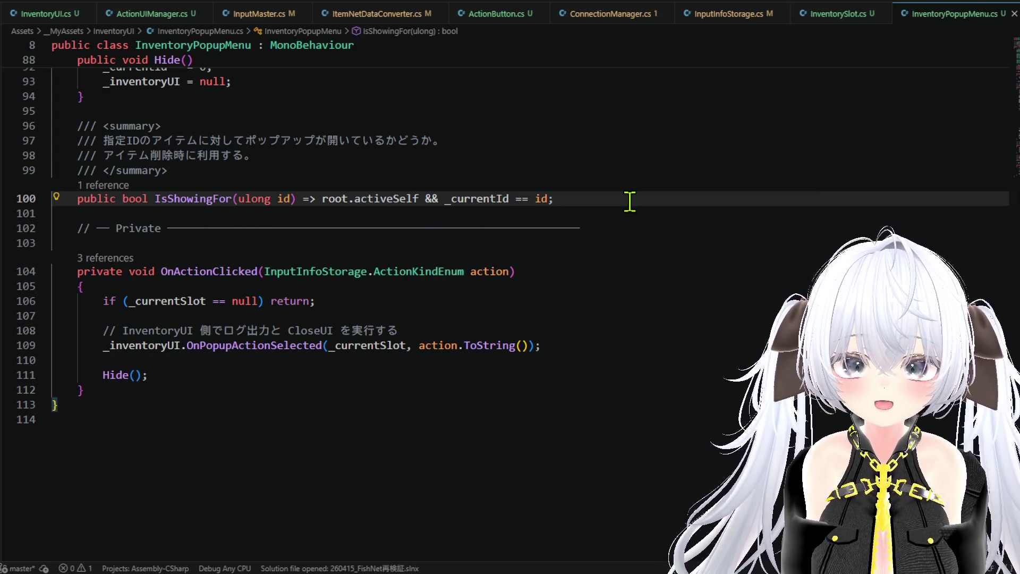
Step: Find the callers of Show and open the call inside InventoryUI.cs
{"action": "scroll", "coordinate": [629, 201], "scroll_direction": "up", "scroll_amount": 2}
{"action": "scroll", "coordinate": [629, 201], "scroll_direction": "up", "scroll_amount": 6}
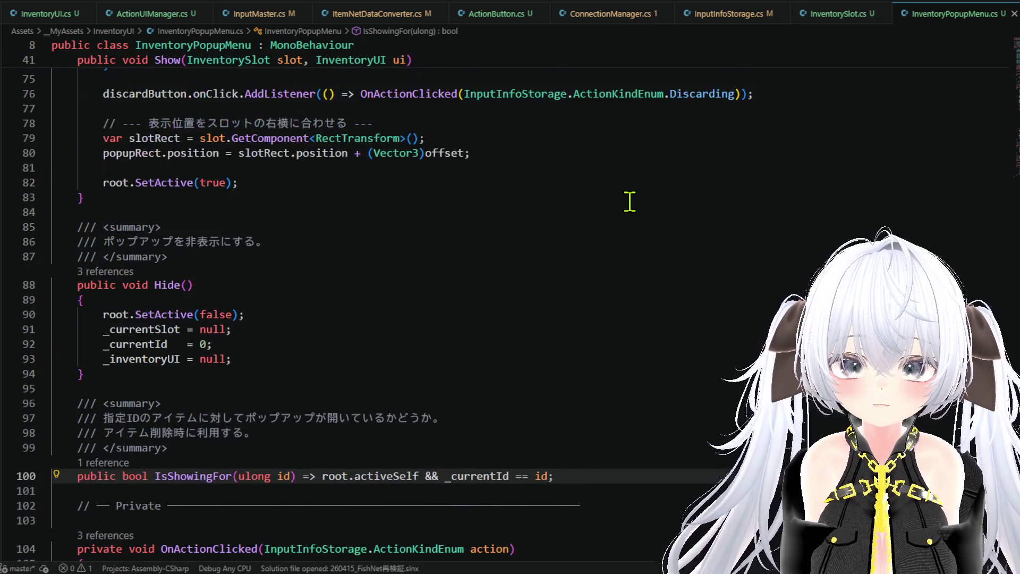
{"action": "scroll", "coordinate": [629, 201], "scroll_direction": "up", "scroll_amount": 10}
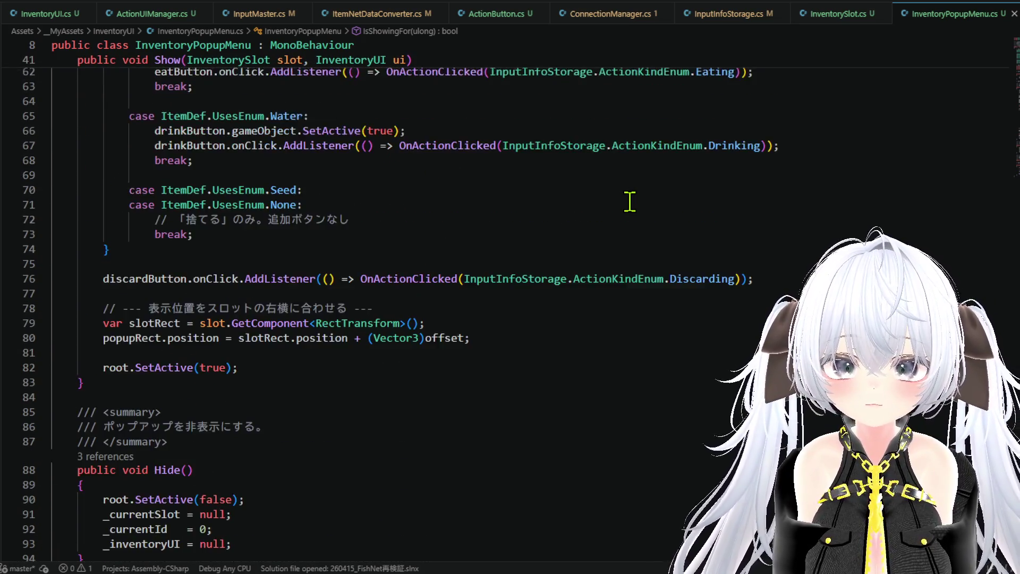
{"action": "scroll", "coordinate": [629, 201], "scroll_direction": "up", "scroll_amount": 5}
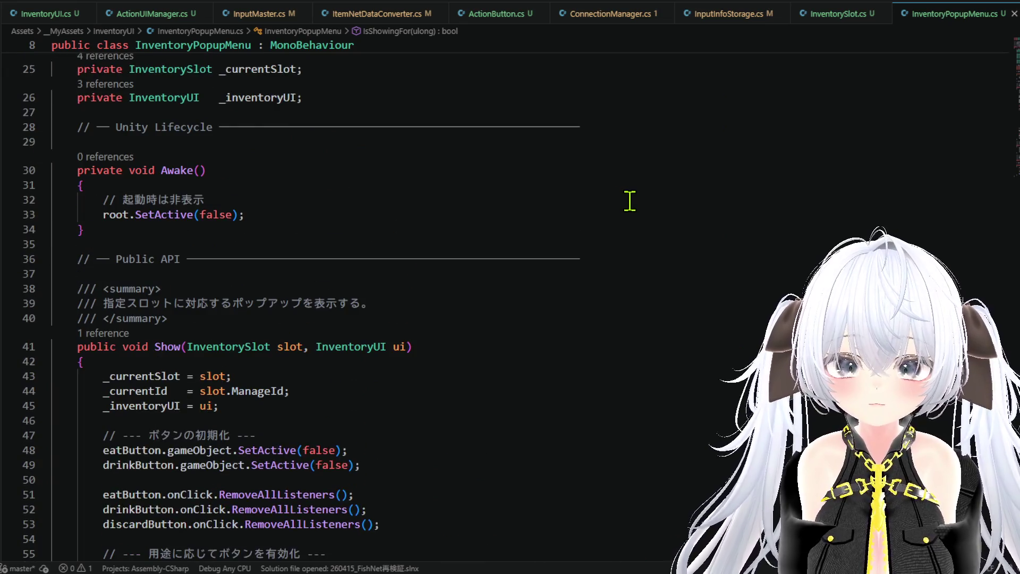
{"action": "left_click", "coordinate": [106, 334]}
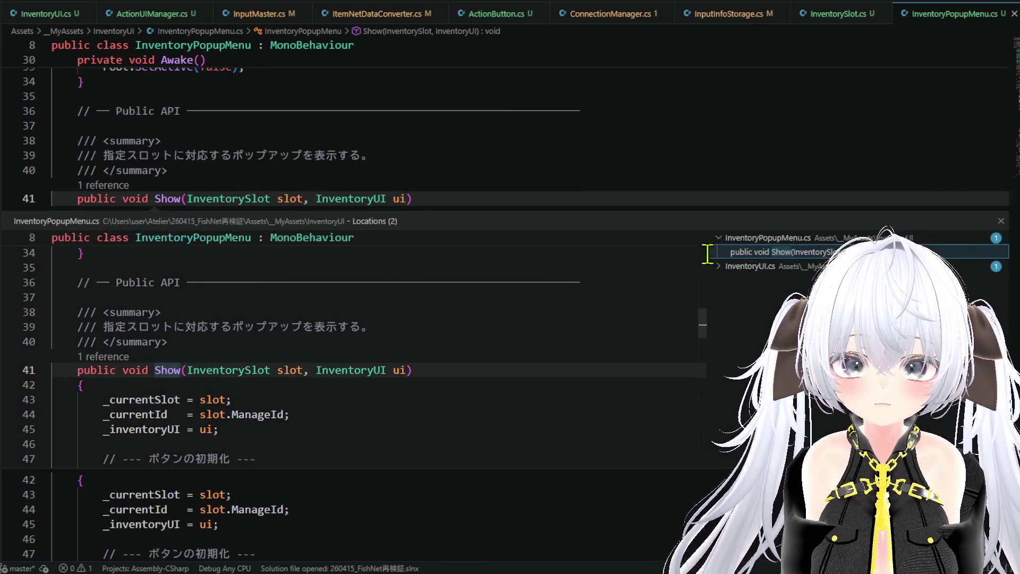
{"action": "left_click", "coordinate": [788, 268]}
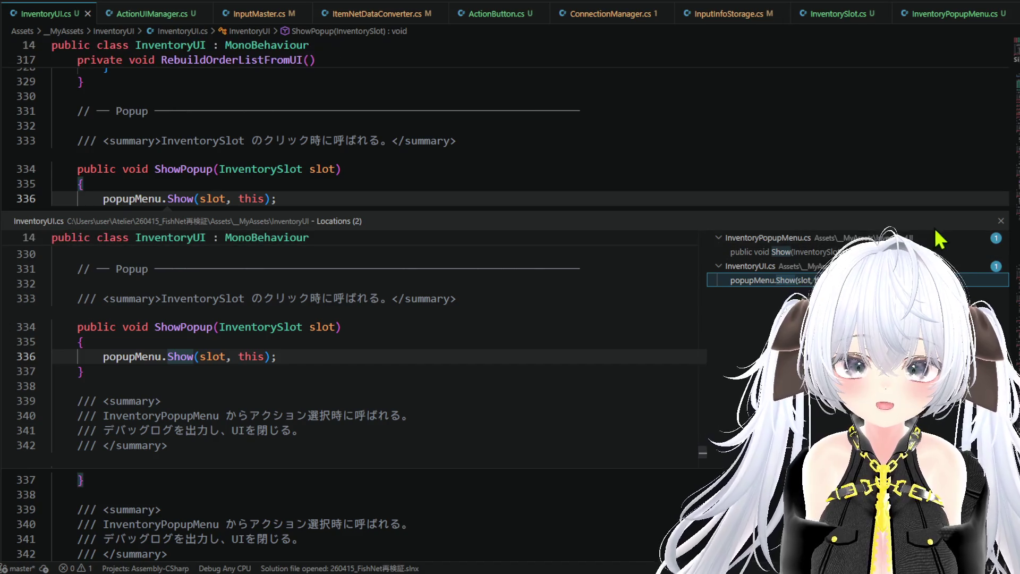
{"action": "left_click", "coordinate": [1001, 221]}
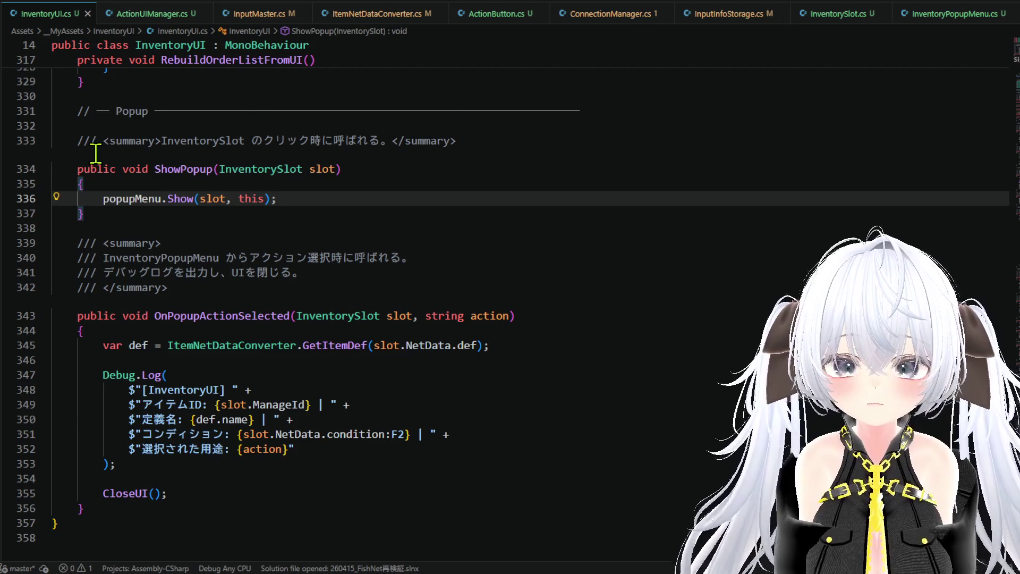
Step: Follow ShowPopup's references to OnPointerClick in InventorySlot.cs, then return to Unity
{"action": "left_click", "coordinate": [120, 157]}
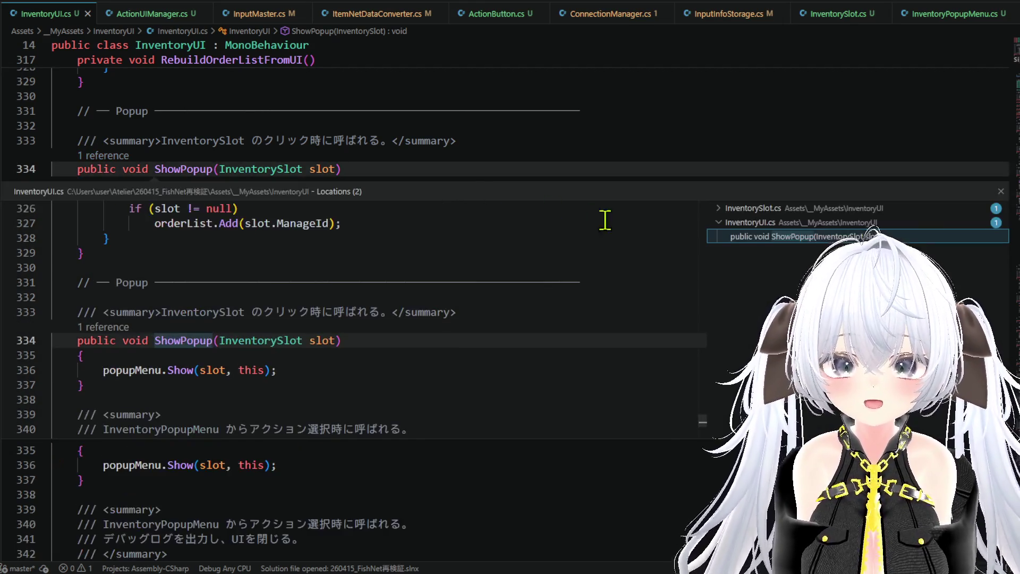
{"action": "left_click", "coordinate": [790, 212]}
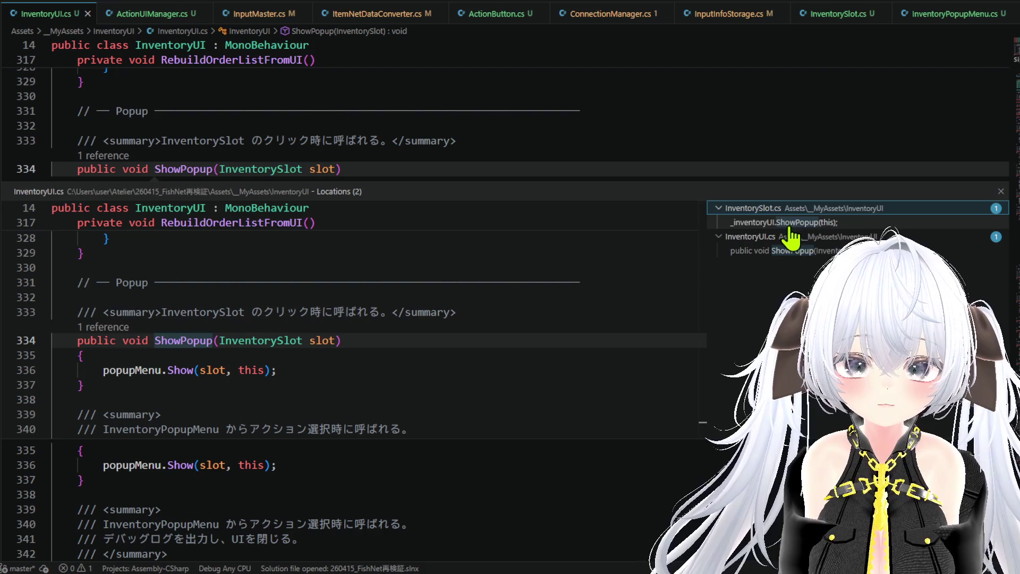
{"action": "left_click", "coordinate": [789, 223]}
{"action": "left_click", "coordinate": [999, 223]}
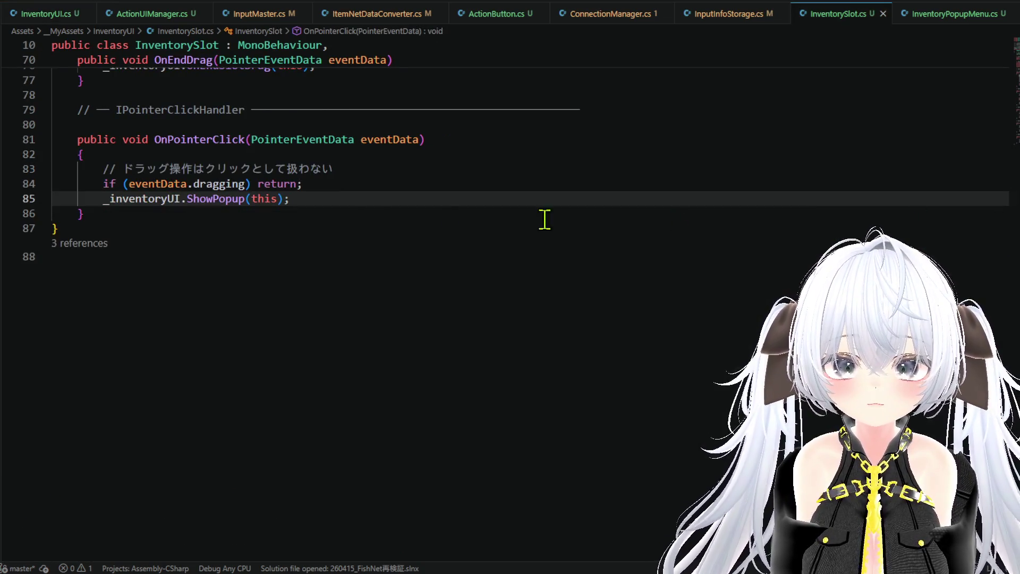
{"action": "scroll", "coordinate": [329, 218], "scroll_direction": "up", "scroll_amount": 1}
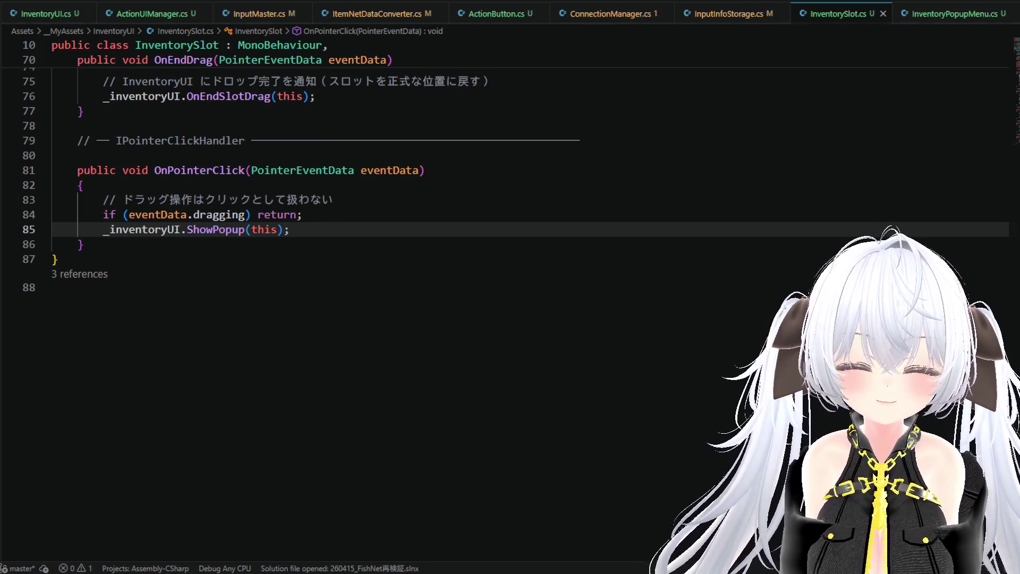
{"action": "key", "text": "alt+Tab"}
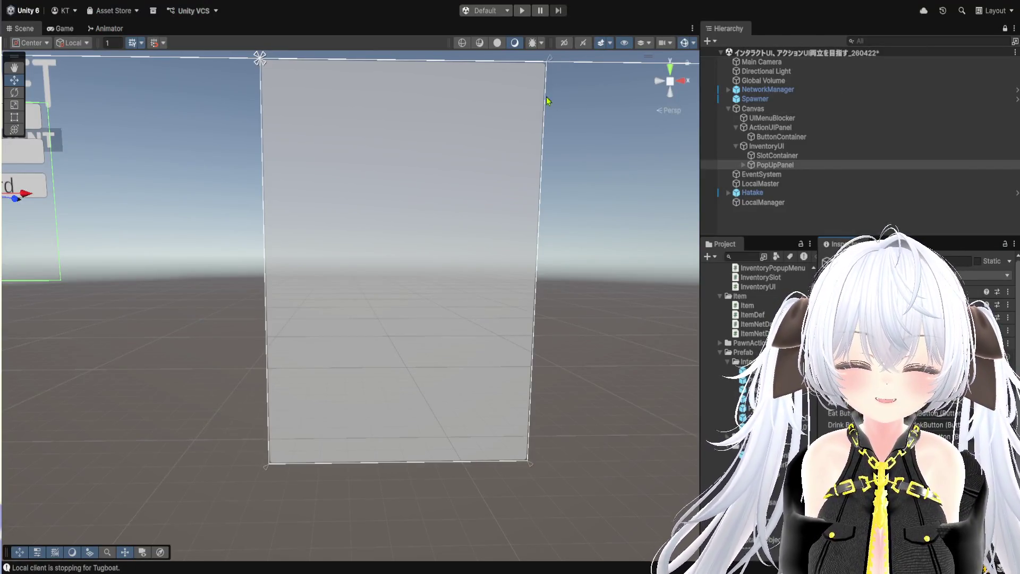
Step: Enter Play mode, start the server and connect as a client
{"action": "key", "text": "ctrl+p"}
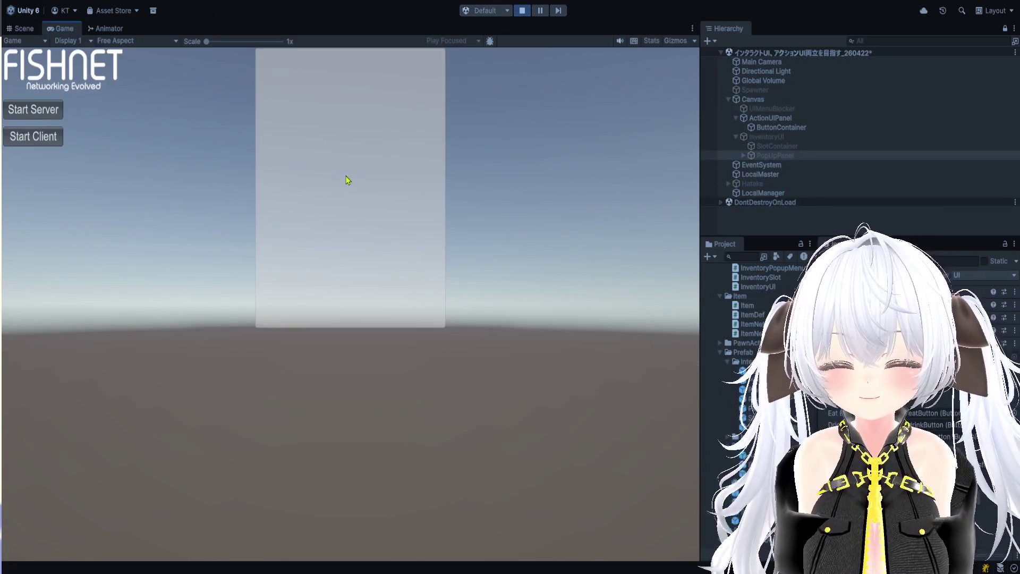
{"action": "left_click", "coordinate": [33, 110]}
{"action": "left_click", "coordinate": [46, 138]}
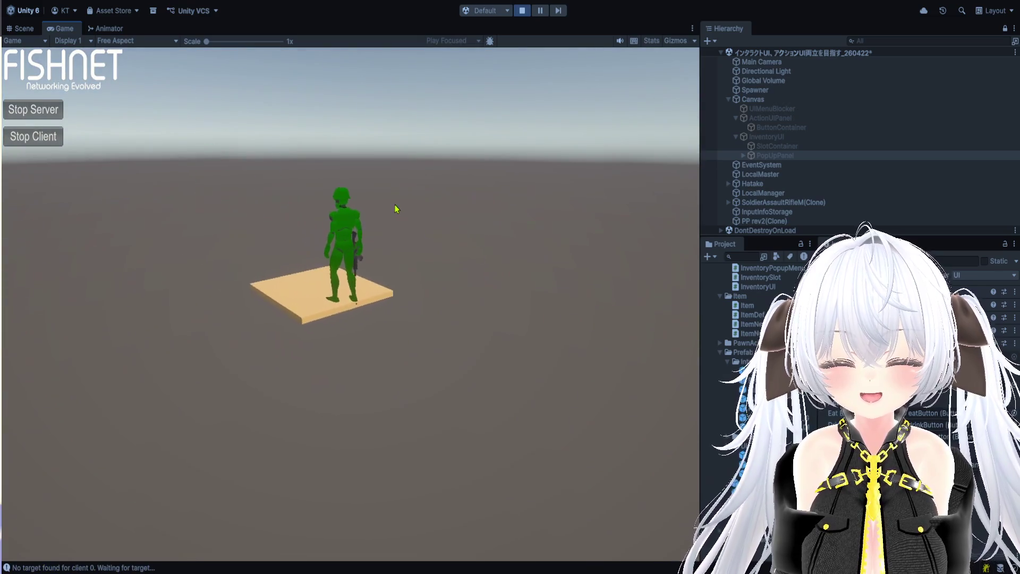
Step: Seed the plot, water it, then harvest the grown corn
{"action": "left_click", "coordinate": [396, 208]}
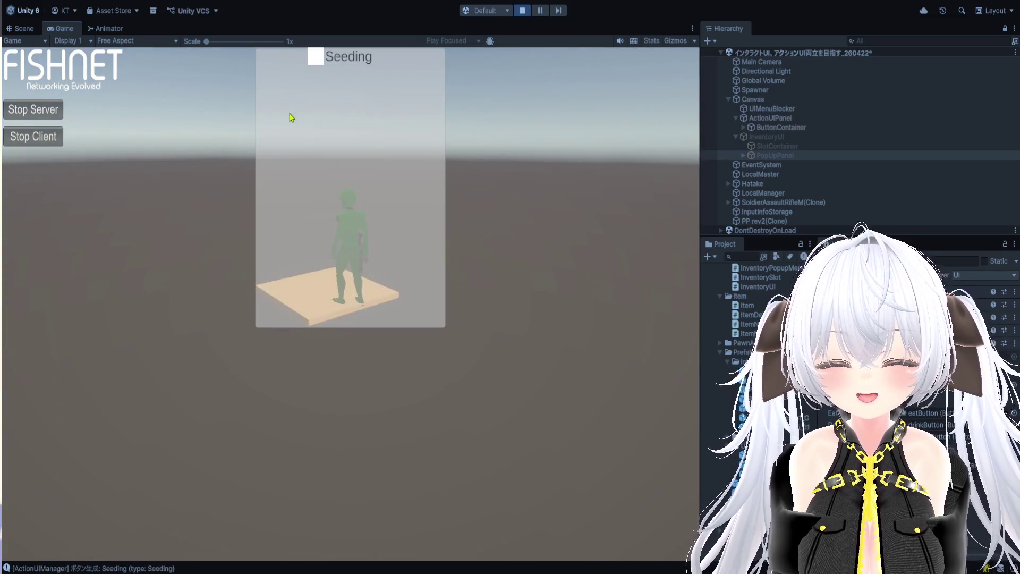
{"action": "left_click", "coordinate": [355, 154]}
{"action": "left_click", "coordinate": [318, 82]}
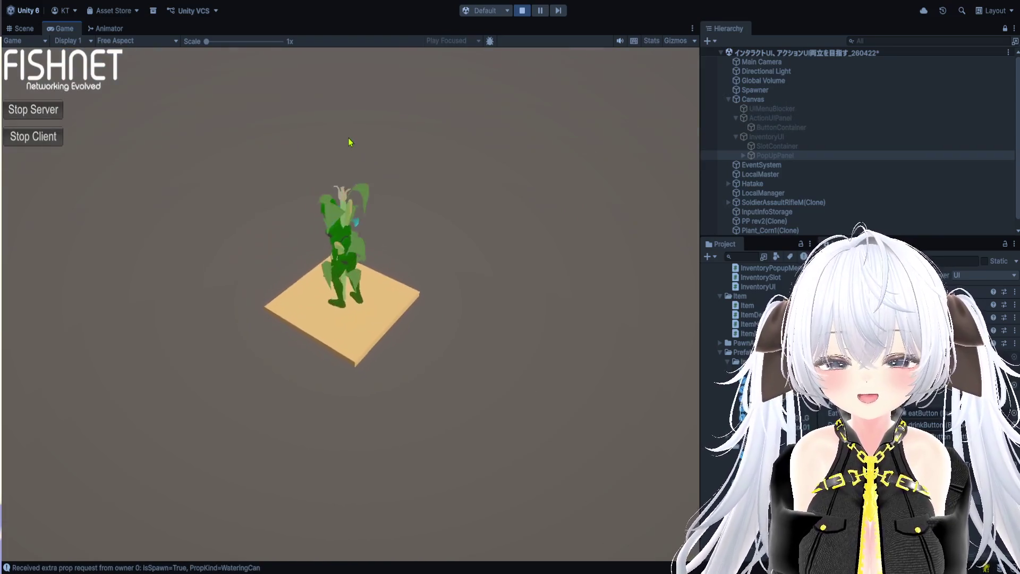
{"action": "left_click", "coordinate": [349, 155]}
{"action": "left_click", "coordinate": [310, 86]}
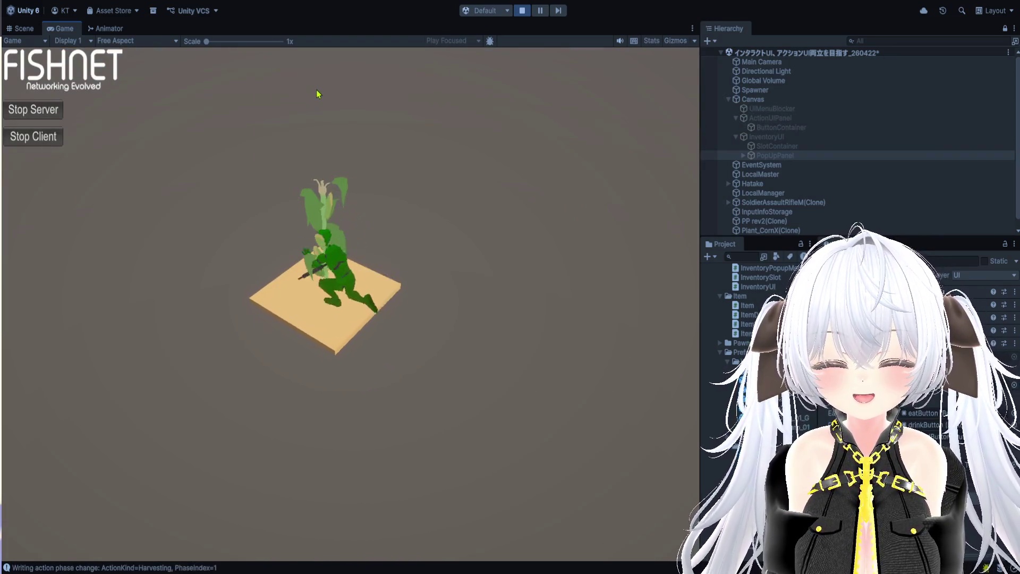
Step: Run the Picking action several times so items land in the inventory
{"action": "left_click", "coordinate": [362, 128]}
{"action": "left_click", "coordinate": [318, 151]}
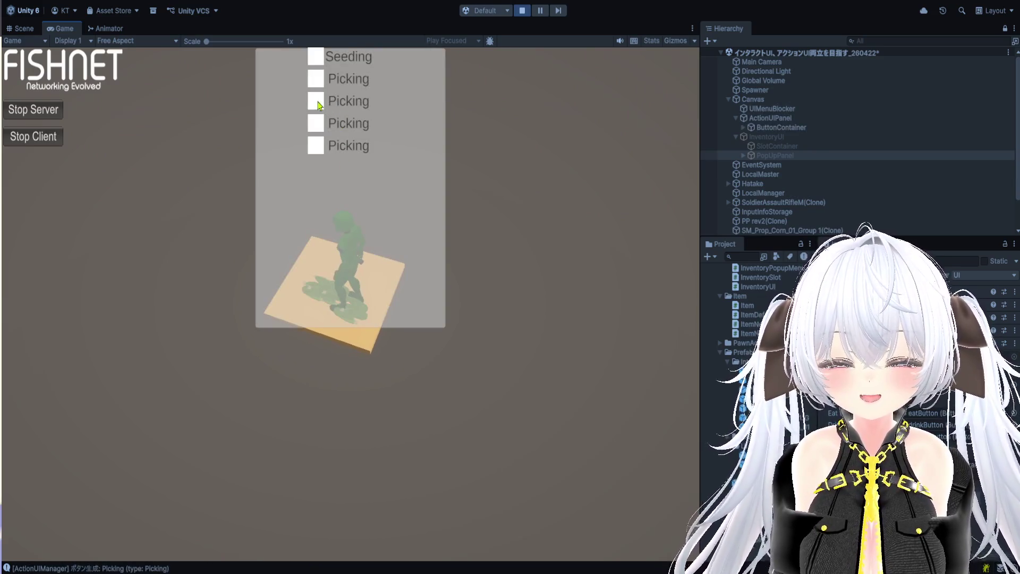
{"action": "left_click", "coordinate": [317, 101]}
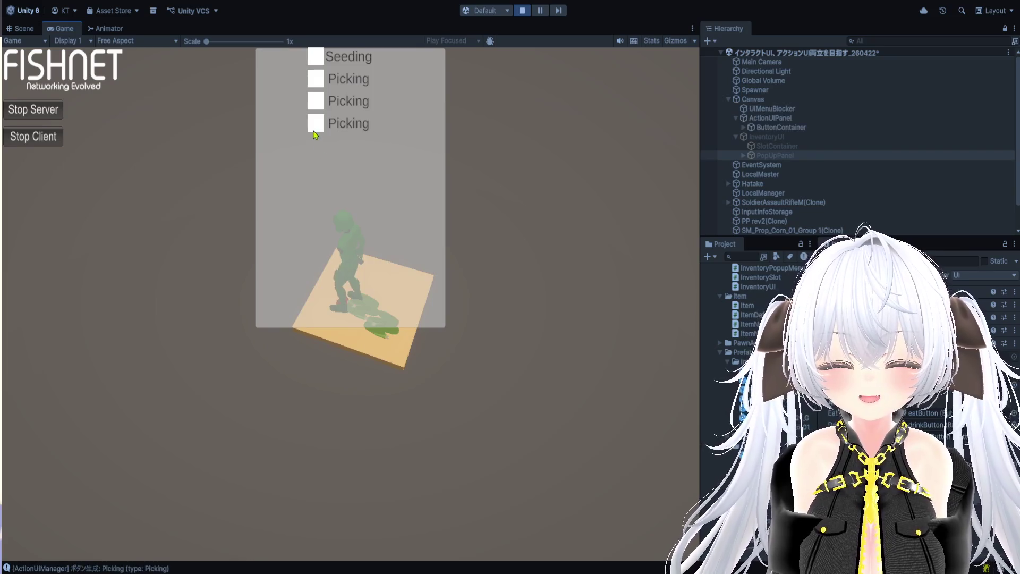
{"action": "left_click", "coordinate": [316, 123]}
{"action": "left_click", "coordinate": [317, 101]}
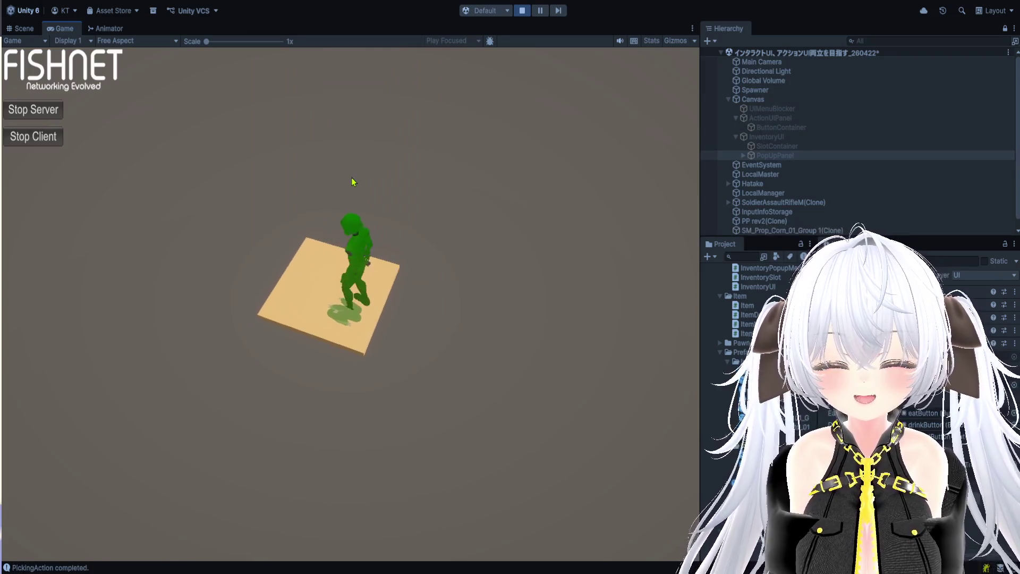
{"action": "left_click", "coordinate": [318, 101]}
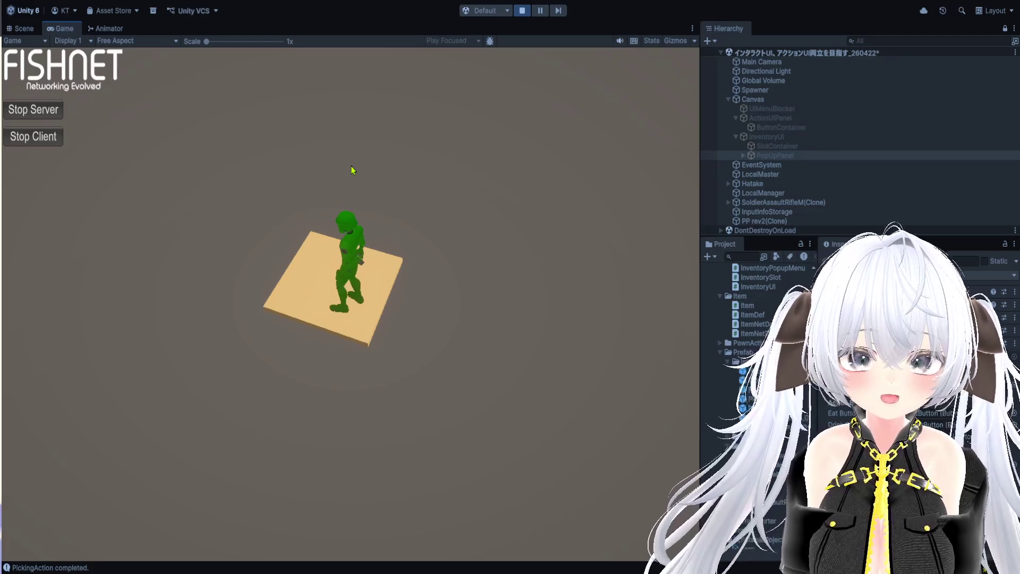
Step: Open the inventory, show the red item's drink/discard and a green item's eat/discard popups, then close it
{"action": "key", "text": "i"}
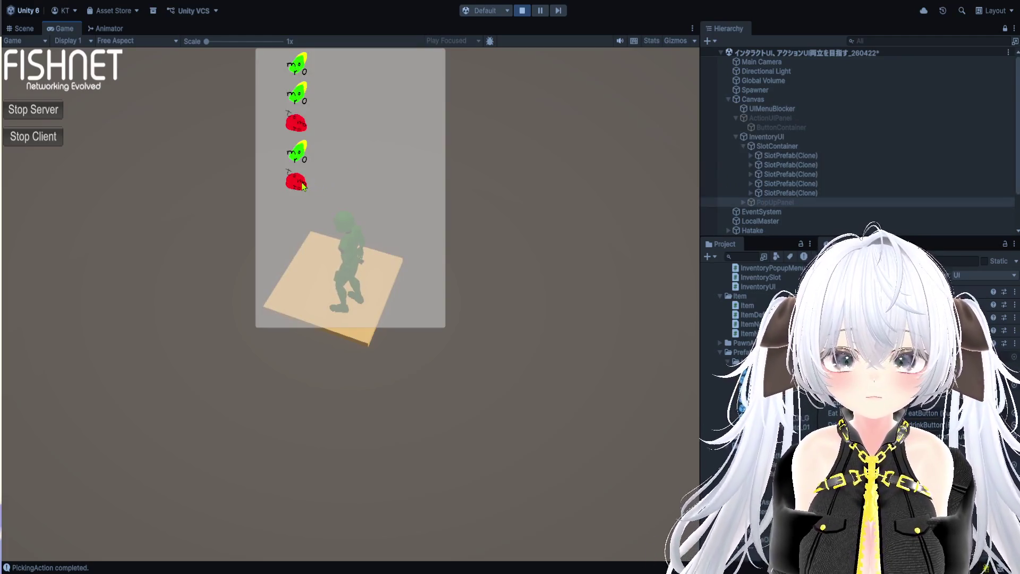
{"action": "left_click", "coordinate": [301, 183]}
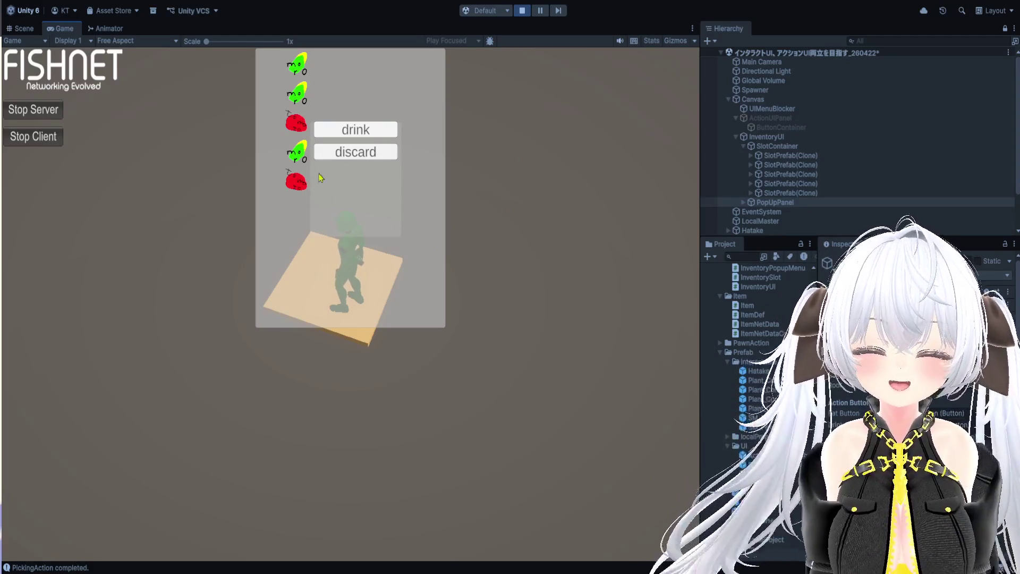
{"action": "left_click", "coordinate": [296, 154]}
{"action": "left_click", "coordinate": [535, 161]}
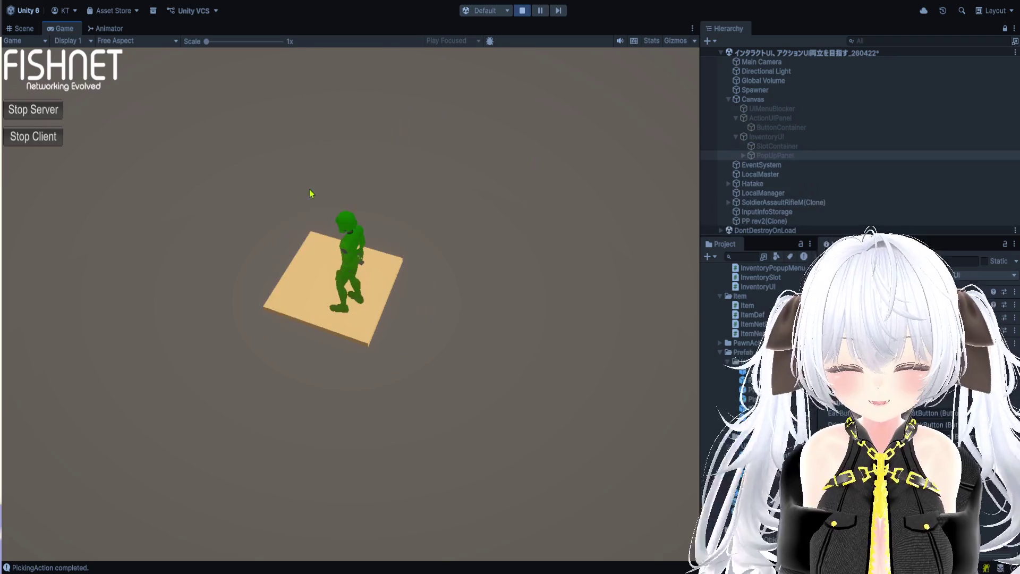
Step: Reopen the inventory, switch the popup between red and green items, close everything and stop Play mode
{"action": "key", "text": "i"}
{"action": "left_click", "coordinate": [296, 126]}
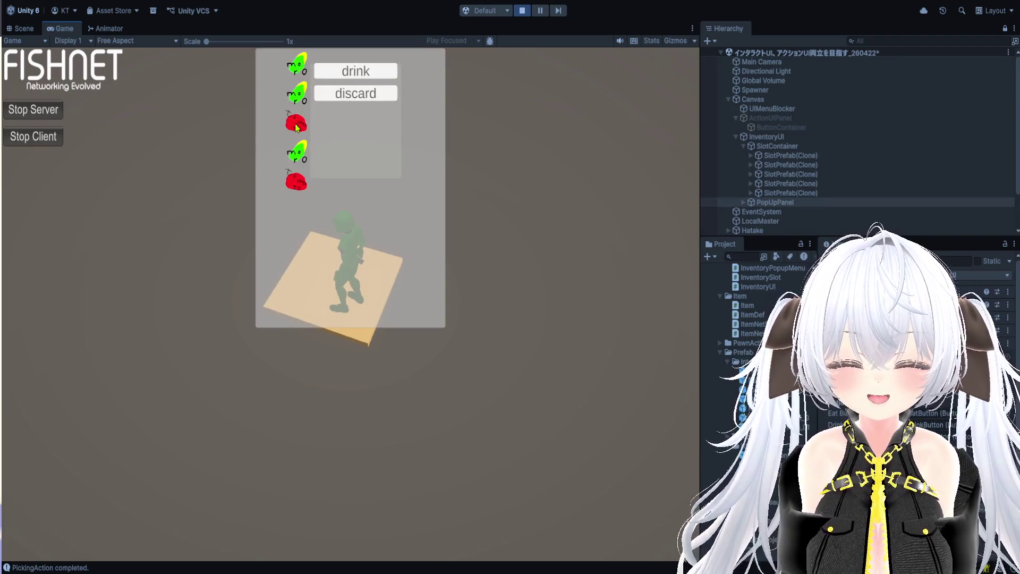
{"action": "left_click", "coordinate": [297, 151]}
{"action": "left_click", "coordinate": [298, 186]}
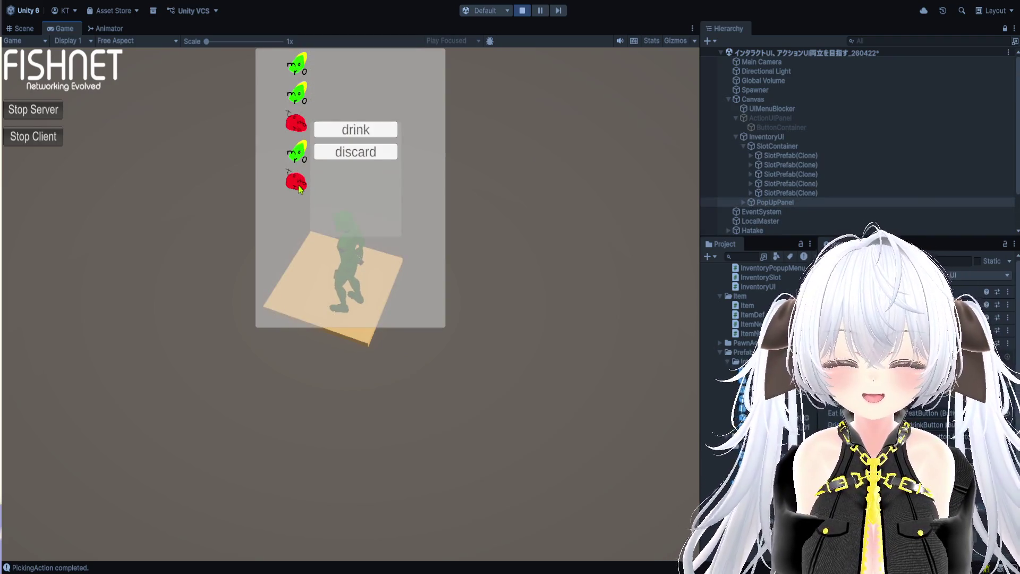
{"action": "left_click", "coordinate": [487, 187]}
{"action": "left_click", "coordinate": [521, 12]}
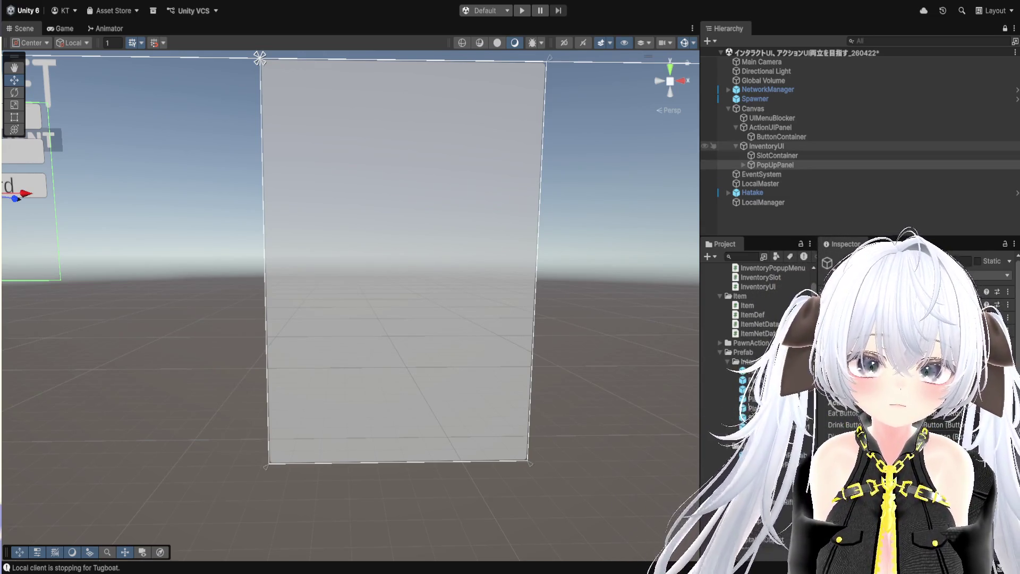
Step: Select InventoryUI in the Hierarchy and widen the Inspector slightly
{"action": "left_click", "coordinate": [779, 147]}
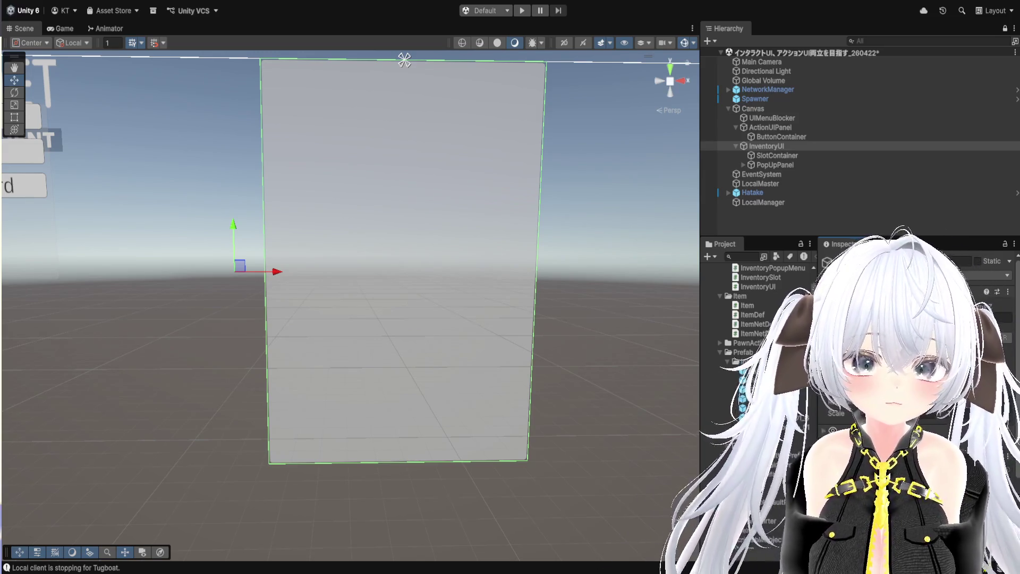
{"action": "left_click_drag", "start_coordinate": [816, 372], "coordinate": [802, 372]}
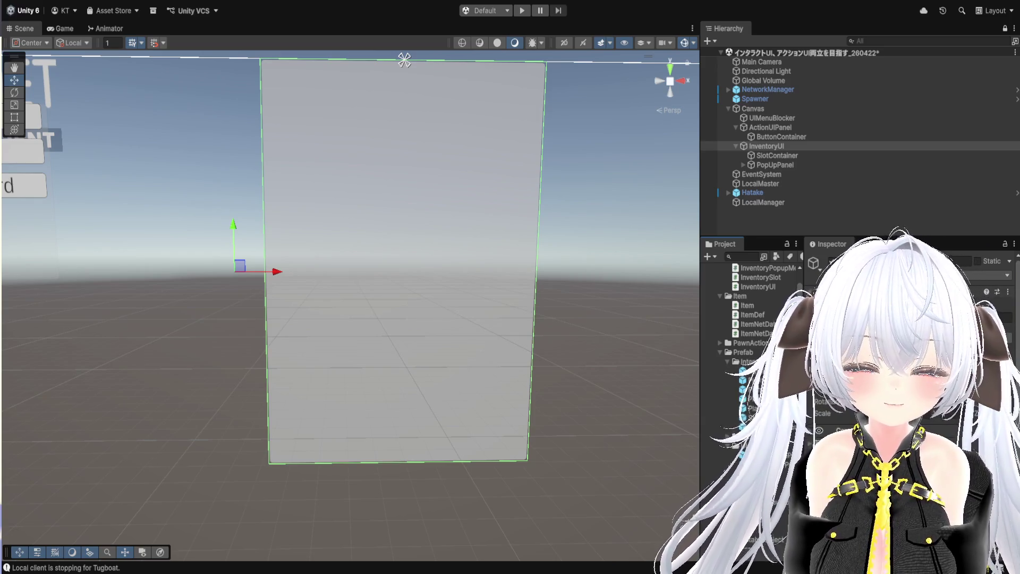
Step: Resize the Project panel, select the SlotPrefab asset, and switch to InventorySlot.cs in VS Code
{"action": "left_click_drag", "start_coordinate": [700, 319], "coordinate": [474, 319]}
{"action": "scroll", "coordinate": [579, 381], "scroll_direction": "down", "scroll_amount": 5}
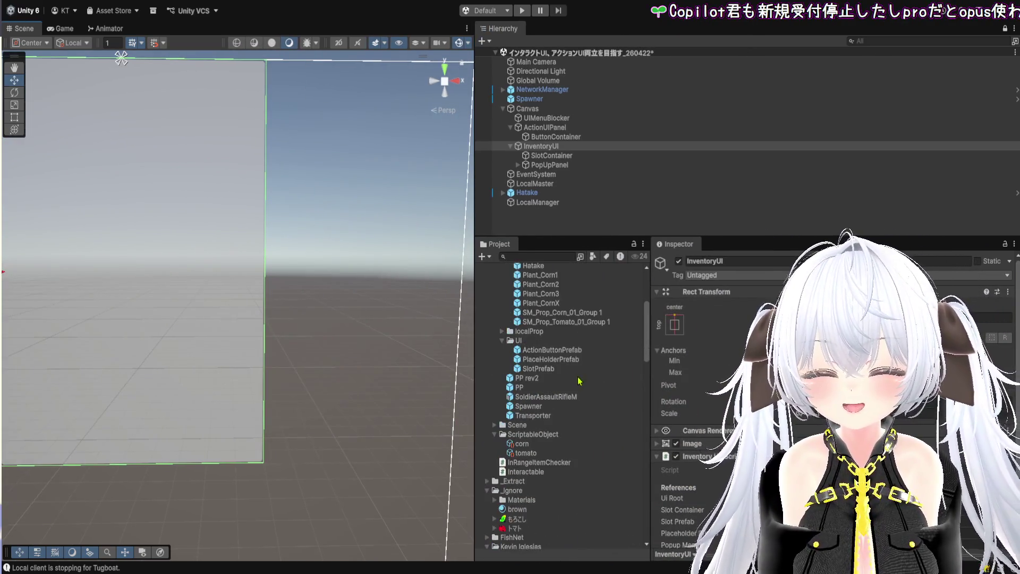
{"action": "left_click_drag", "start_coordinate": [652, 318], "coordinate": [692, 319]}
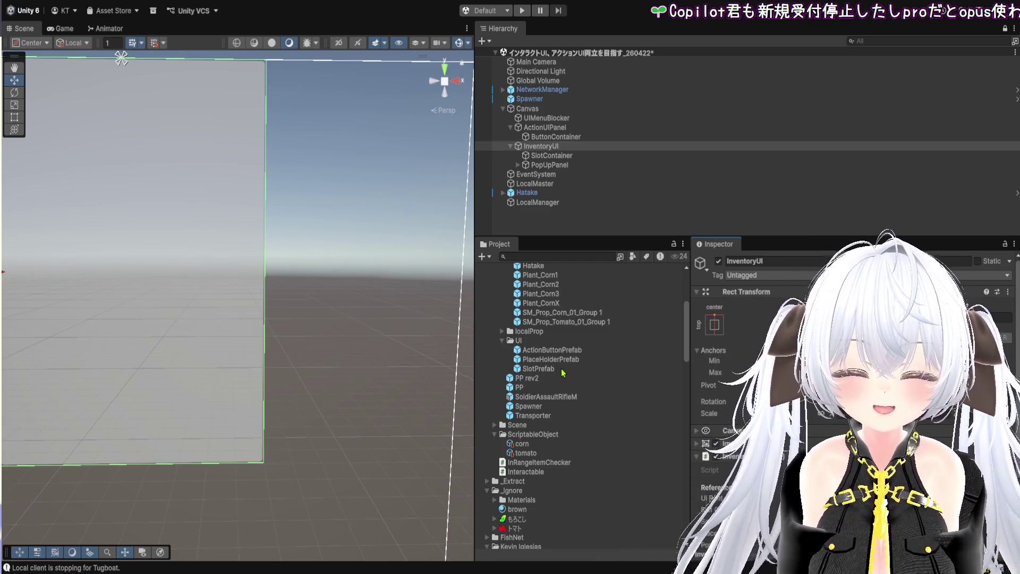
{"action": "left_click", "coordinate": [561, 371]}
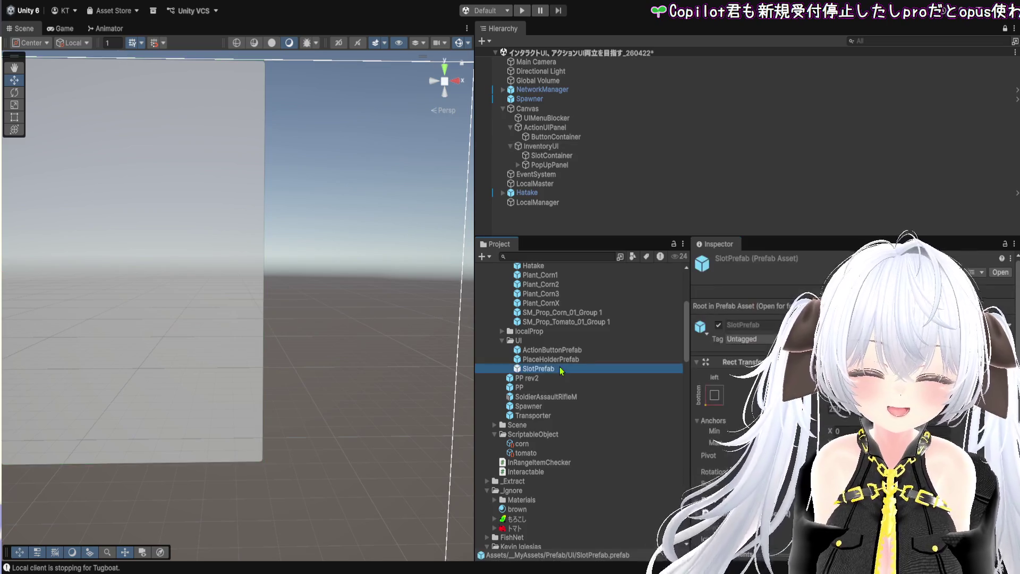
{"action": "scroll", "coordinate": [770, 372], "scroll_direction": "down", "scroll_amount": 1}
{"action": "key", "text": "alt+Tab"}
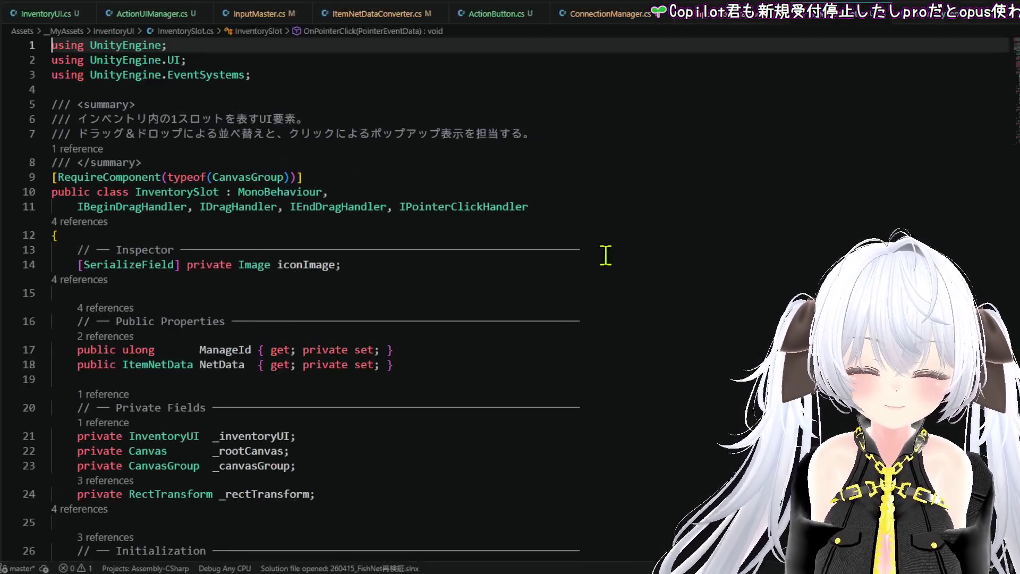
Step: Add an InputButton.Right guard to OnPointerClick, then switch to InventoryPopupMenu.cs
{"action": "scroll", "coordinate": [594, 255], "scroll_direction": "down", "scroll_amount": 5}
{"action": "scroll", "coordinate": [595, 255], "scroll_direction": "down", "scroll_amount": 8}
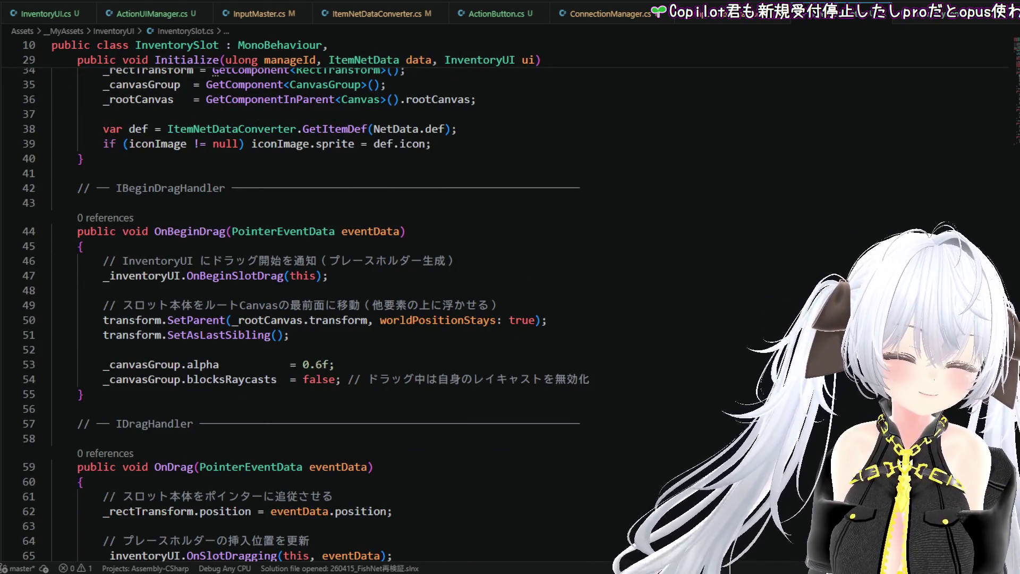
{"action": "scroll", "coordinate": [883, 132], "scroll_direction": "down", "scroll_amount": 10}
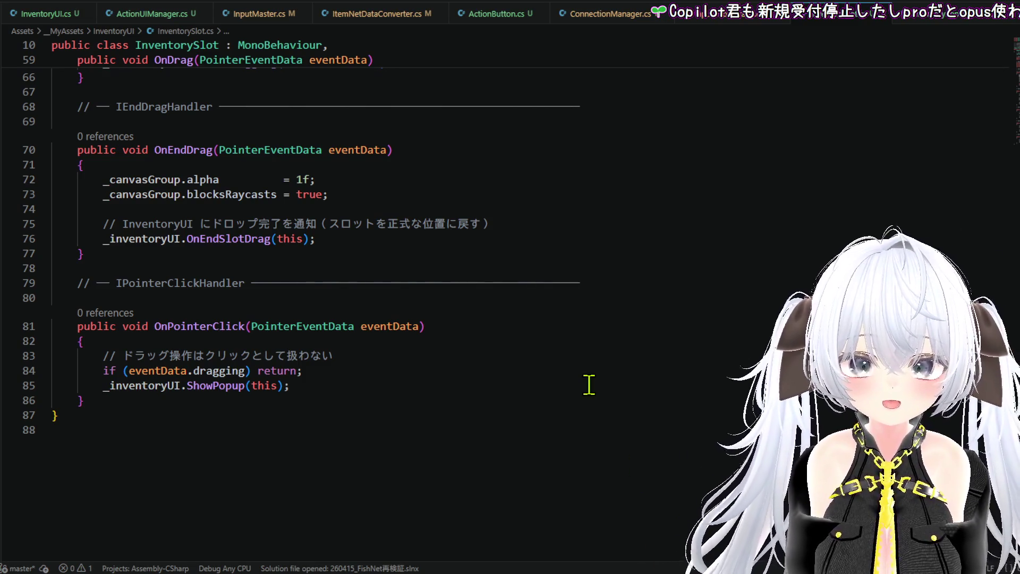
{"action": "scroll", "coordinate": [588, 383], "scroll_direction": "down", "scroll_amount": 1}
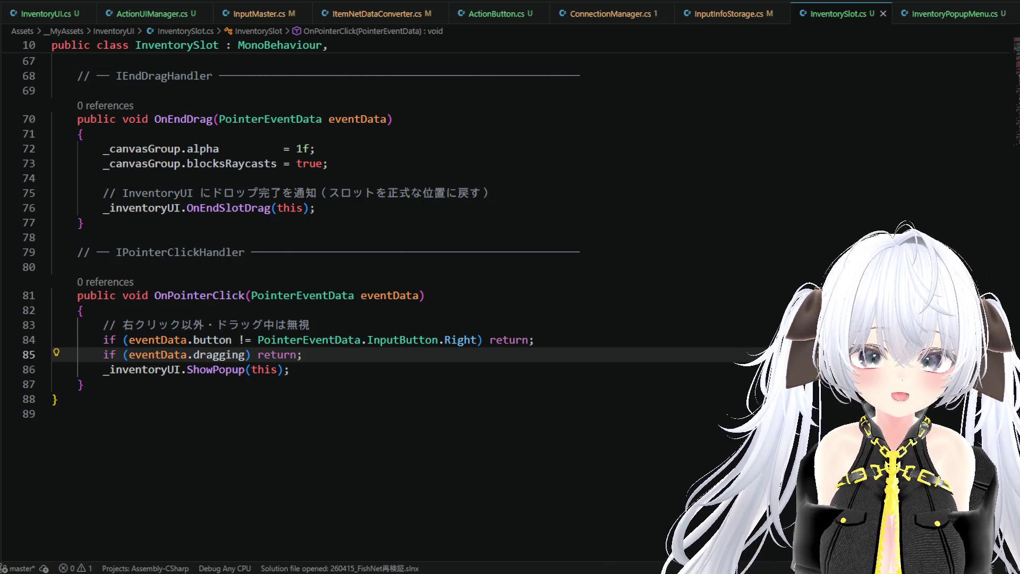
{"action": "left_click", "coordinate": [938, 23]}
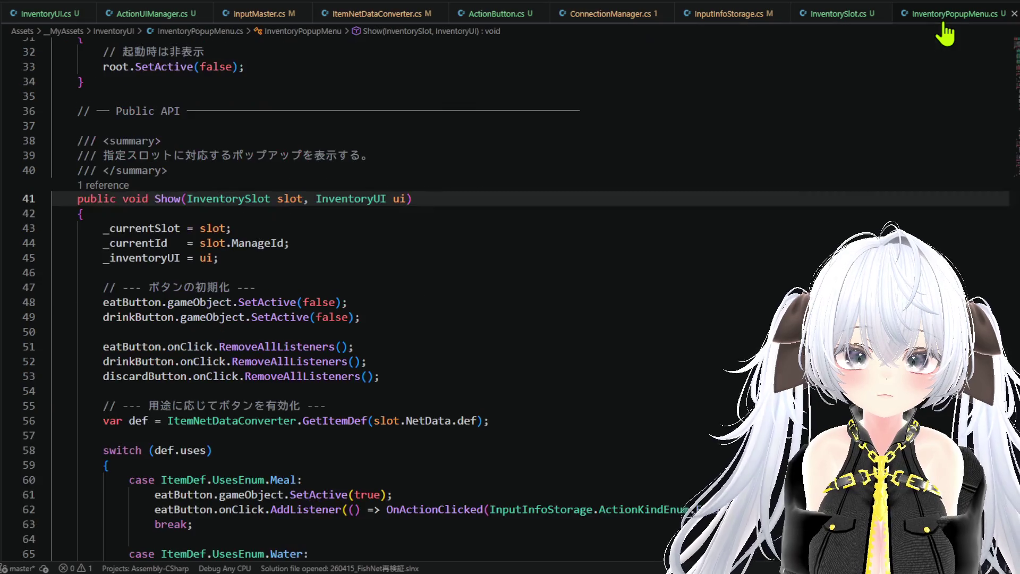
{"action": "scroll", "coordinate": [421, 246], "scroll_direction": "down", "scroll_amount": 15}
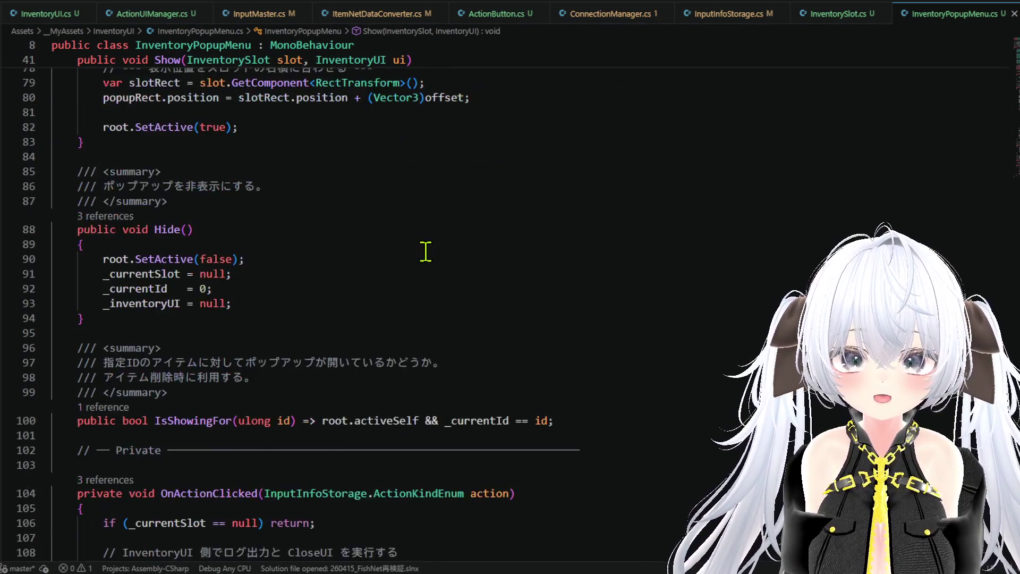
{"action": "scroll", "coordinate": [425, 251], "scroll_direction": "down", "scroll_amount": 4}
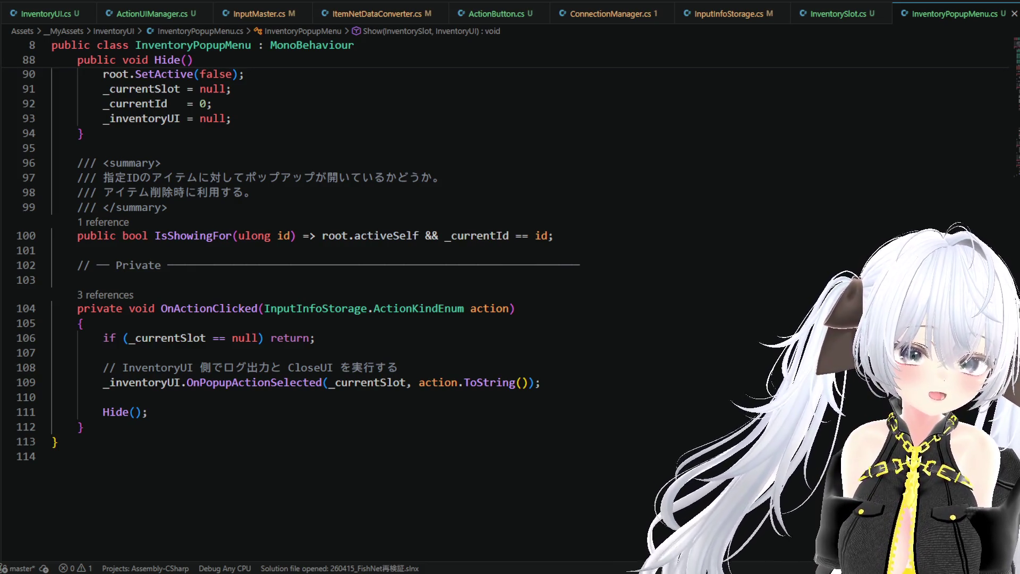
{"action": "left_click", "coordinate": [254, 425]}
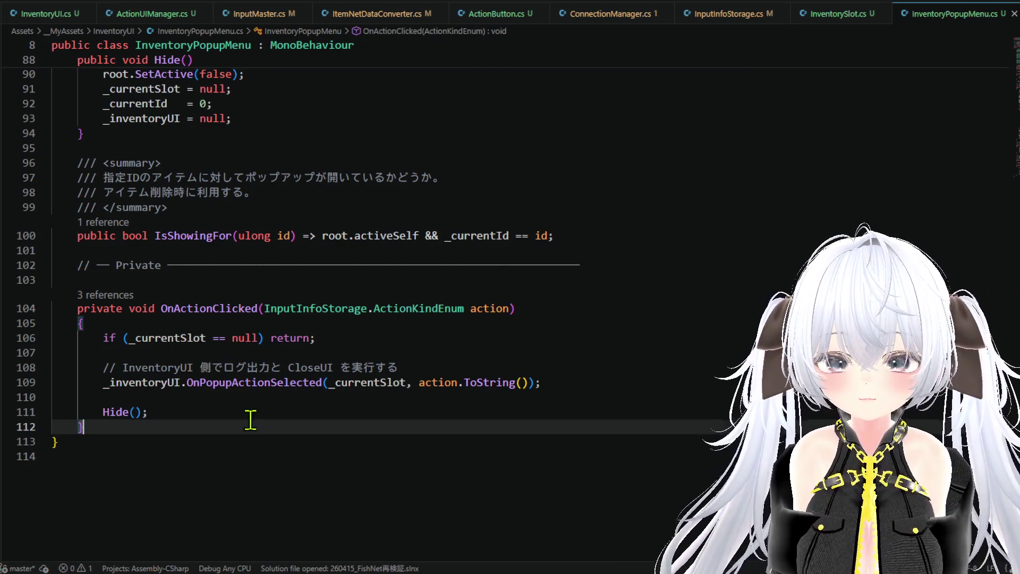
Step: Paste the ClampToCanvas method into InventoryPopupMenu.cs
{"action": "key", "text": "Return"}
{"action": "key", "text": "Return"}
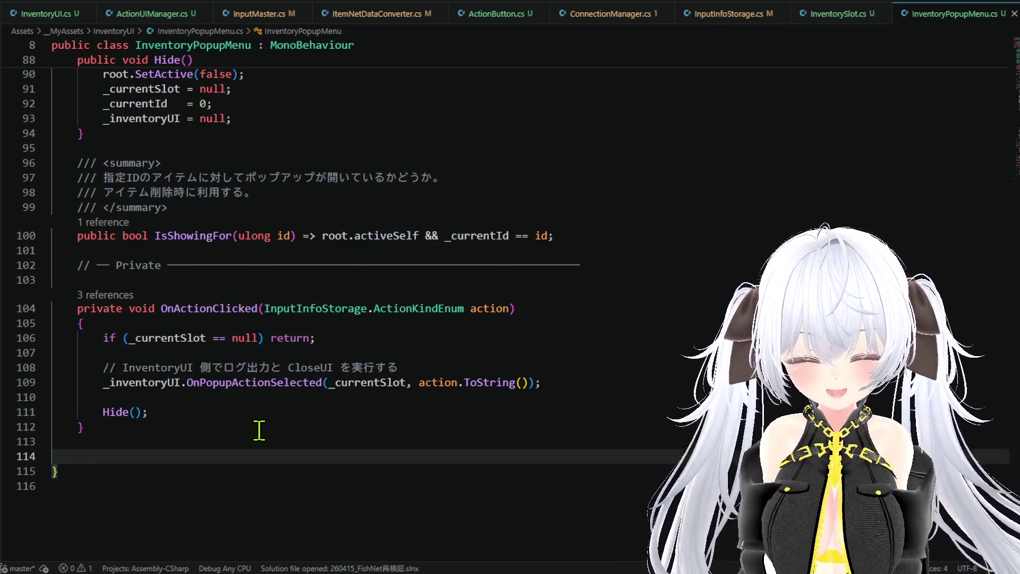
{"action": "key", "text": "ctrl+v"}
{"action": "scroll", "coordinate": [344, 407], "scroll_direction": "up", "scroll_amount": 1}
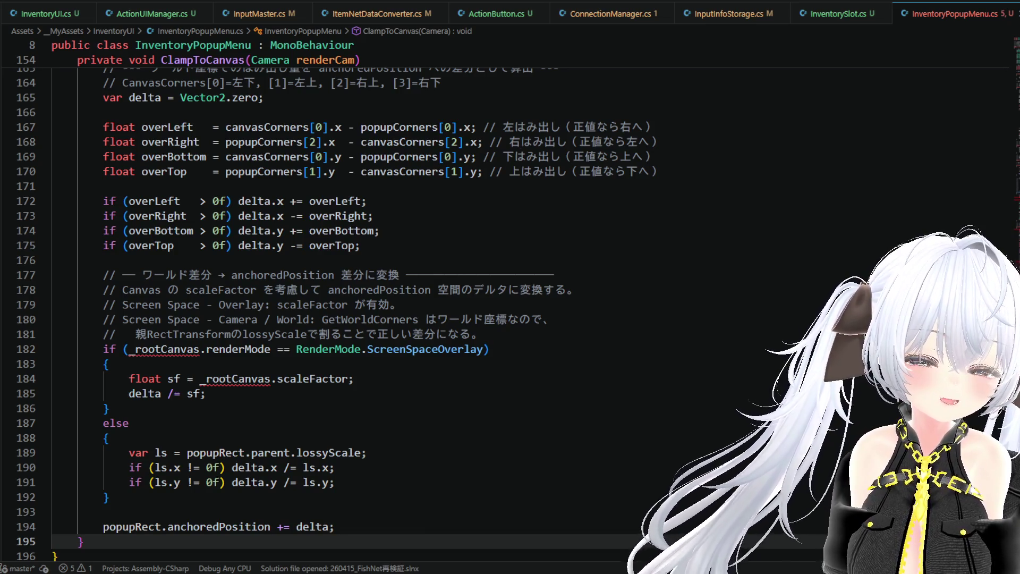
{"action": "scroll", "coordinate": [337, 314], "scroll_direction": "up", "scroll_amount": 7}
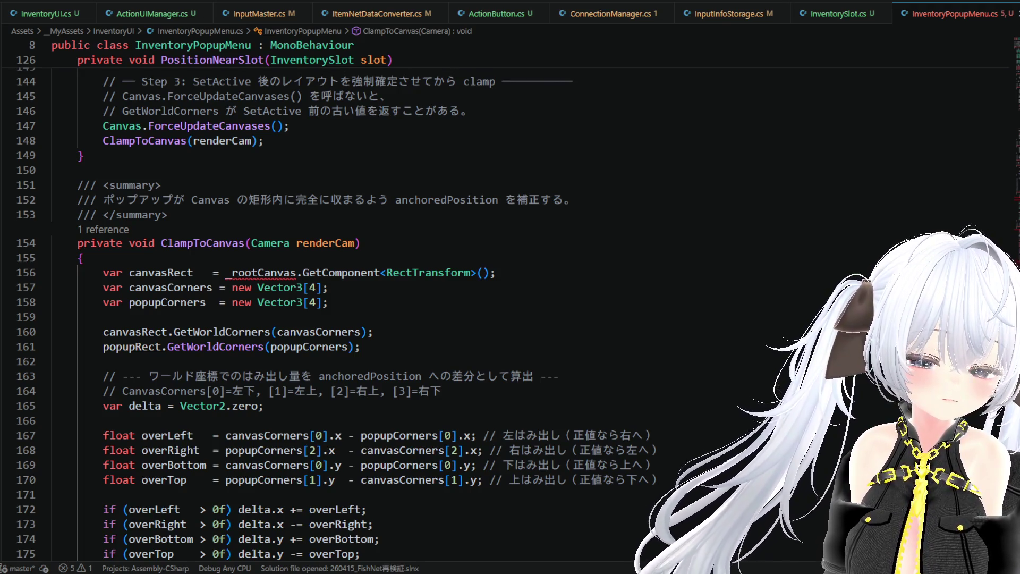
Step: Scroll to the Private State fields and place the cursor after the _inventoryUI field
{"action": "scroll", "coordinate": [371, 313], "scroll_direction": "down", "scroll_amount": 9}
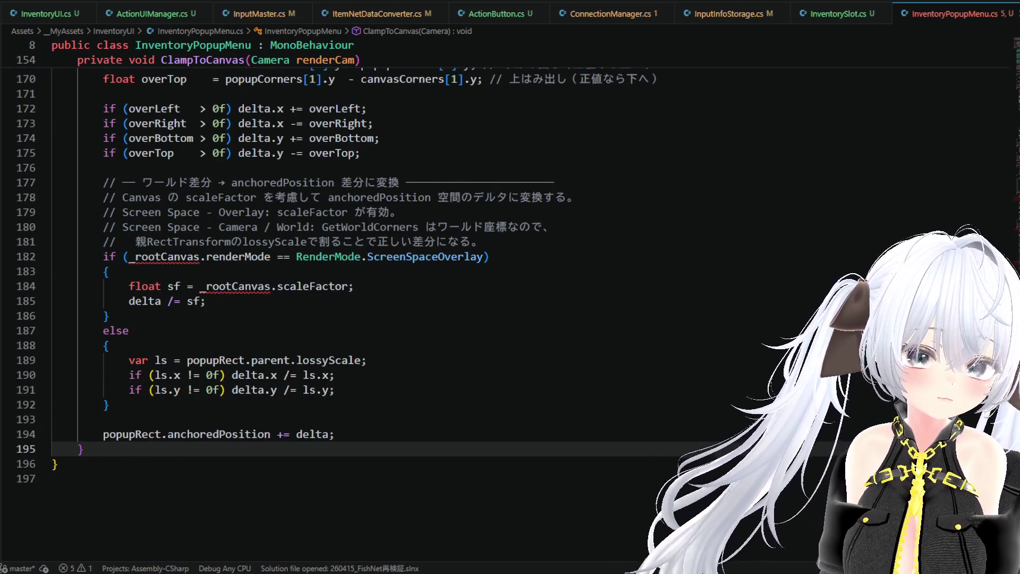
{"action": "scroll", "coordinate": [372, 308], "scroll_direction": "up", "scroll_amount": 20}
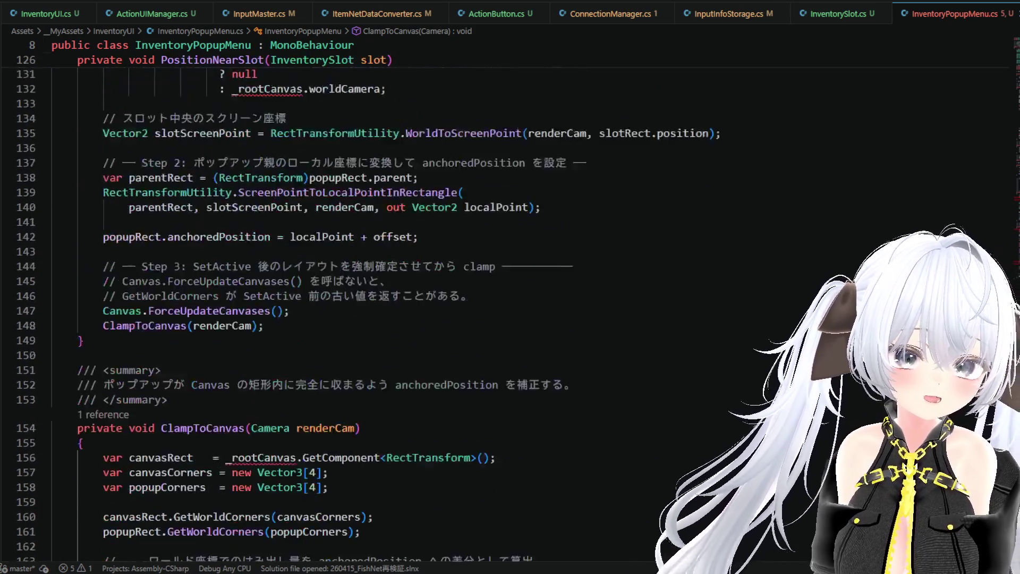
{"action": "scroll", "coordinate": [371, 297], "scroll_direction": "up", "scroll_amount": 20}
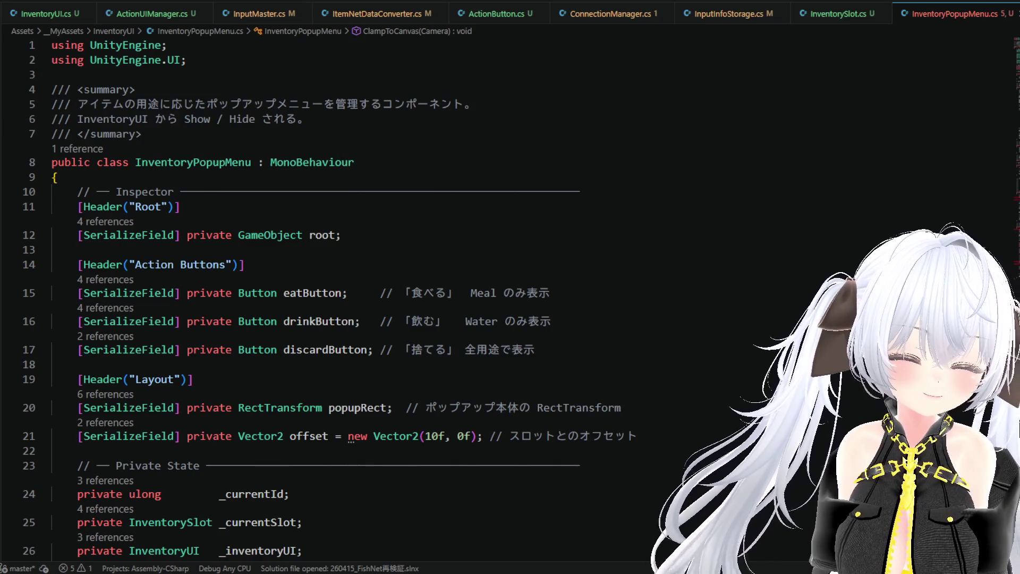
{"action": "scroll", "coordinate": [340, 297], "scroll_direction": "down", "scroll_amount": 6}
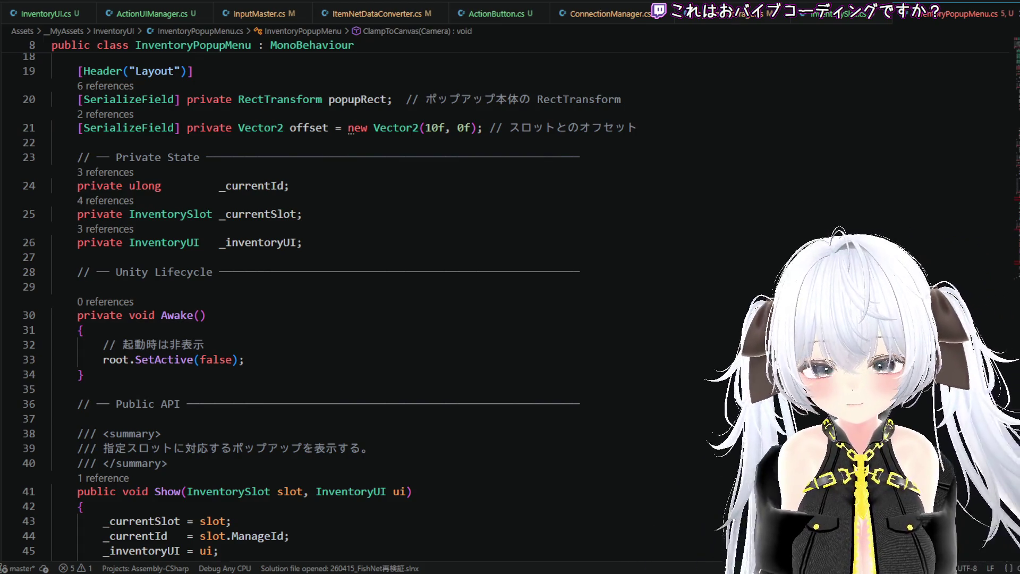
{"action": "left_click", "coordinate": [302, 242]}
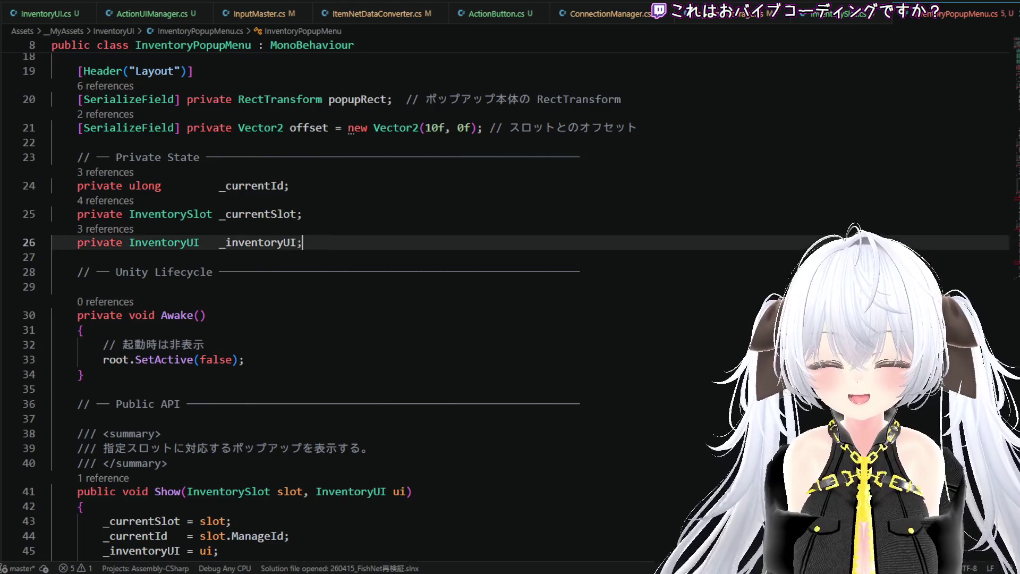
Step: Add a 'private Canvas _rootCanvas;' field after _inventoryUI and reformat the document
{"action": "key", "text": "Return"}
{"action": "key", "text": "ctrl+v"}
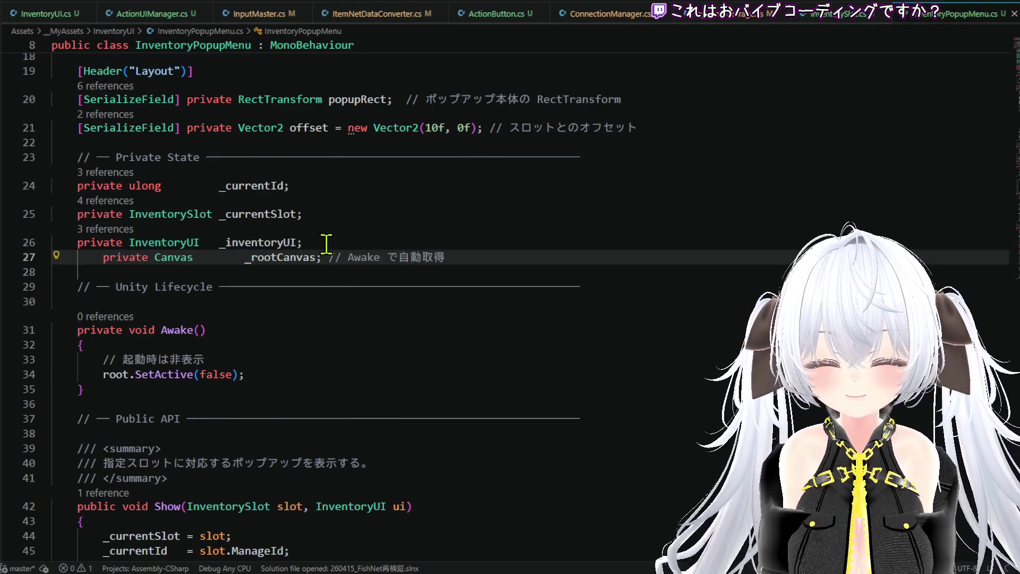
{"action": "key", "text": "ctrl+k"}
{"action": "key", "text": "ctrl+d"}
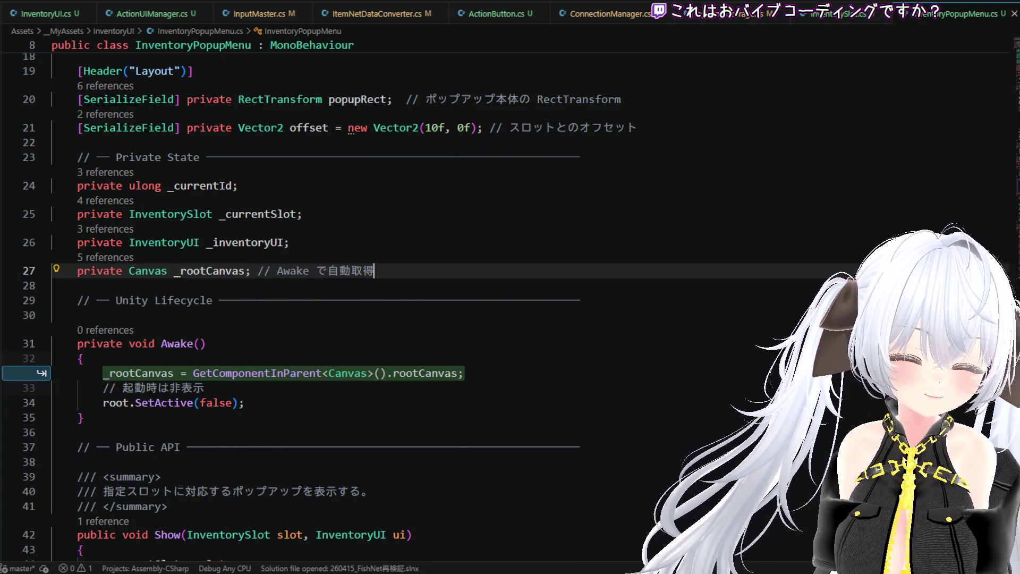
Step: In Awake, assign _rootCanvas from GetComponentInParent<Canvas>().rootCanvas
{"action": "key", "text": "Escape"}
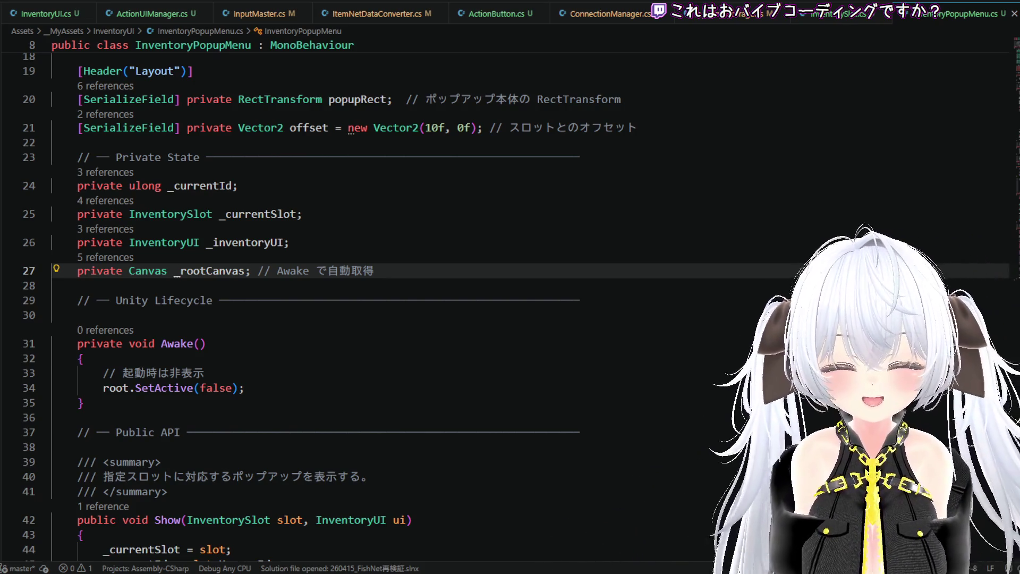
{"action": "left_click", "coordinate": [325, 351]}
{"action": "key", "text": "Return"}
{"action": "key", "text": "Tab"}
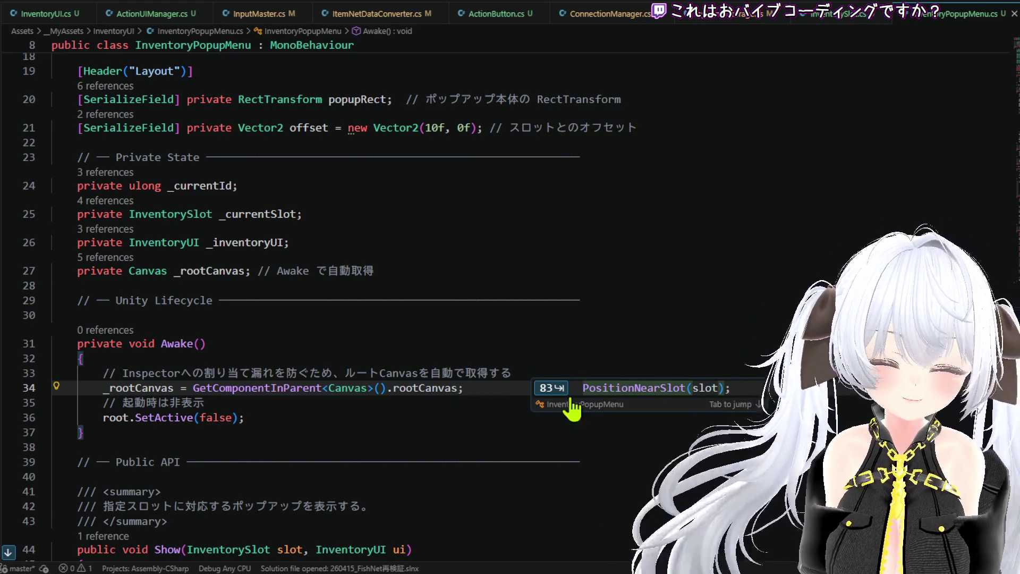
{"action": "scroll", "coordinate": [505, 391], "scroll_direction": "down", "scroll_amount": 1}
{"action": "scroll", "coordinate": [494, 382], "scroll_direction": "down", "scroll_amount": 4}
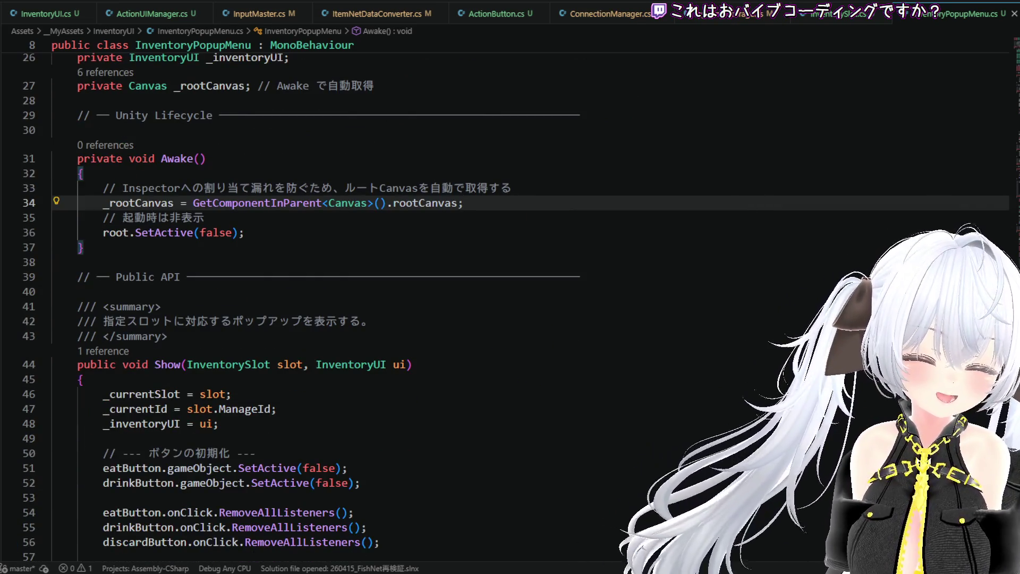
{"action": "scroll", "coordinate": [485, 318], "scroll_direction": "down", "scroll_amount": 2}
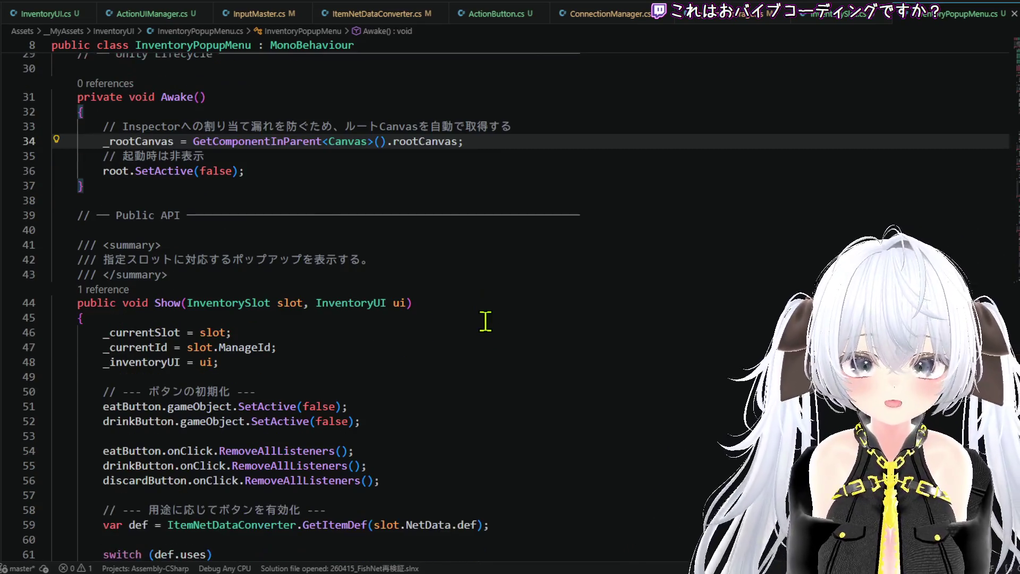
Step: Review InventoryPopupMenu.cs down to the Show method
{"action": "scroll", "coordinate": [494, 310], "scroll_direction": "up", "scroll_amount": 2}
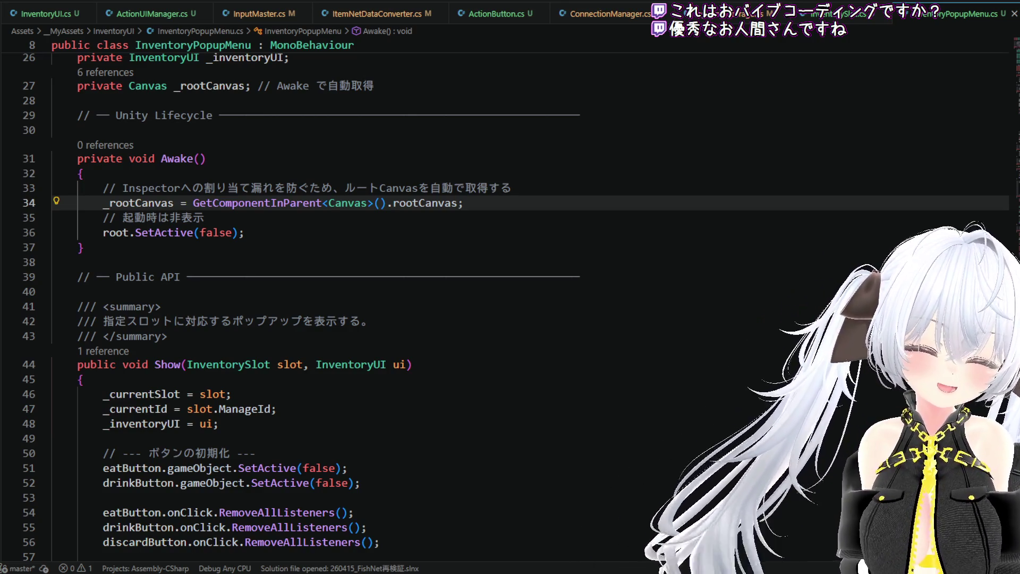
{"action": "scroll", "coordinate": [515, 307], "scroll_direction": "down", "scroll_amount": 2}
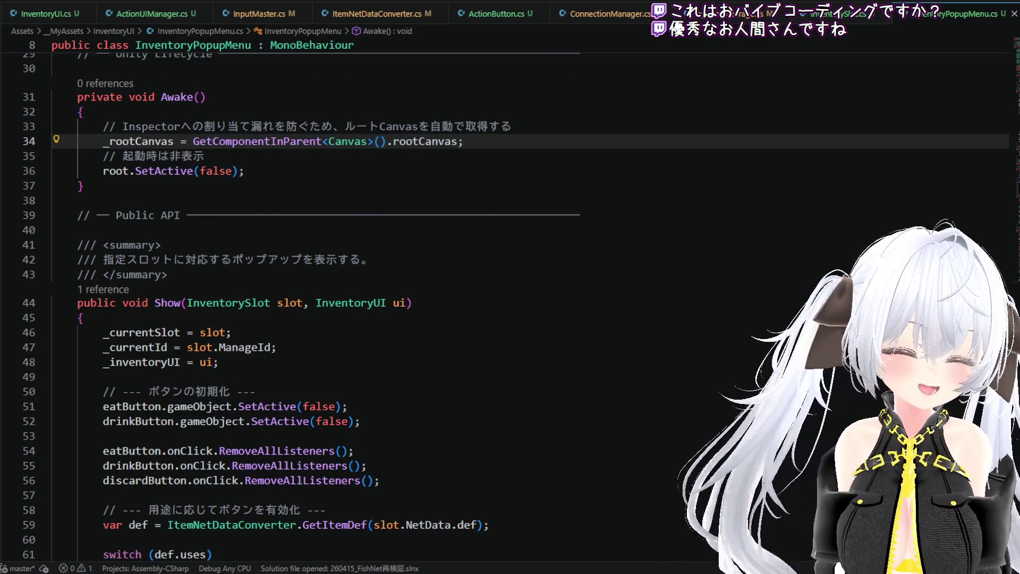
{"action": "scroll", "coordinate": [510, 307], "scroll_direction": "down", "scroll_amount": 5}
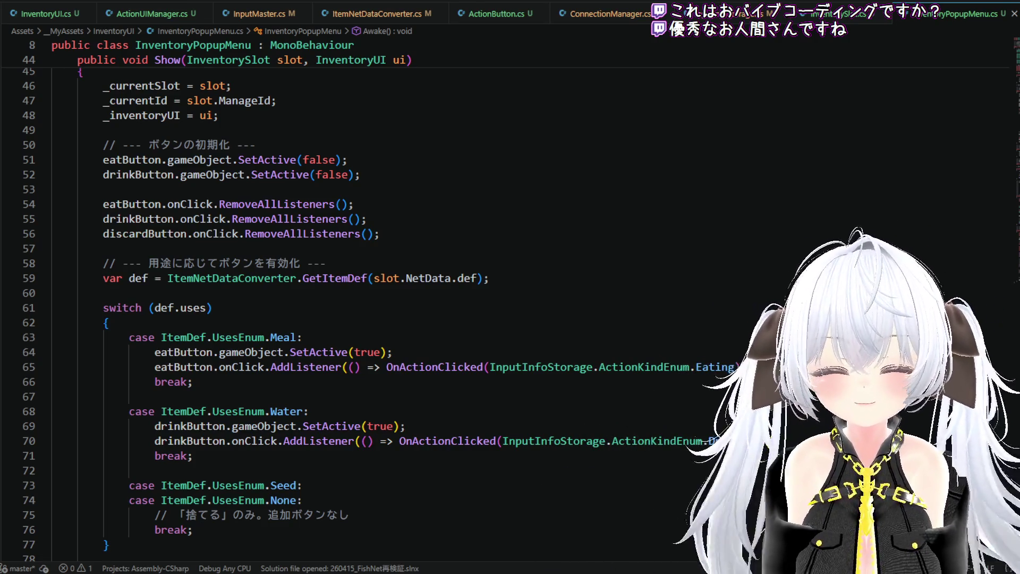
{"action": "left_click", "coordinate": [528, 278]}
{"action": "left_click", "coordinate": [525, 248]}
{"action": "left_click", "coordinate": [520, 234]}
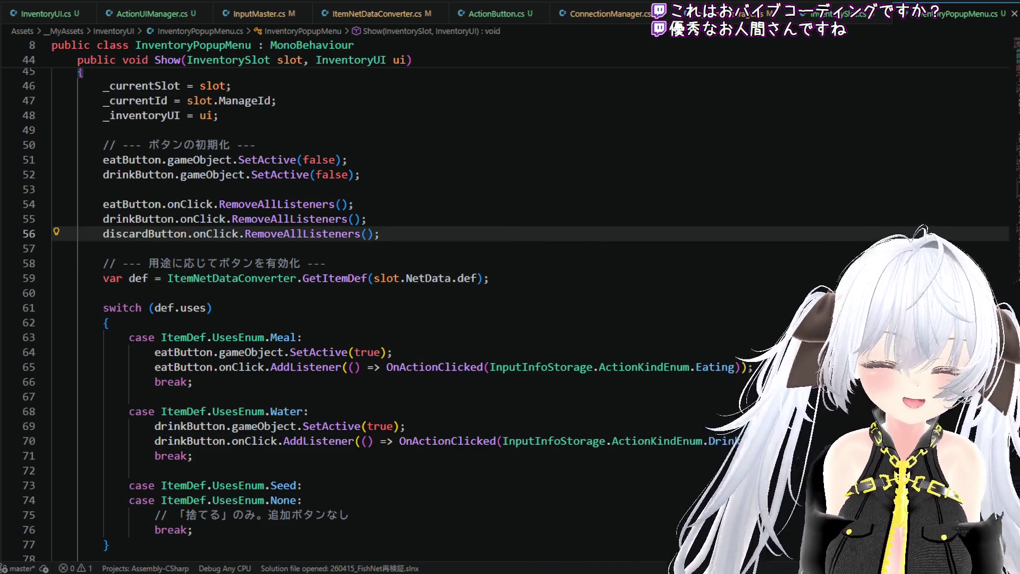
Step: Scroll back through the script, then select all of its contents with Ctrl+A
{"action": "scroll", "coordinate": [621, 250], "scroll_direction": "up", "scroll_amount": 1}
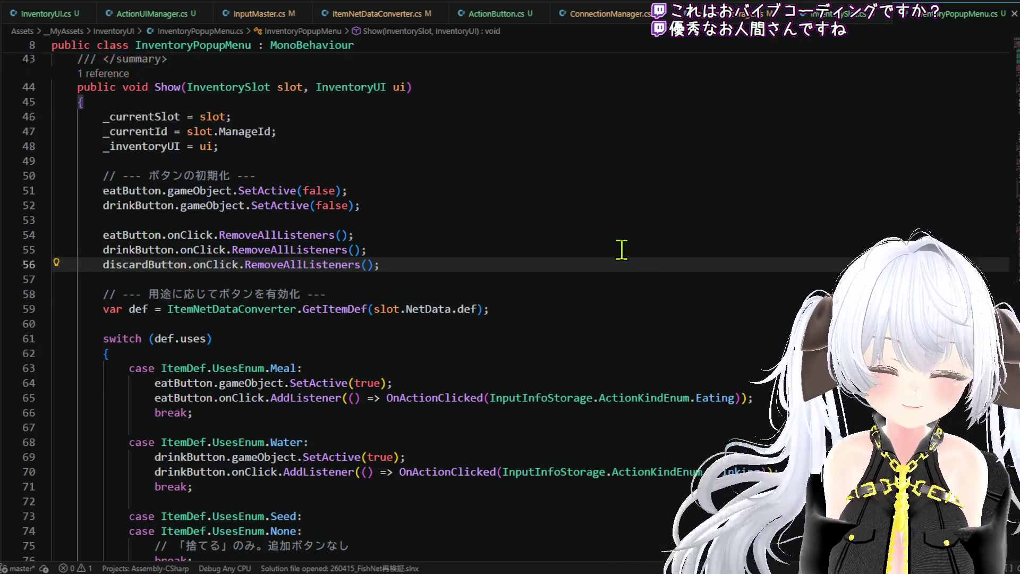
{"action": "scroll", "coordinate": [622, 250], "scroll_direction": "up", "scroll_amount": 2}
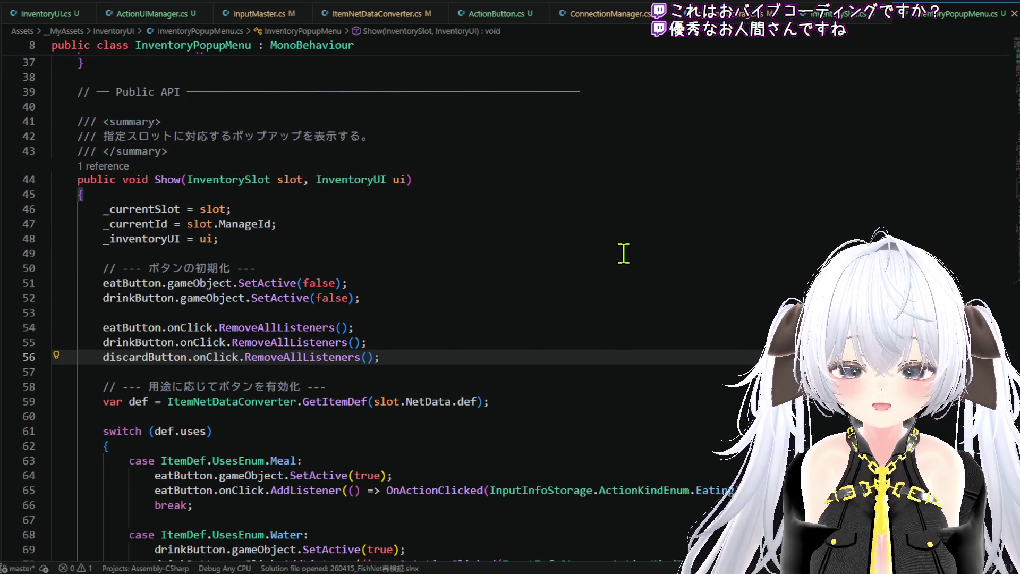
{"action": "scroll", "coordinate": [623, 254], "scroll_direction": "up", "scroll_amount": 3}
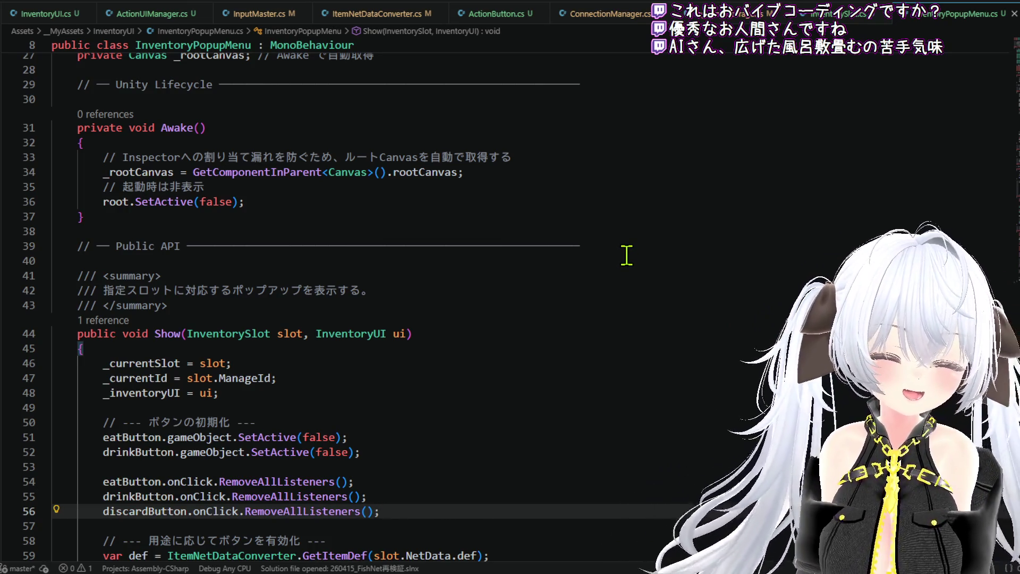
{"action": "scroll", "coordinate": [627, 256], "scroll_direction": "up", "scroll_amount": 3}
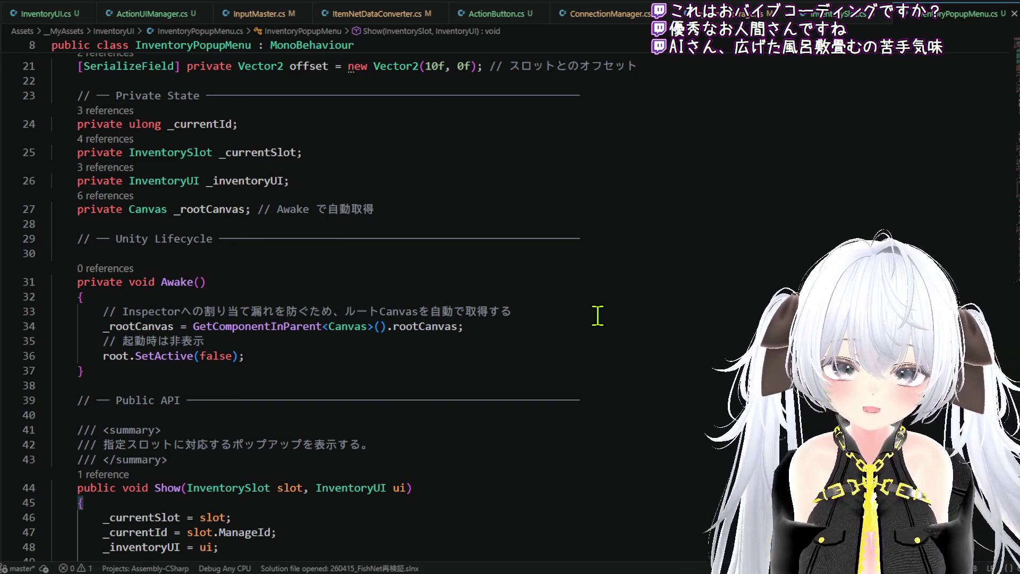
{"action": "scroll", "coordinate": [597, 315], "scroll_direction": "down", "scroll_amount": 15}
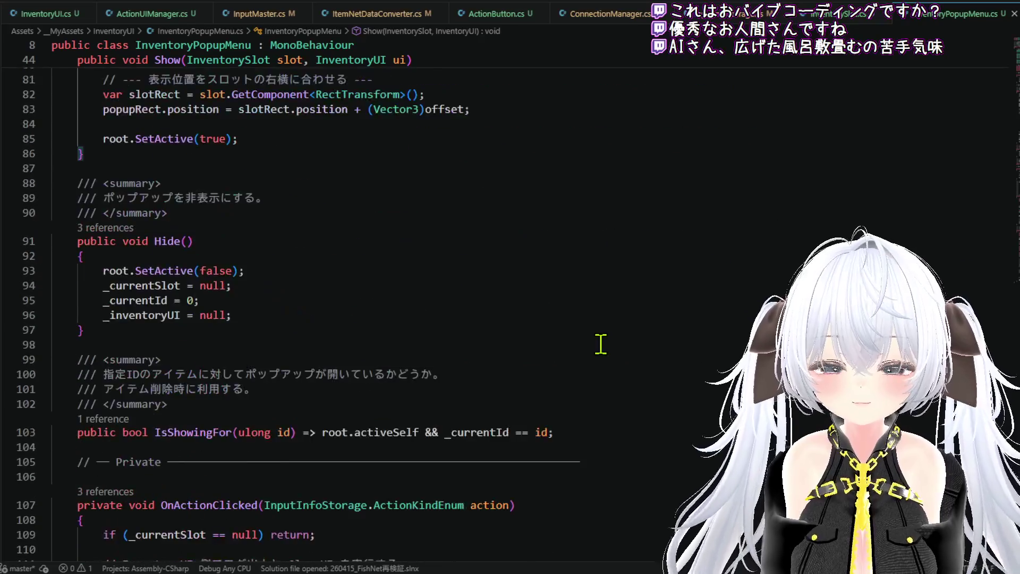
{"action": "scroll", "coordinate": [600, 344], "scroll_direction": "down", "scroll_amount": 10}
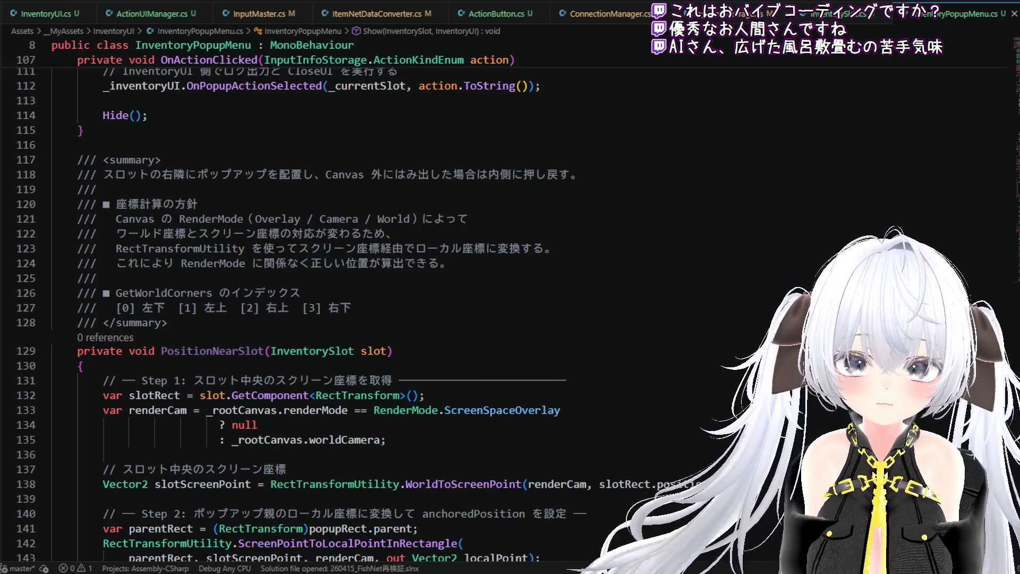
{"action": "scroll", "coordinate": [460, 345], "scroll_direction": "down", "scroll_amount": 1}
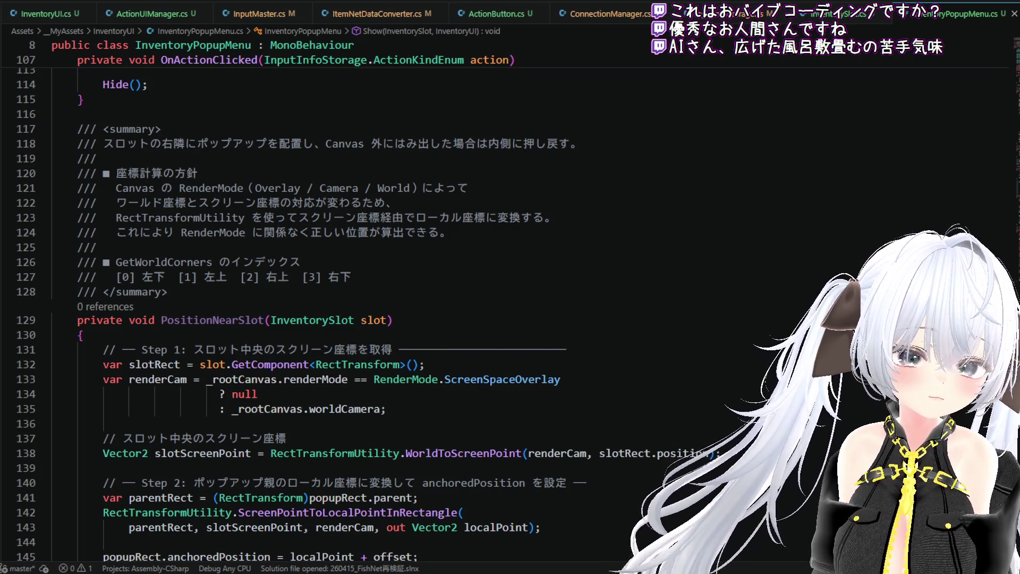
{"action": "left_click", "coordinate": [630, 259]}
{"action": "key", "text": "ctrl+a"}
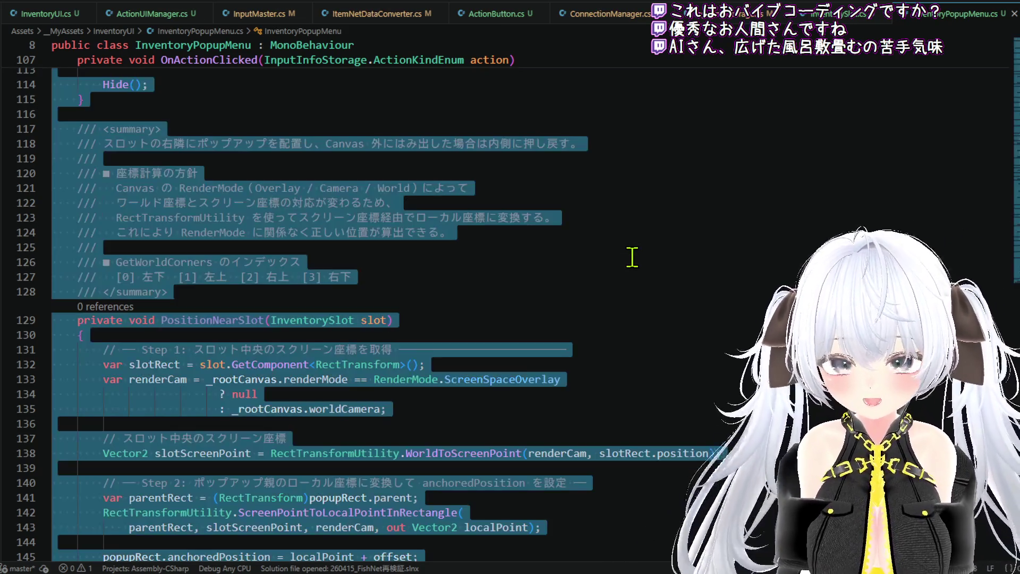
Step: Paste the new InventoryPopupMenu code over the whole script and look over the result
{"action": "key", "text": "ctrl+End"}
{"action": "scroll", "coordinate": [596, 268], "scroll_direction": "up", "scroll_amount": 20}
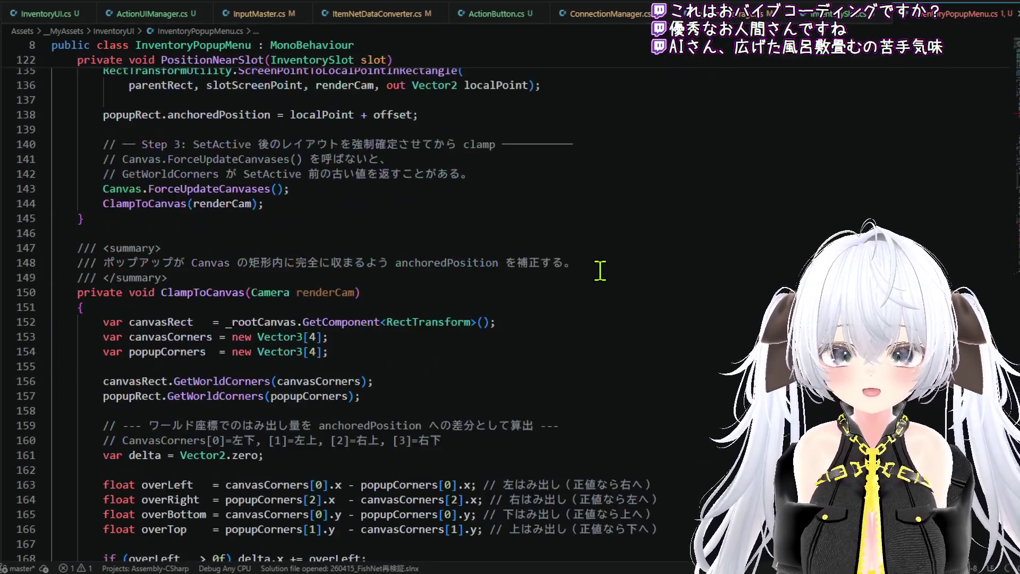
{"action": "scroll", "coordinate": [600, 271], "scroll_direction": "up", "scroll_amount": 20}
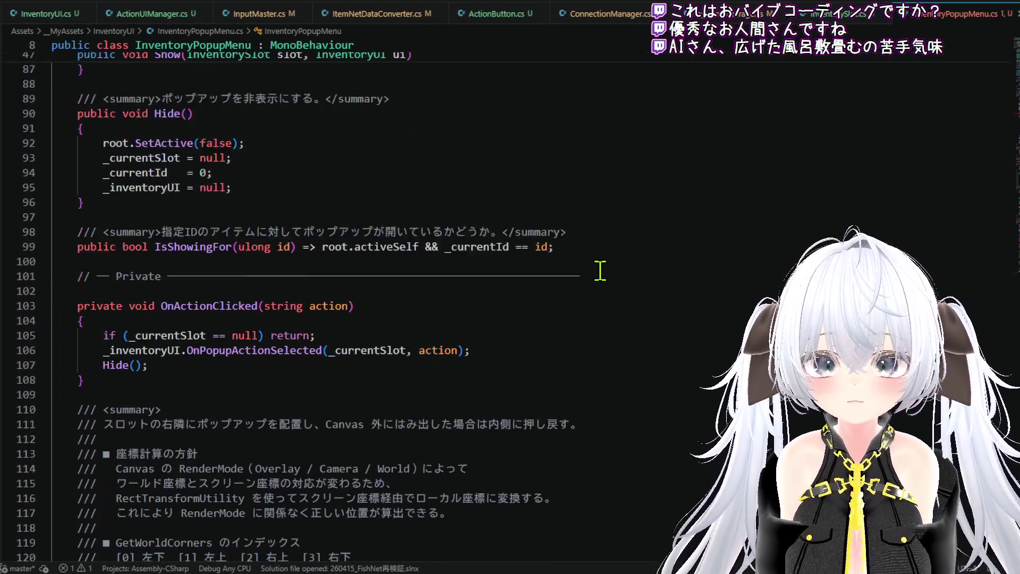
{"action": "scroll", "coordinate": [598, 269], "scroll_direction": "up", "scroll_amount": 3}
{"action": "scroll", "coordinate": [584, 277], "scroll_direction": "down", "scroll_amount": 1}
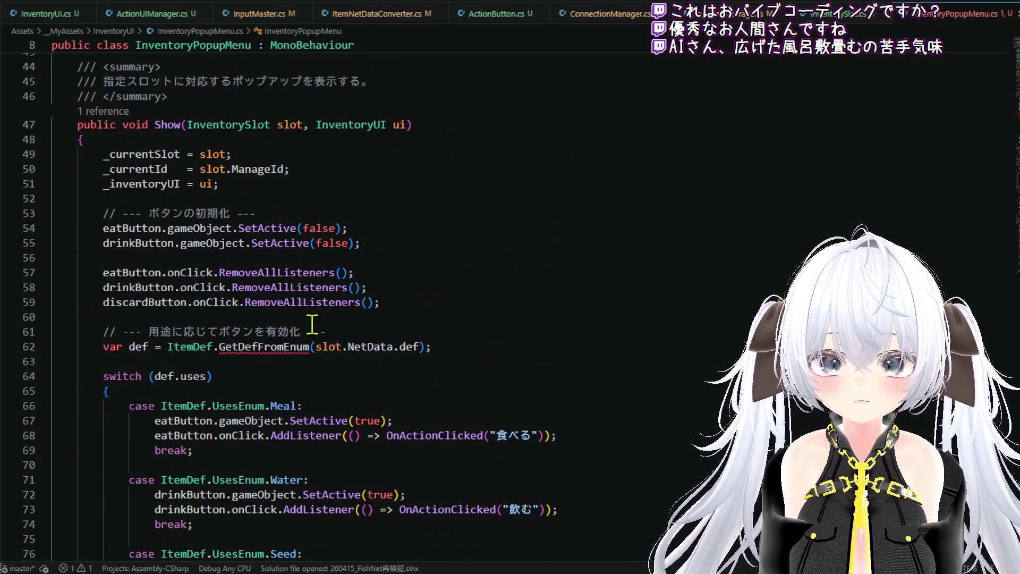
{"action": "mouse_move", "coordinate": [260, 349]}
Step: Replace the GetDefFromEnum call on line 62 with ItemNetDataConverter.GetItemDef(slot.NetData.def)
{"action": "left_click", "coordinate": [428, 369]}
{"action": "left_click_drag", "start_coordinate": [449, 347], "coordinate": [171, 348]}
{"action": "type", "text": "I"}
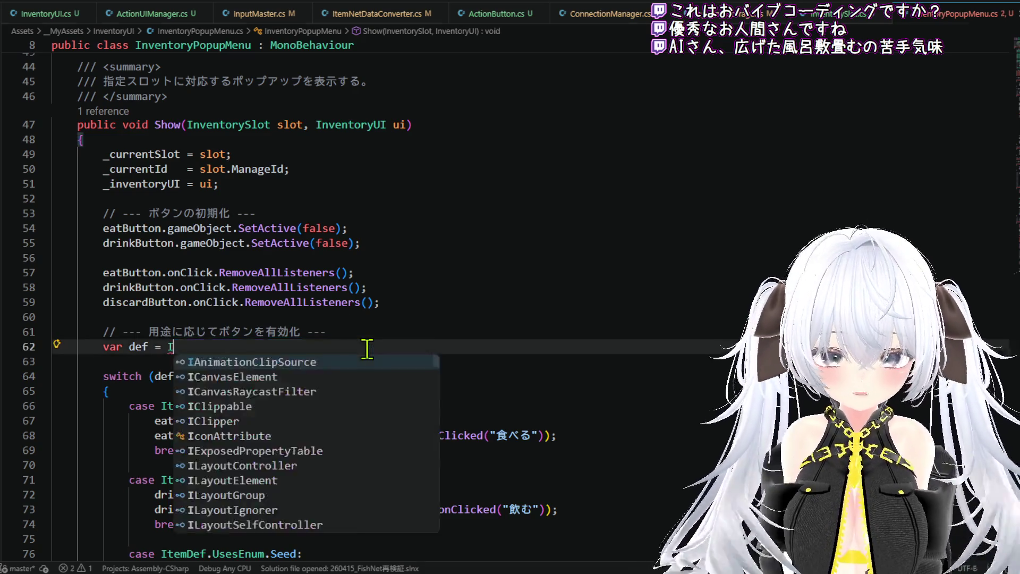
{"action": "type", "text": "temNetData"}
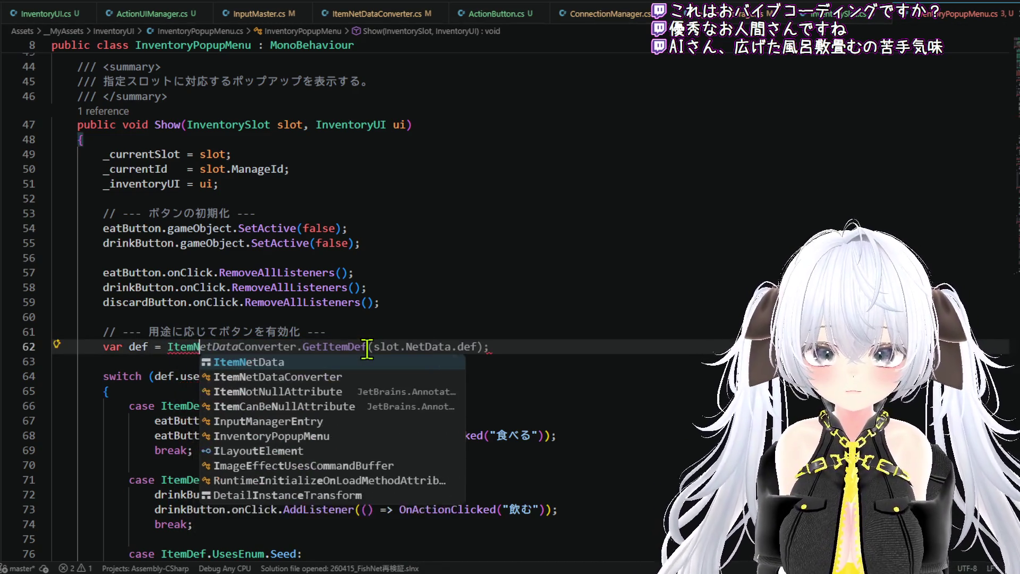
{"action": "key", "text": "Tab"}
{"action": "scroll", "coordinate": [531, 318], "scroll_direction": "up", "scroll_amount": 15}
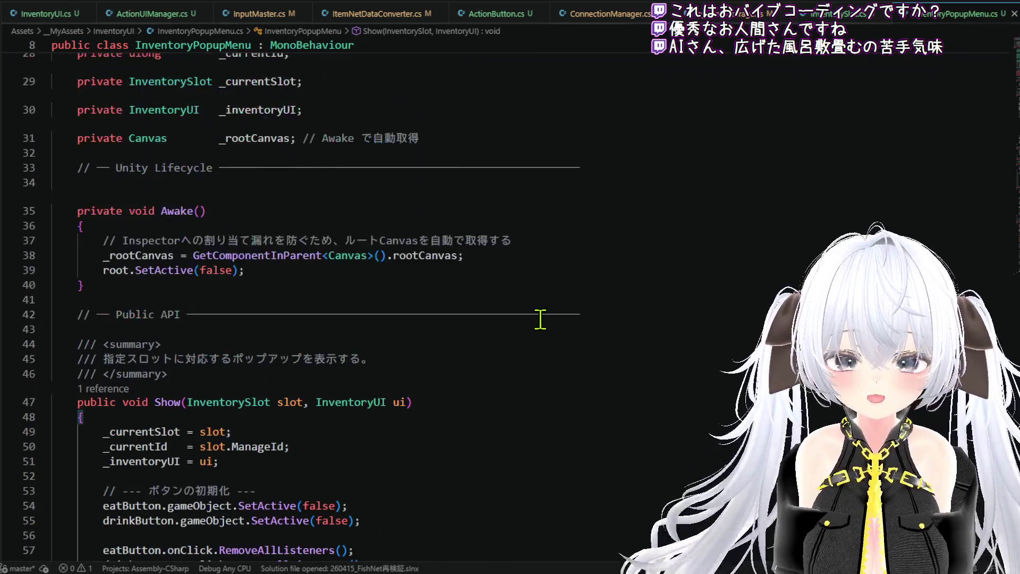
{"action": "scroll", "coordinate": [540, 319], "scroll_direction": "down", "scroll_amount": 19}
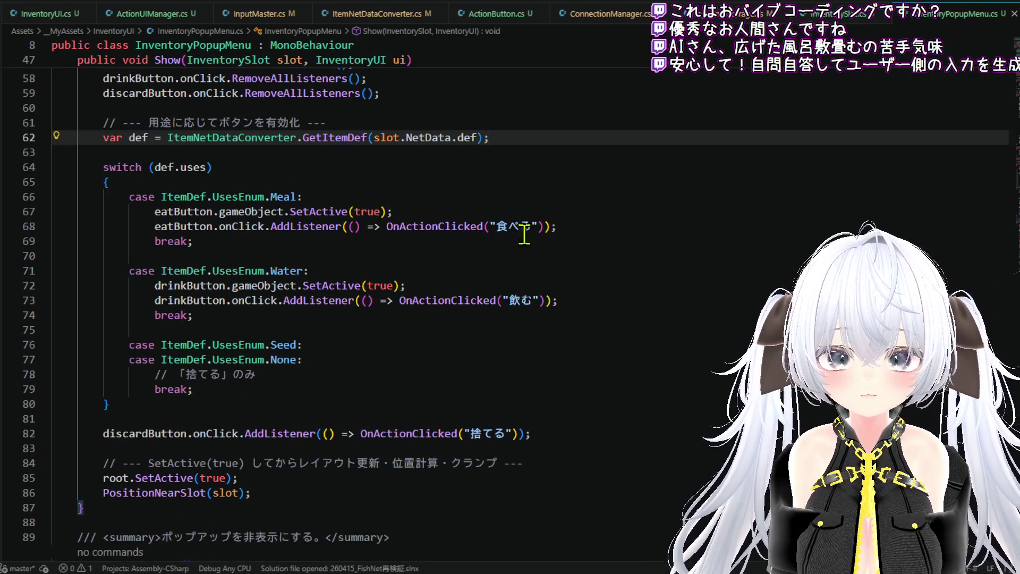
{"action": "scroll", "coordinate": [534, 233], "scroll_direction": "down", "scroll_amount": 7}
{"action": "scroll", "coordinate": [507, 303], "scroll_direction": "down", "scroll_amount": 4}
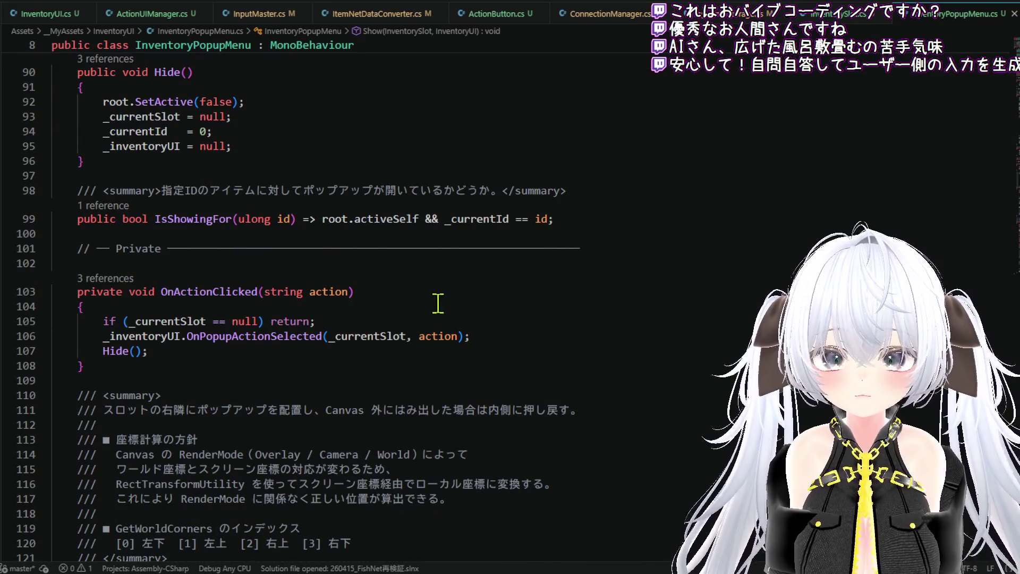
Step: Change OnActionClicked's parameter to InputInfoStorage.ActionKindEnum and pass action.ToString() inside it
{"action": "left_click", "coordinate": [420, 291]}
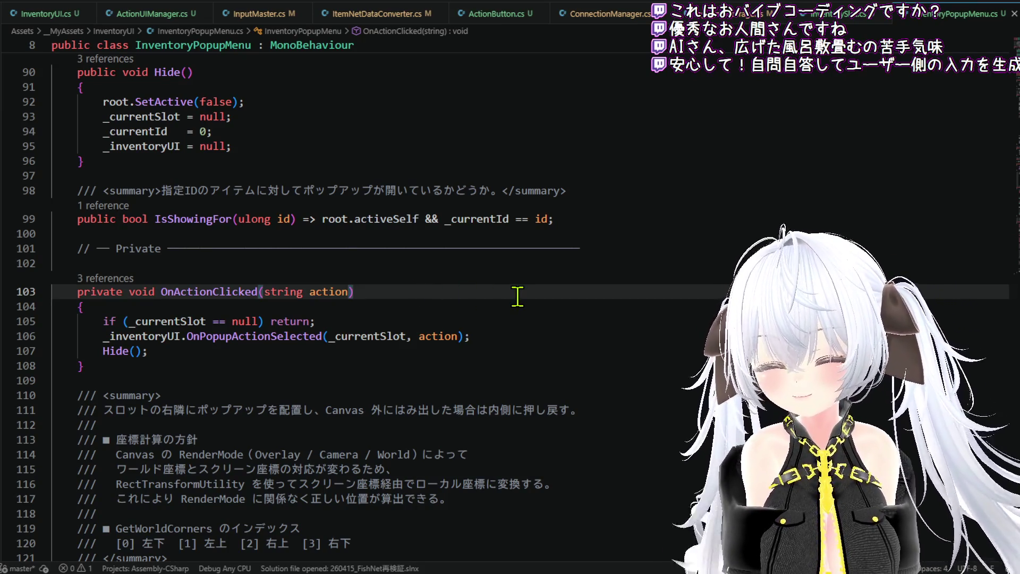
{"action": "key", "text": "Left"}
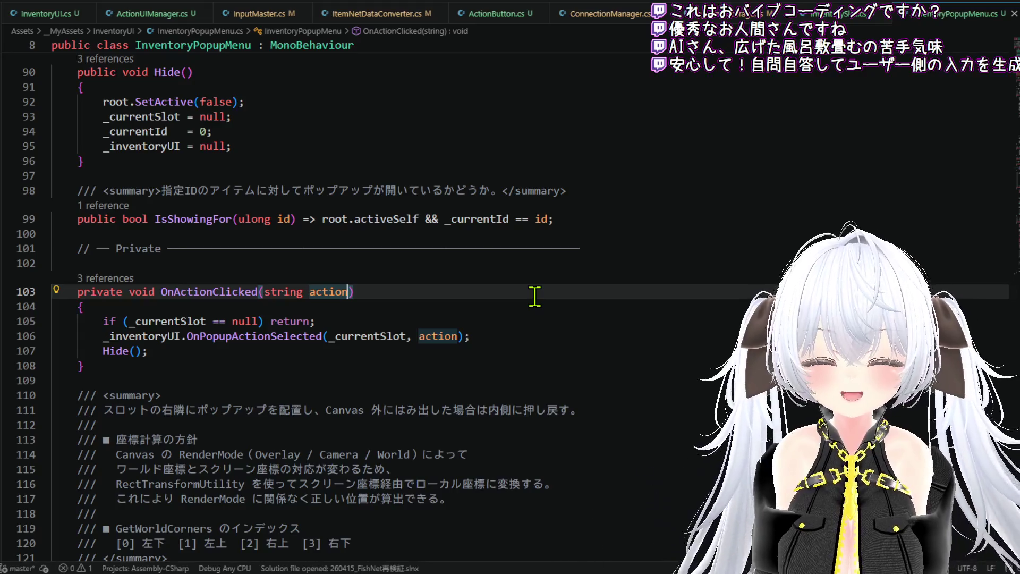
{"action": "key", "text": "BackSpace"}
{"action": "key", "text": "BackSpace"}
{"action": "key", "text": "BackSpace"}
{"action": "type", "text": "s"}
{"action": "key", "text": "BackSpace"}
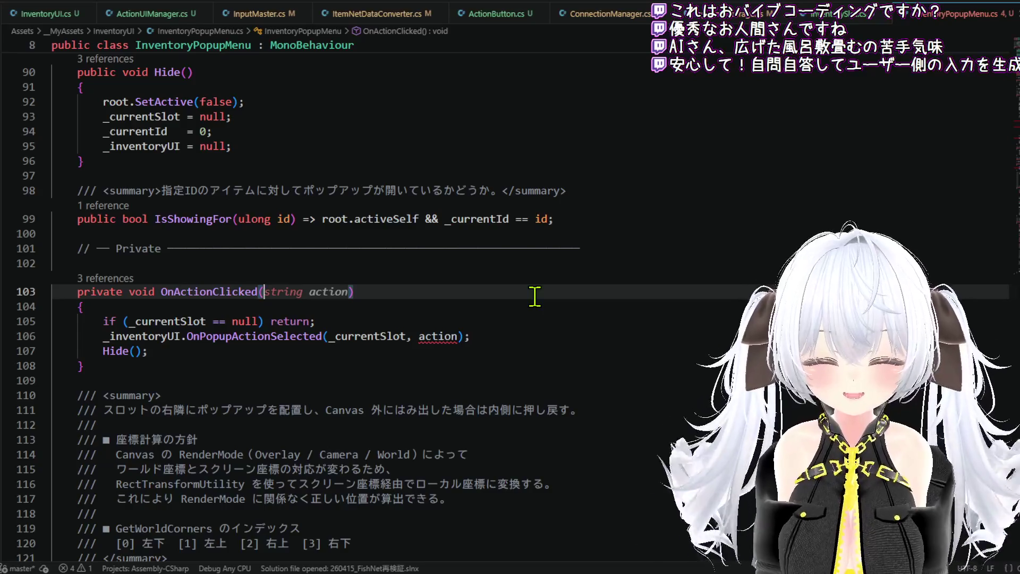
{"action": "type", "text": "In"}
{"action": "key", "text": "BackSpace"}
{"action": "key", "text": "BackSpace"}
{"action": "type", "text": "In"}
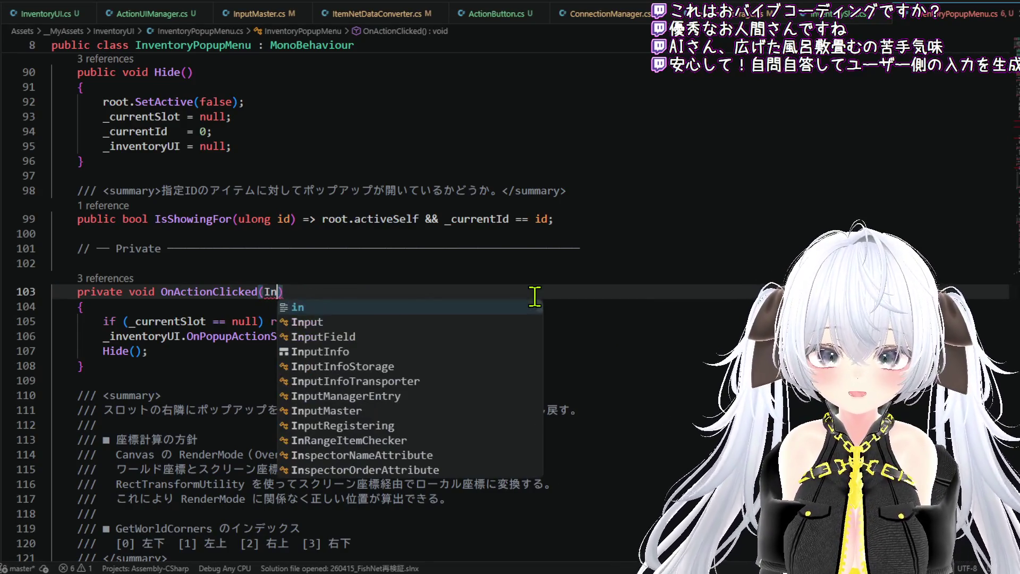
{"action": "type", "text": "put"}
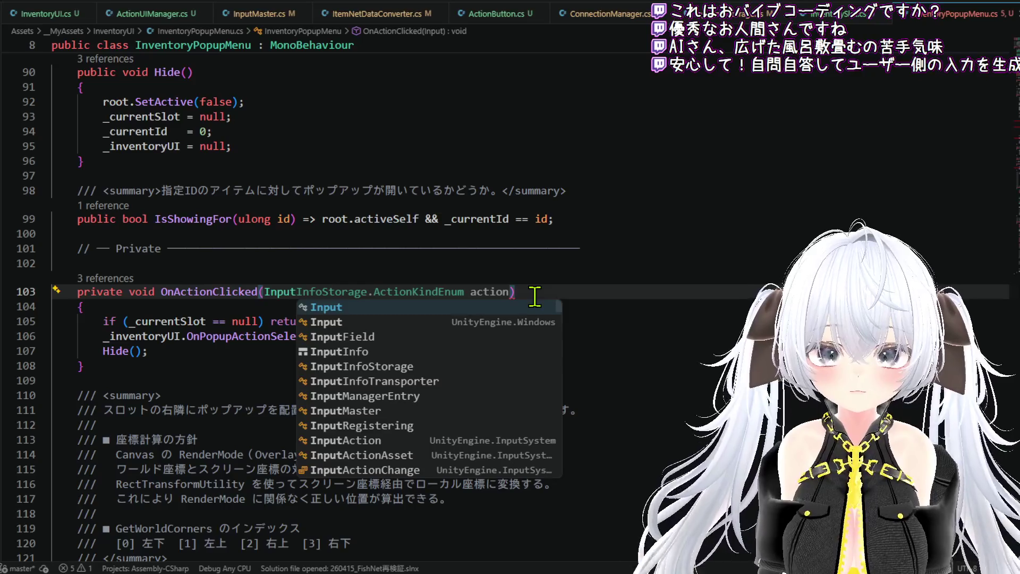
{"action": "key", "text": "Tab"}
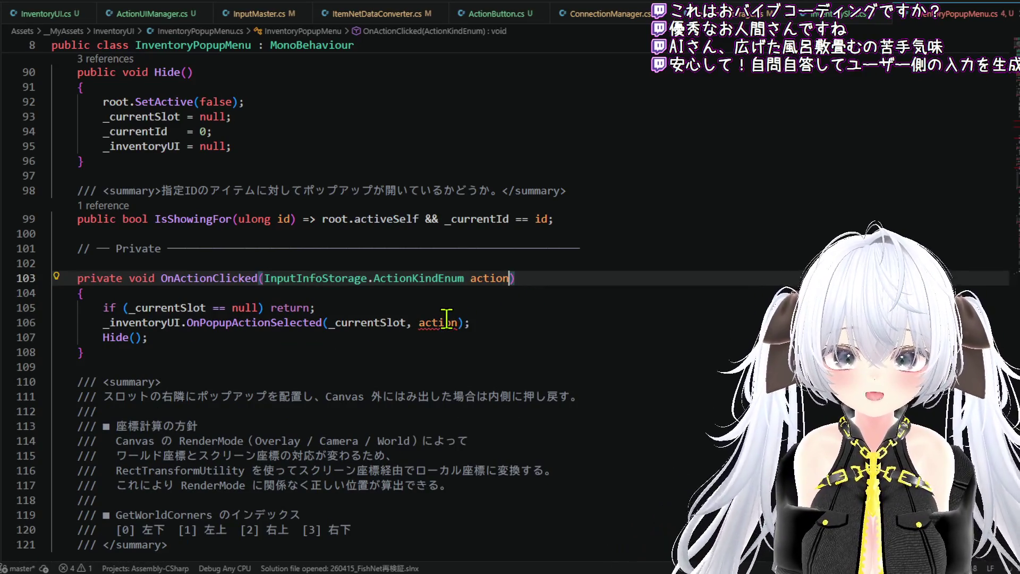
{"action": "key", "text": "Tab"}
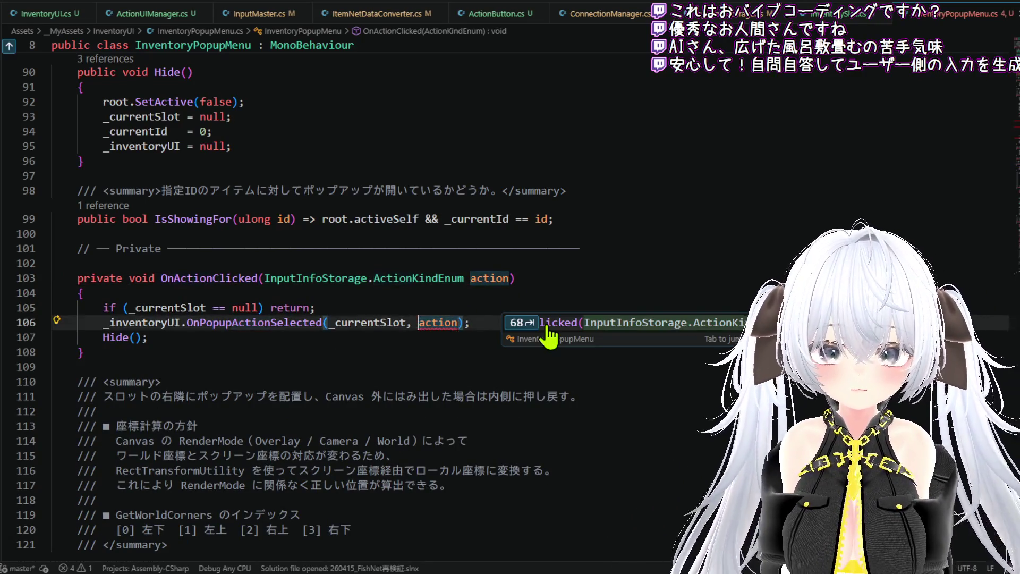
{"action": "type", "text": ".ToSt"}
{"action": "key", "text": "Tab"}
{"action": "type", "text": "()"}
Step: Make the buttons pass ActionKindEnum Eating, Drinking and Discard instead of the 食べる, 飲む and 捨てる strings
{"action": "scroll", "coordinate": [629, 148], "scroll_direction": "up", "scroll_amount": 6}
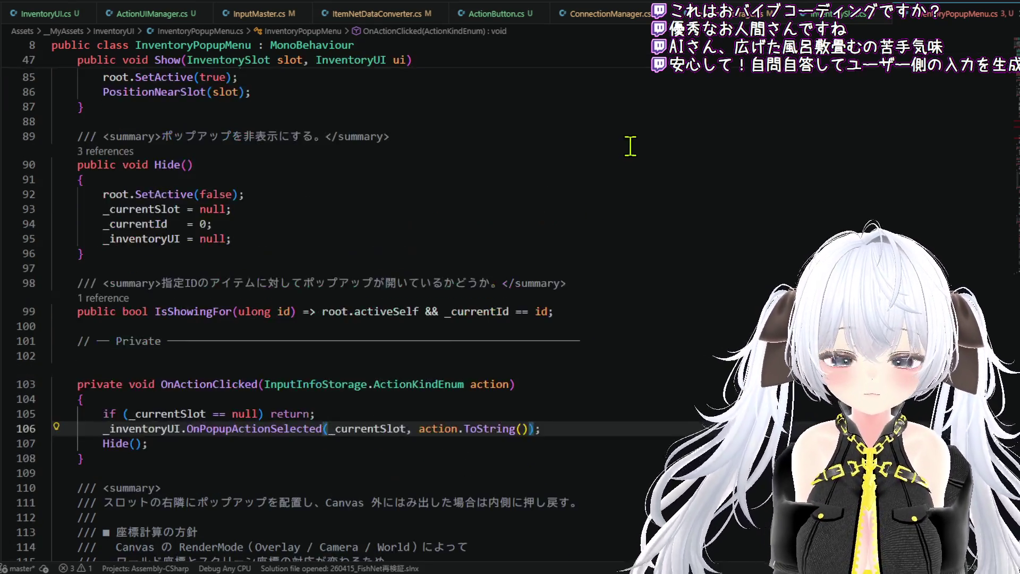
{"action": "scroll", "coordinate": [553, 215], "scroll_direction": "up", "scroll_amount": 5}
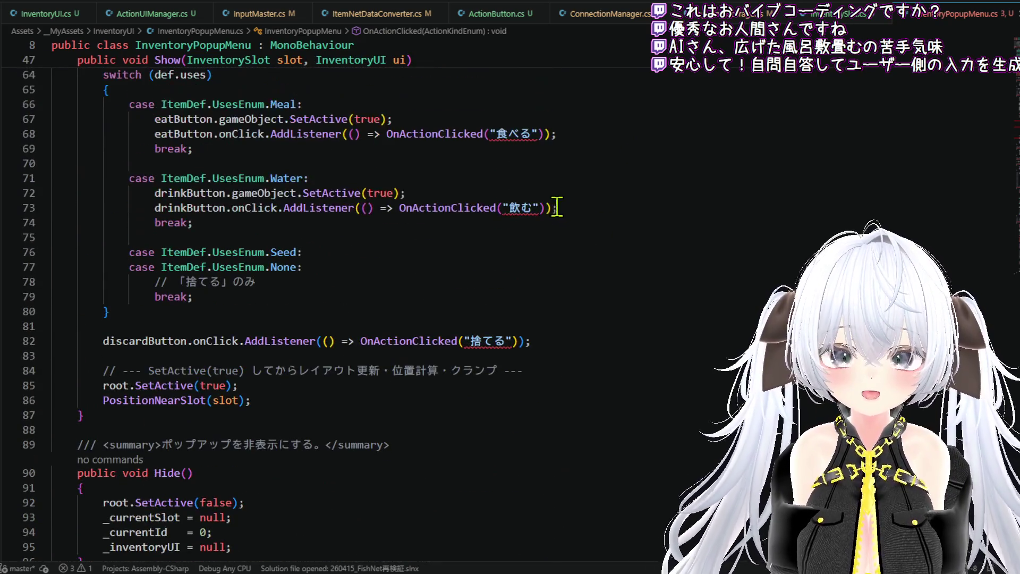
{"action": "double_click", "coordinate": [520, 226]}
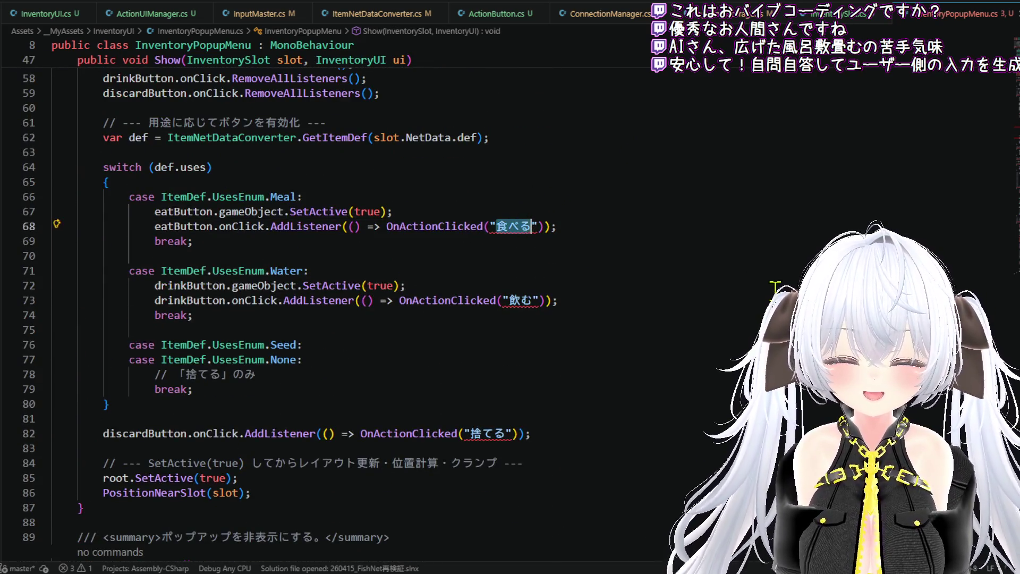
{"action": "key", "text": "Tab"}
{"action": "type", "text": "ing"}
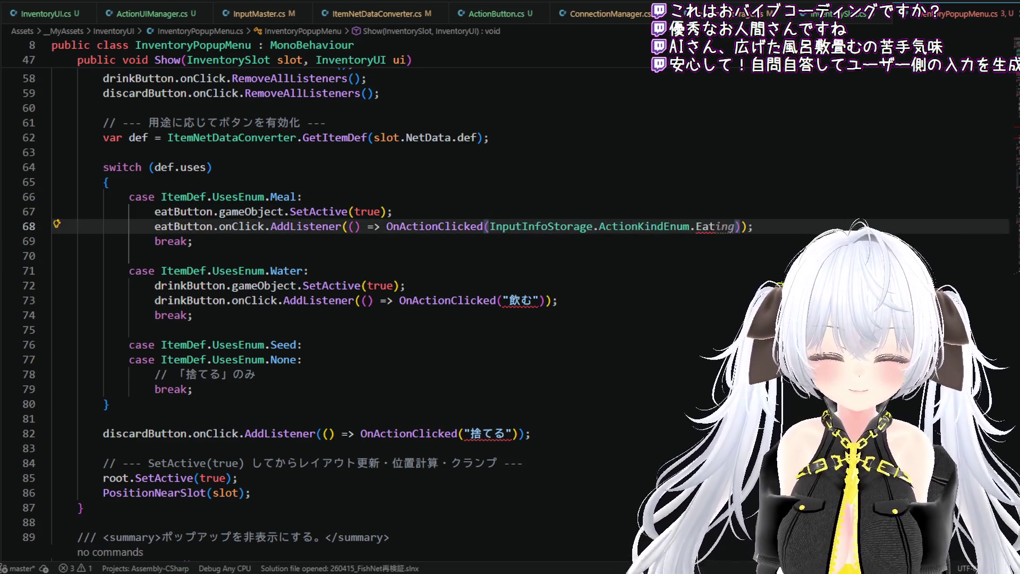
{"action": "double_click", "coordinate": [520, 300]}
{"action": "key", "text": "Tab"}
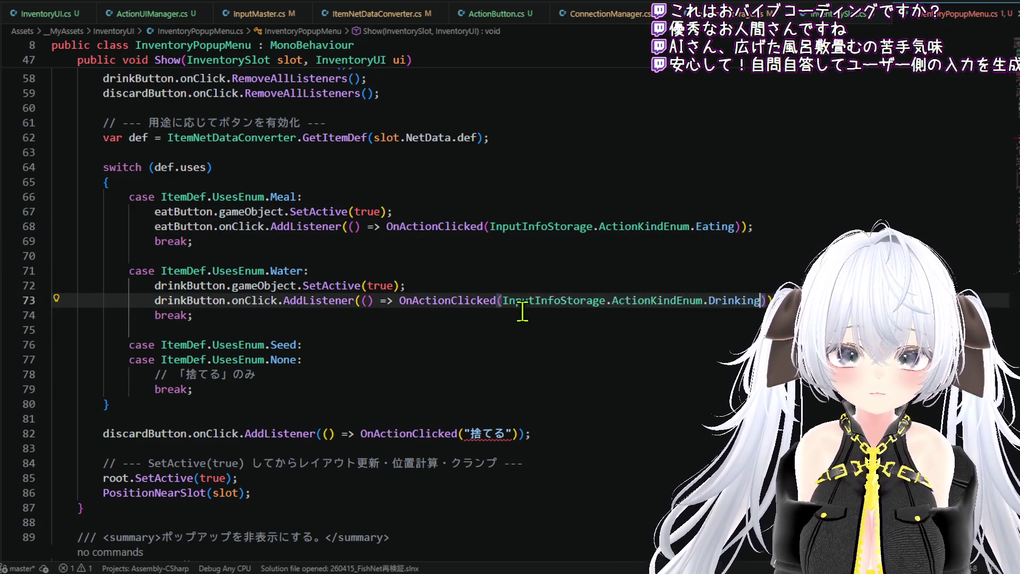
{"action": "double_click", "coordinate": [486, 433]}
{"action": "key", "text": "Tab"}
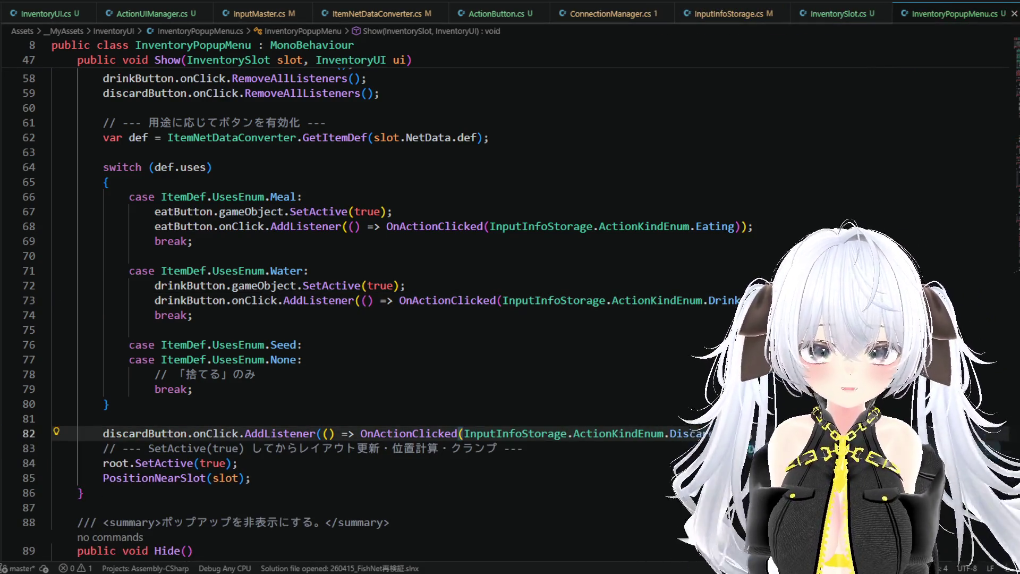
Step: Save the script and return to the Unity editor
{"action": "scroll", "coordinate": [773, 281], "scroll_direction": "up", "scroll_amount": 11}
{"action": "scroll", "coordinate": [773, 280], "scroll_direction": "up", "scroll_amount": 8}
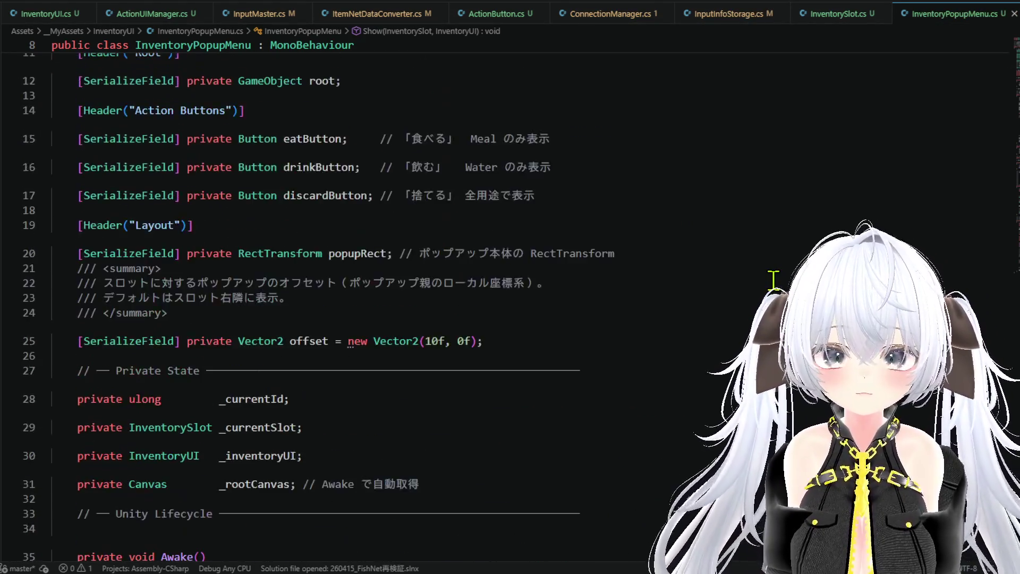
{"action": "left_click", "coordinate": [6, 4]}
{"action": "left_click", "coordinate": [60, 197]}
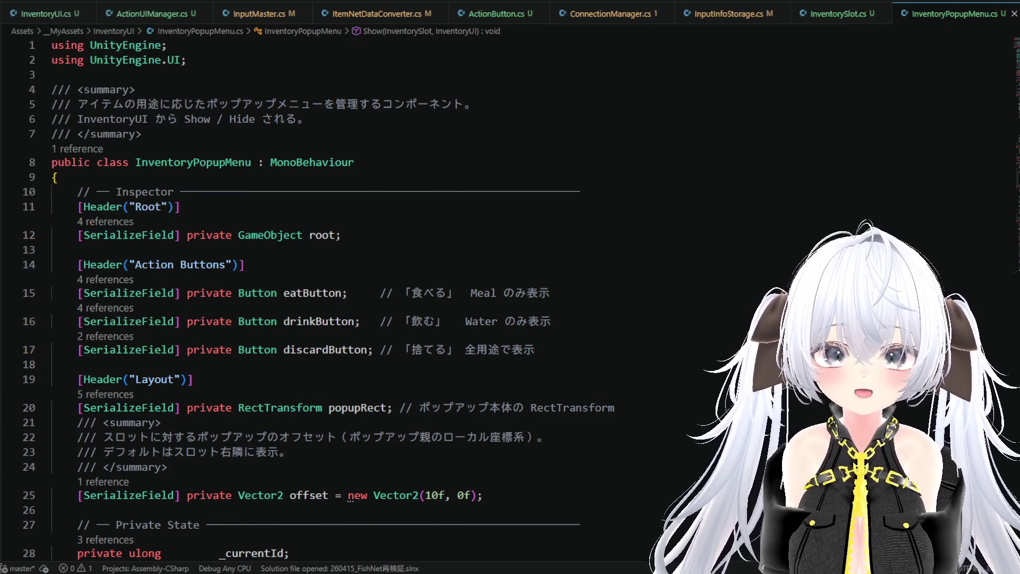
{"action": "key", "text": "alt+Tab"}
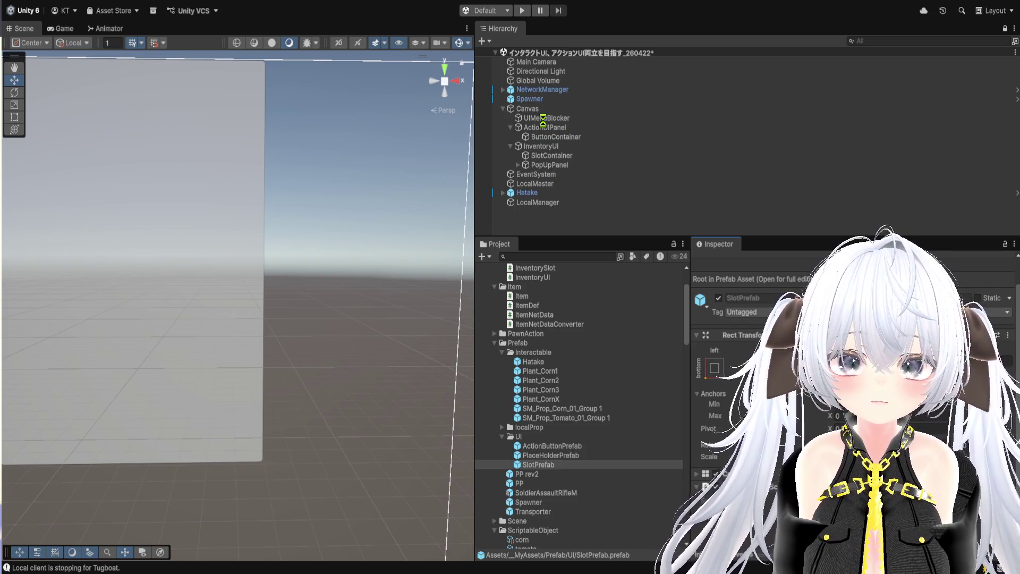
Step: Select Canvas, InventoryUI, then PopUpPanel, and ping the object its Root field references
{"action": "left_click", "coordinate": [542, 109]}
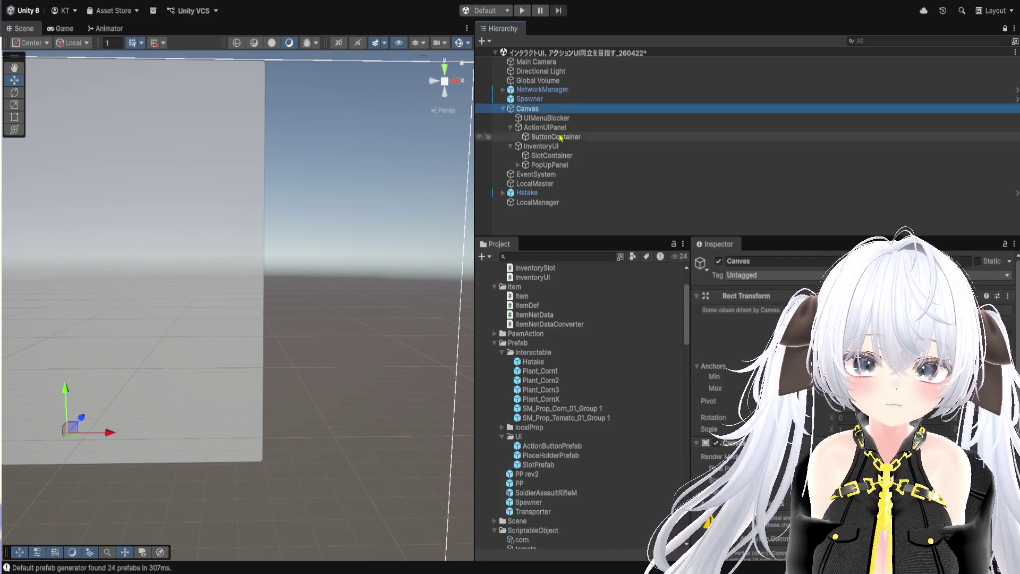
{"action": "scroll", "coordinate": [770, 372], "scroll_direction": "down", "scroll_amount": 4}
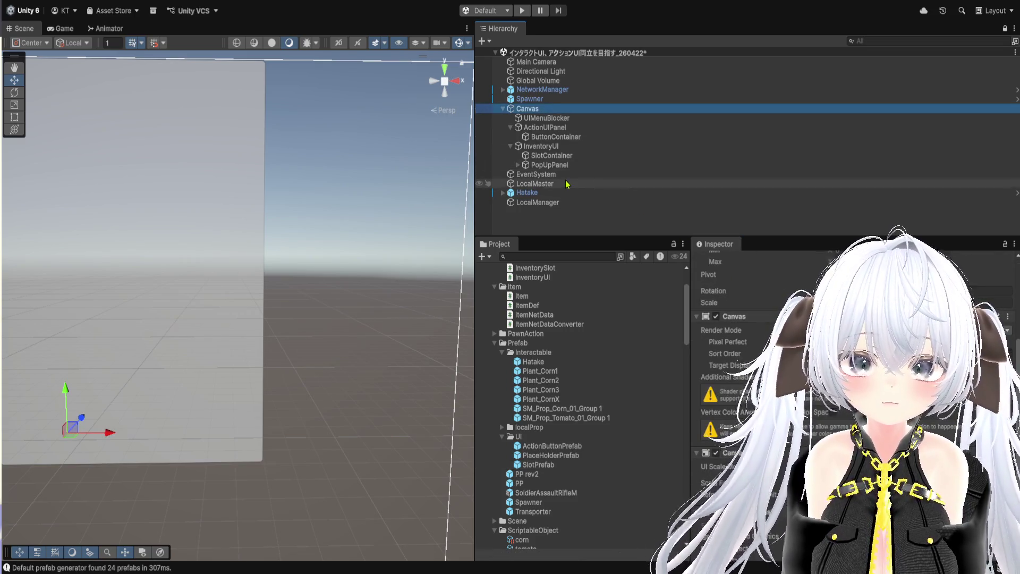
{"action": "left_click", "coordinate": [552, 147]}
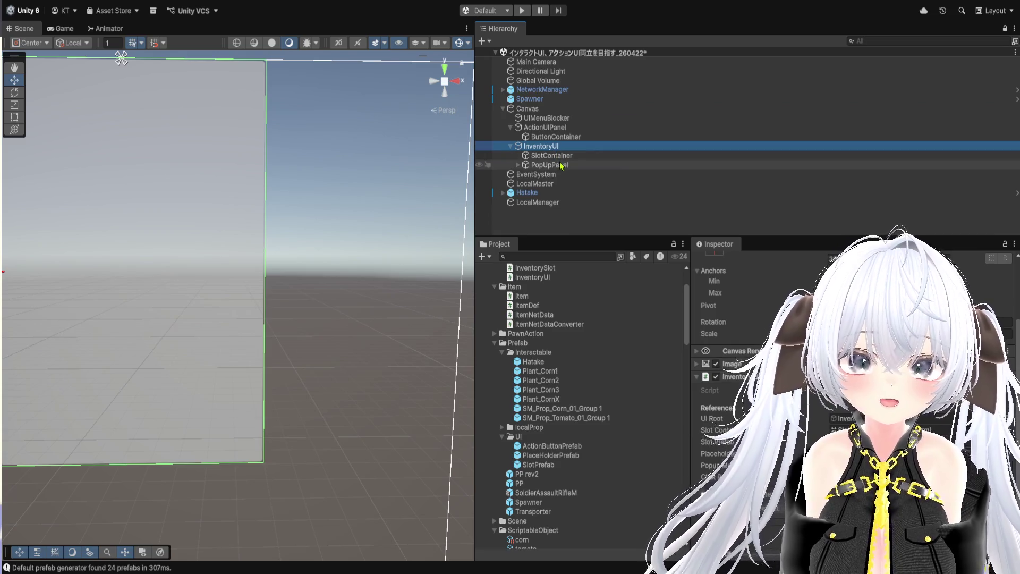
{"action": "left_click", "coordinate": [553, 165]}
{"action": "scroll", "coordinate": [827, 417], "scroll_direction": "down", "scroll_amount": 1}
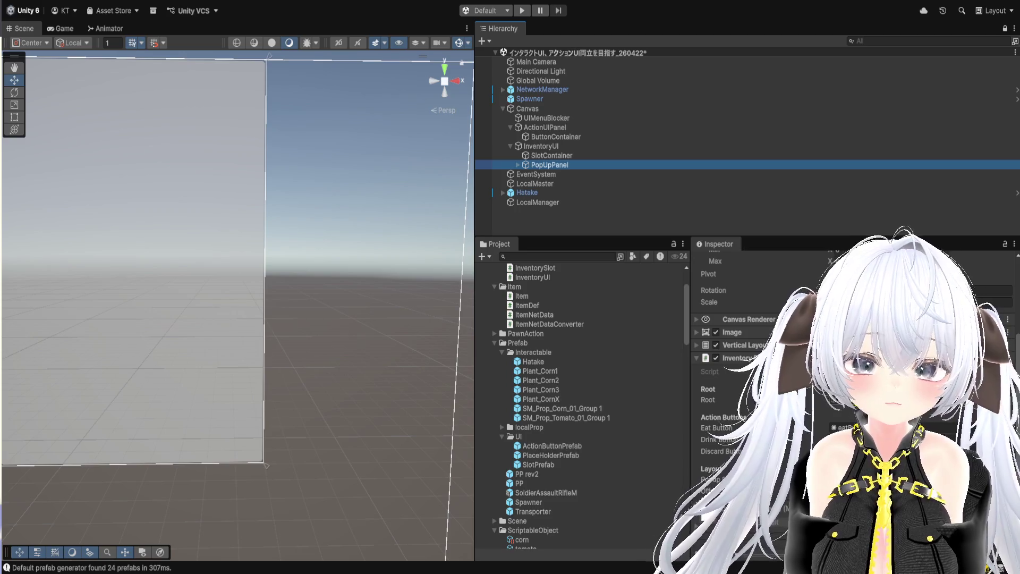
{"action": "left_click", "coordinate": [712, 399]}
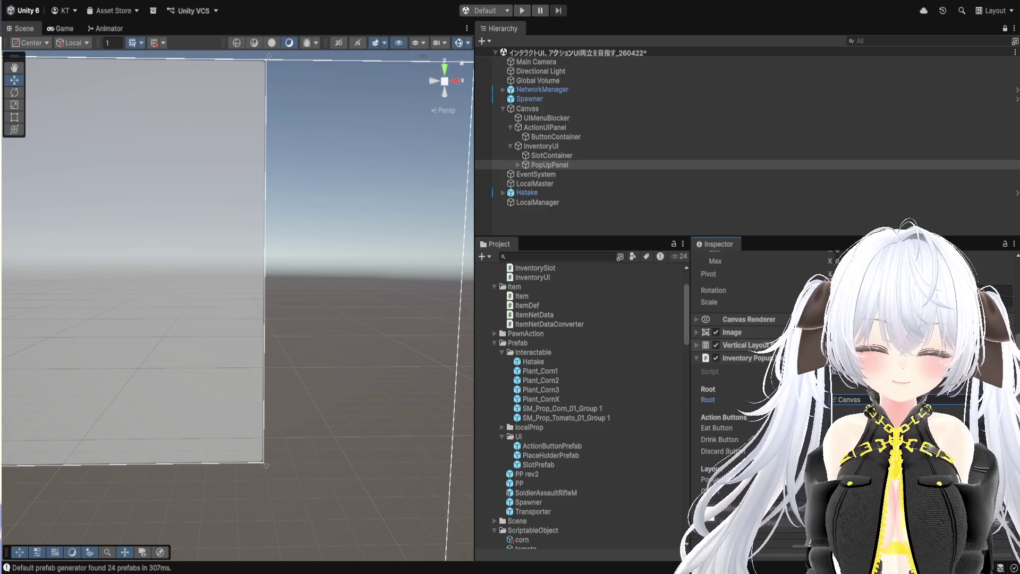
{"action": "key", "text": "alt+Tab"}
Step: Review InventoryPopupMenu's state fields and highlight every use of _rootCanvas
{"action": "scroll", "coordinate": [474, 187], "scroll_direction": "down", "scroll_amount": 2}
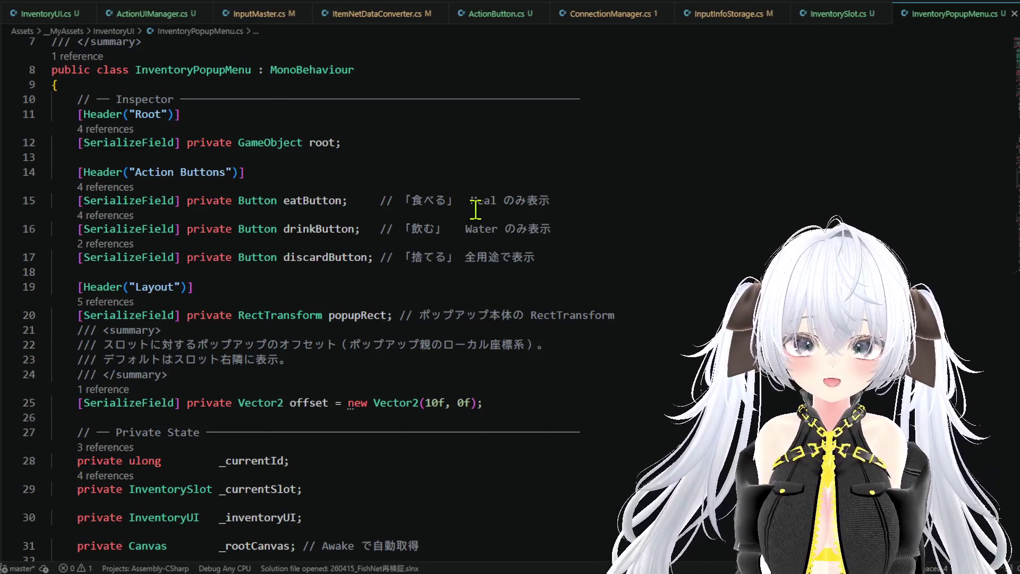
{"action": "scroll", "coordinate": [480, 197], "scroll_direction": "down", "scroll_amount": 2}
{"action": "scroll", "coordinate": [480, 197], "scroll_direction": "down", "scroll_amount": 3}
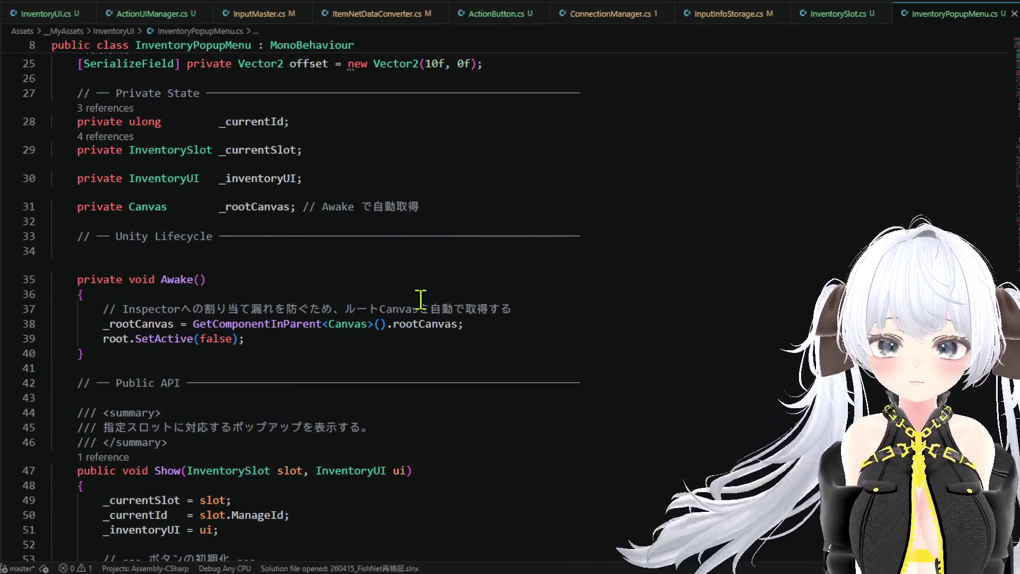
{"action": "scroll", "coordinate": [298, 334], "scroll_direction": "up", "scroll_amount": 3}
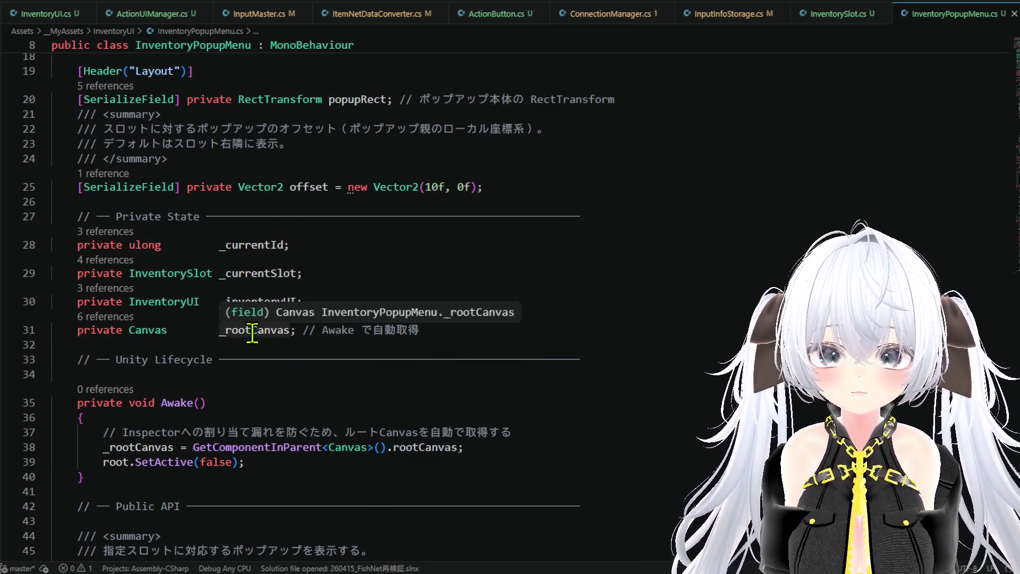
{"action": "double_click", "coordinate": [260, 330]}
{"action": "left_click", "coordinate": [385, 274]}
{"action": "left_click", "coordinate": [366, 300]}
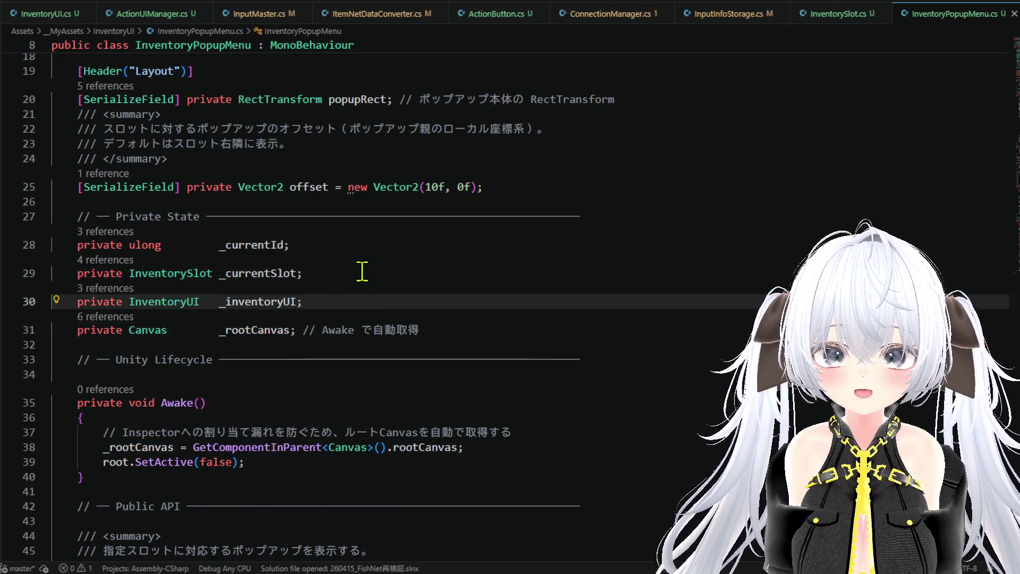
Step: Check the Root header and Layout fields, then go back to Unity
{"action": "scroll", "coordinate": [366, 276], "scroll_direction": "up", "scroll_amount": 2}
{"action": "scroll", "coordinate": [366, 275], "scroll_direction": "up", "scroll_amount": 4}
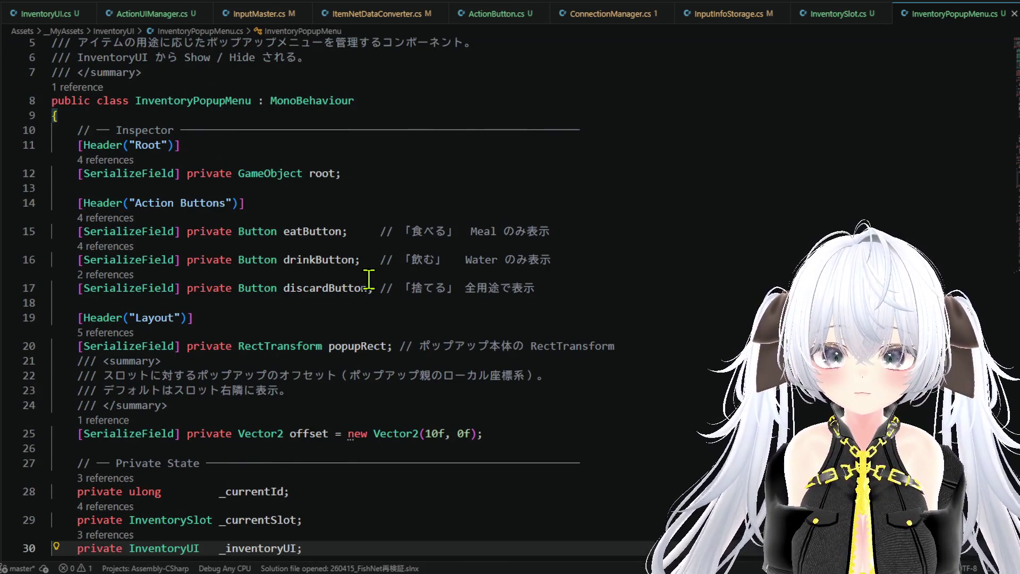
{"action": "scroll", "coordinate": [372, 247], "scroll_direction": "down", "scroll_amount": 3}
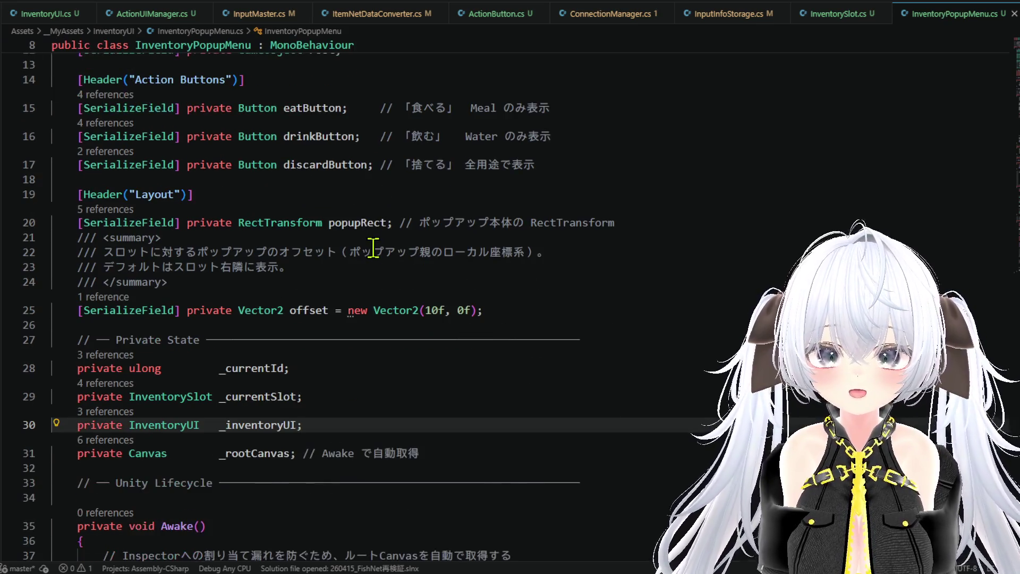
{"action": "scroll", "coordinate": [376, 292], "scroll_direction": "down", "scroll_amount": 3}
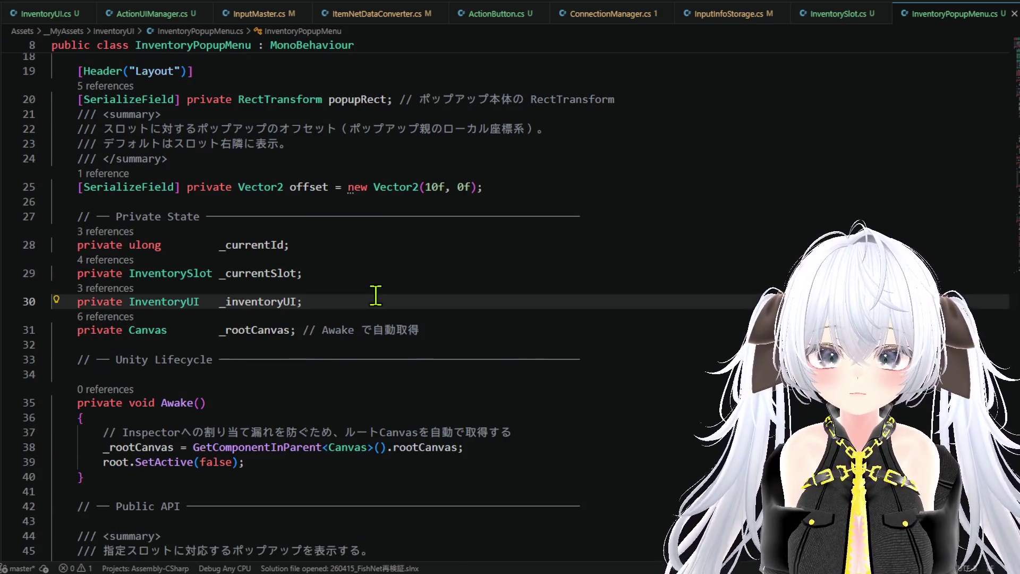
{"action": "scroll", "coordinate": [376, 295], "scroll_direction": "up", "scroll_amount": 5}
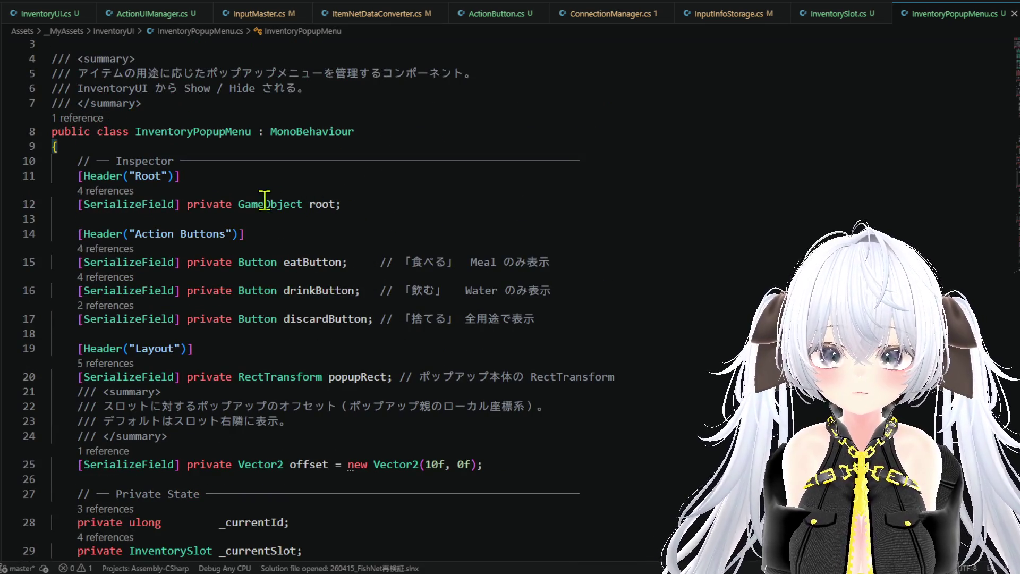
{"action": "left_click", "coordinate": [162, 176]}
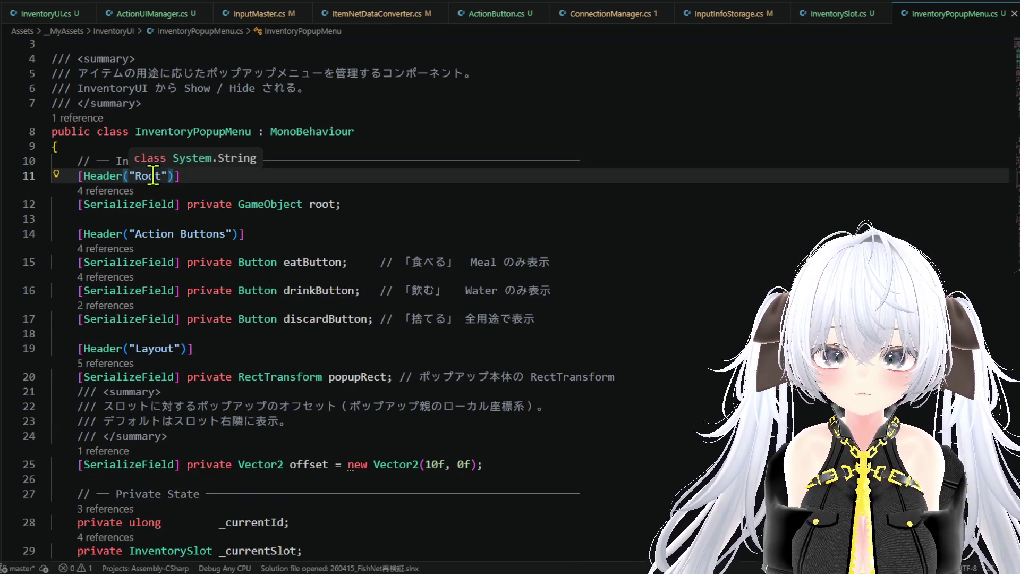
{"action": "scroll", "coordinate": [295, 244], "scroll_direction": "down", "scroll_amount": 2}
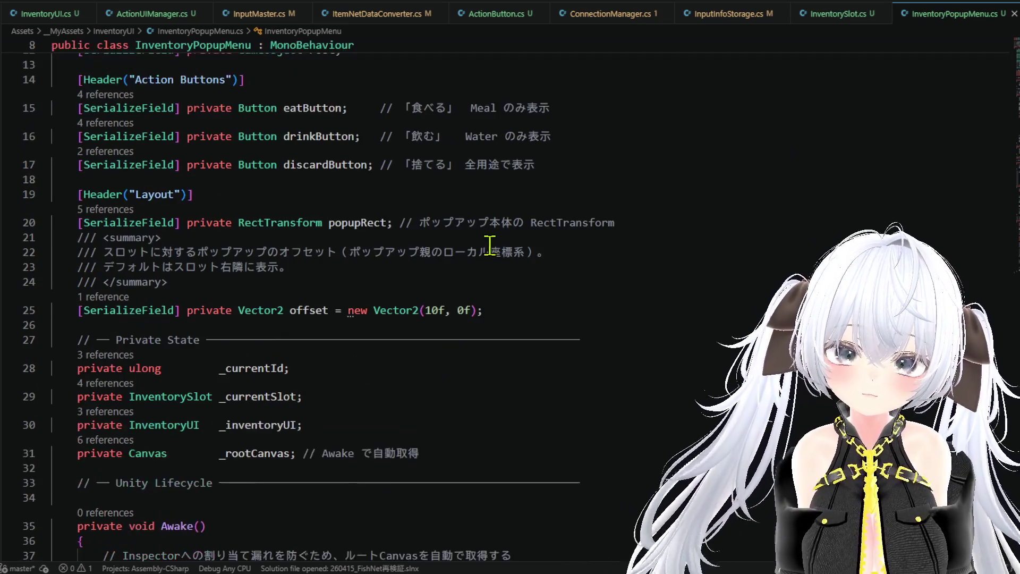
{"action": "scroll", "coordinate": [376, 197], "scroll_direction": "up", "scroll_amount": 1}
{"action": "key", "text": "alt+Tab"}
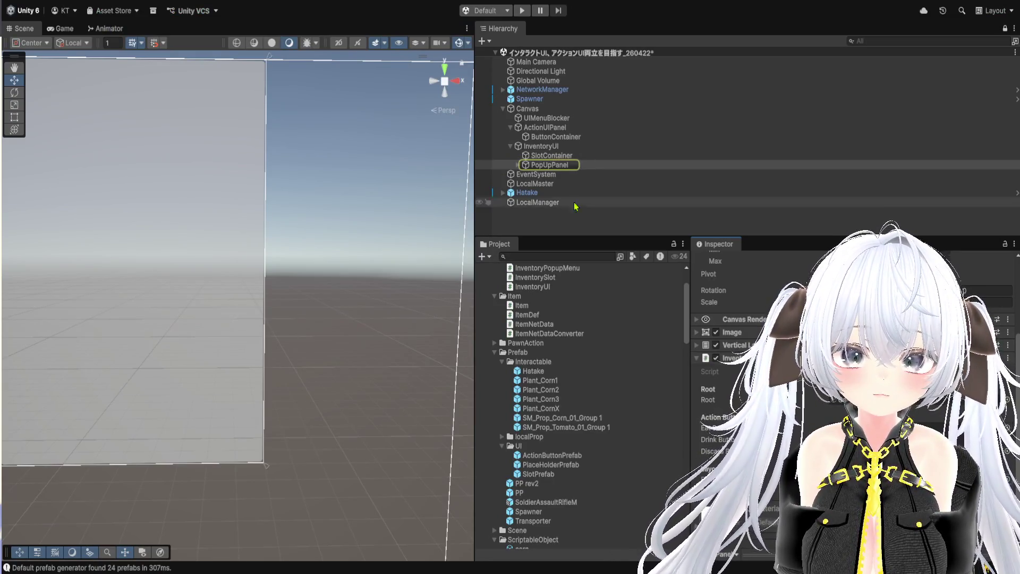
Step: Frame PopUpPanel in the Scene view, enter Play mode and start the server and client
{"action": "left_click", "coordinate": [554, 166]}
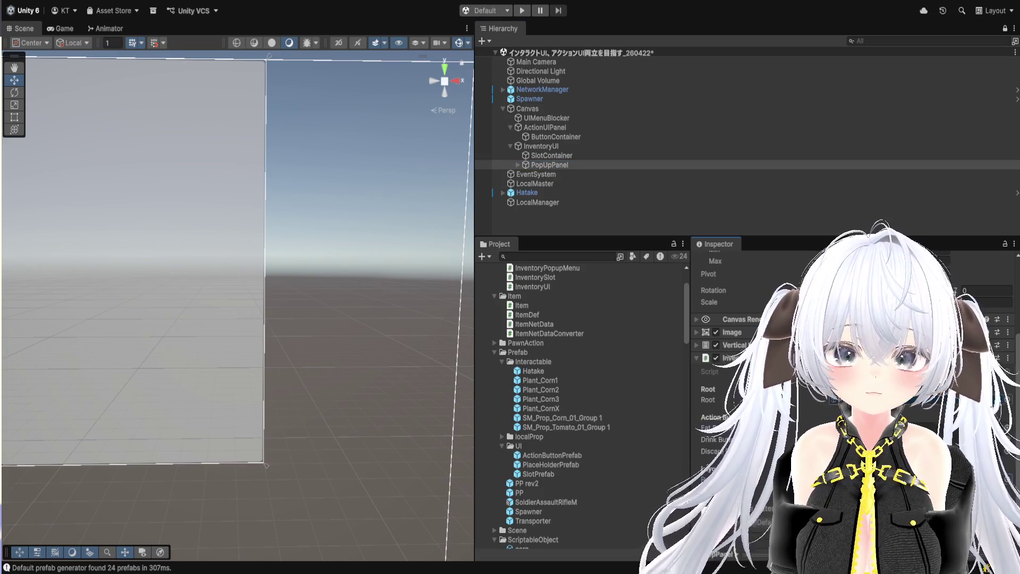
{"action": "left_click_drag", "start_coordinate": [472, 236], "coordinate": [896, 236]}
{"action": "key", "text": "f"}
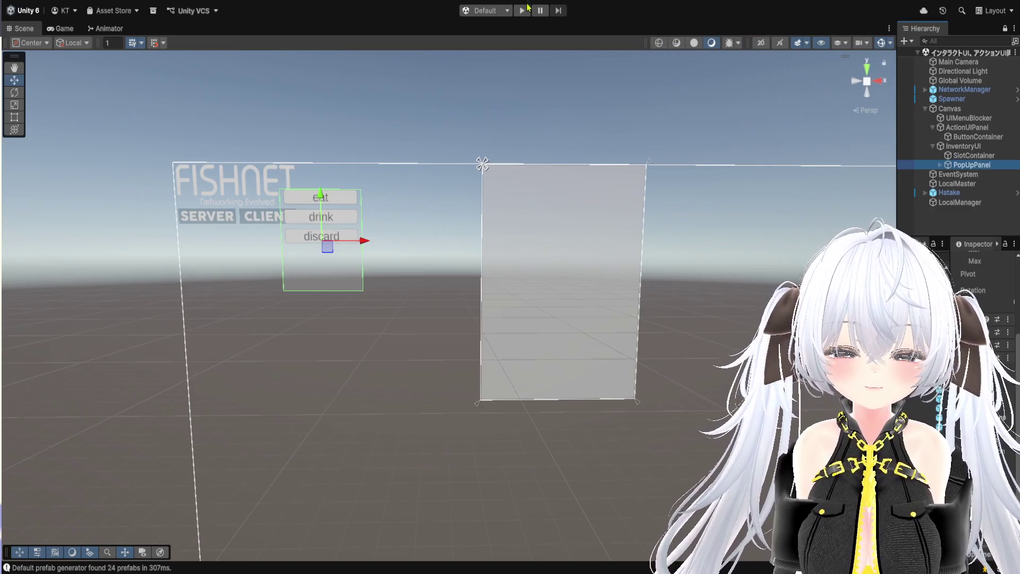
{"action": "left_click", "coordinate": [523, 10]}
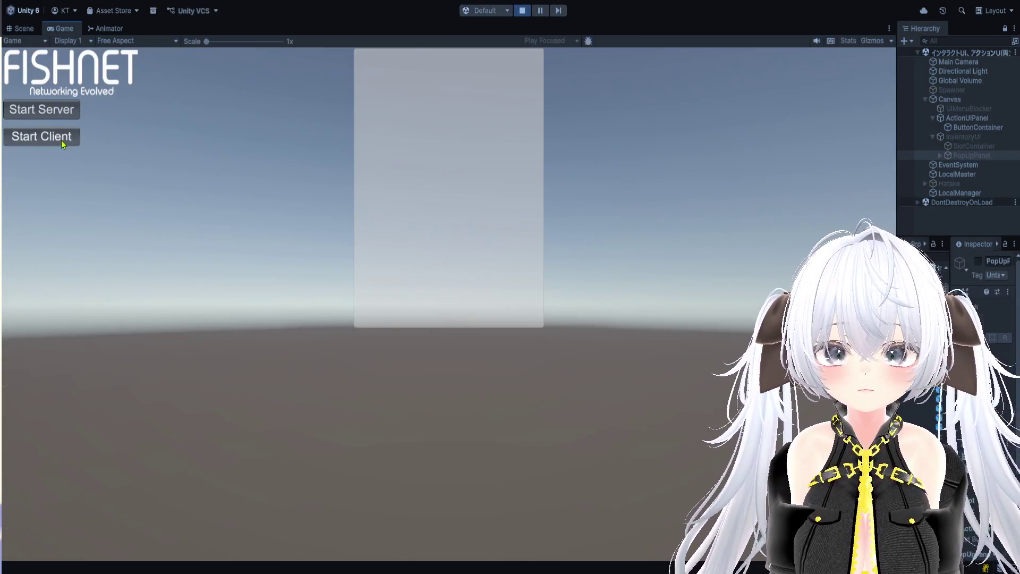
{"action": "left_click", "coordinate": [42, 109]}
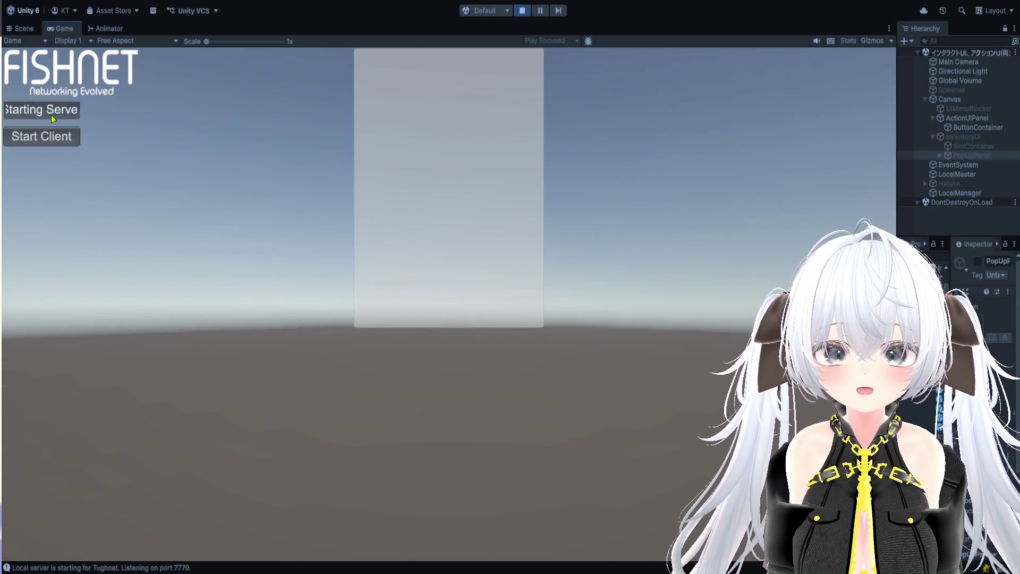
{"action": "left_click", "coordinate": [50, 139]}
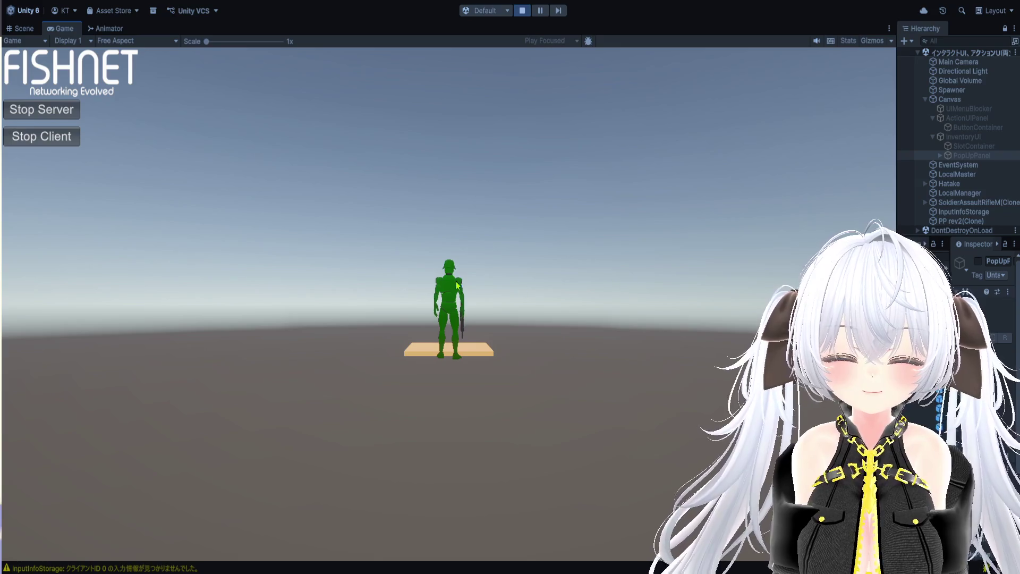
Step: Walk off the platform, seed, water and harvest corn, and pick the tomato
{"action": "key", "text": "w"}
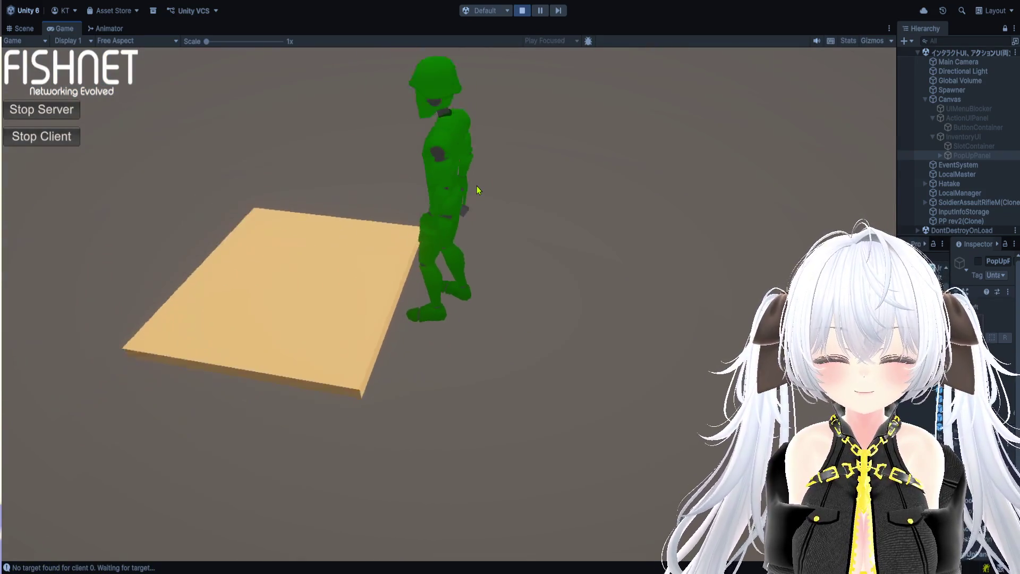
{"action": "left_click", "coordinate": [418, 65]}
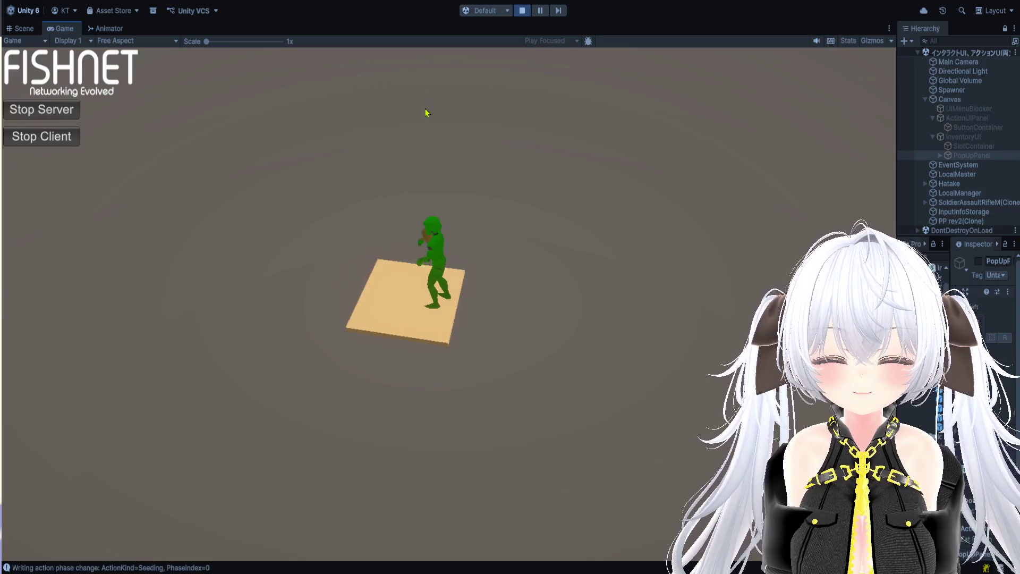
{"action": "left_click", "coordinate": [421, 77]}
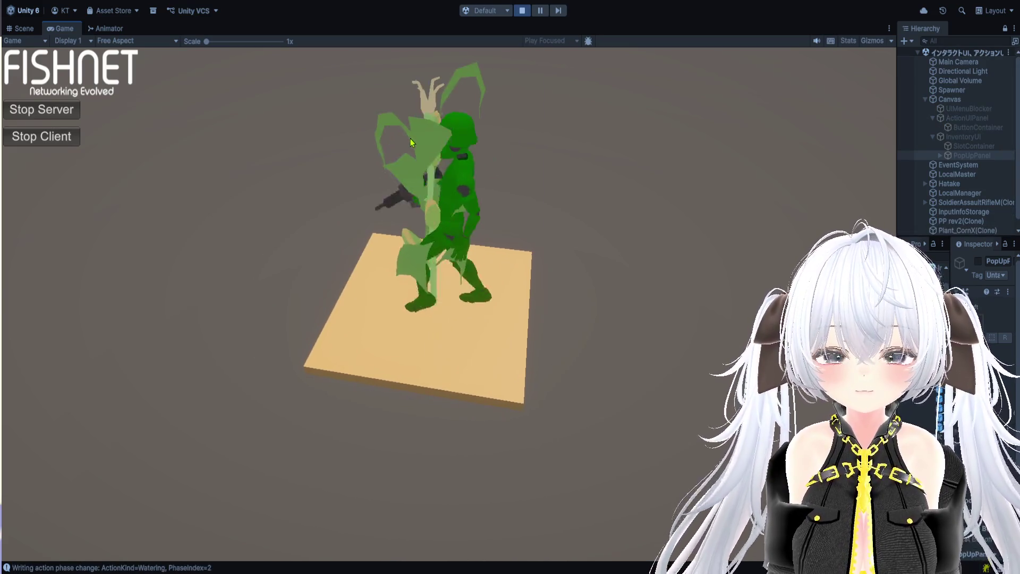
{"action": "left_click", "coordinate": [415, 85]}
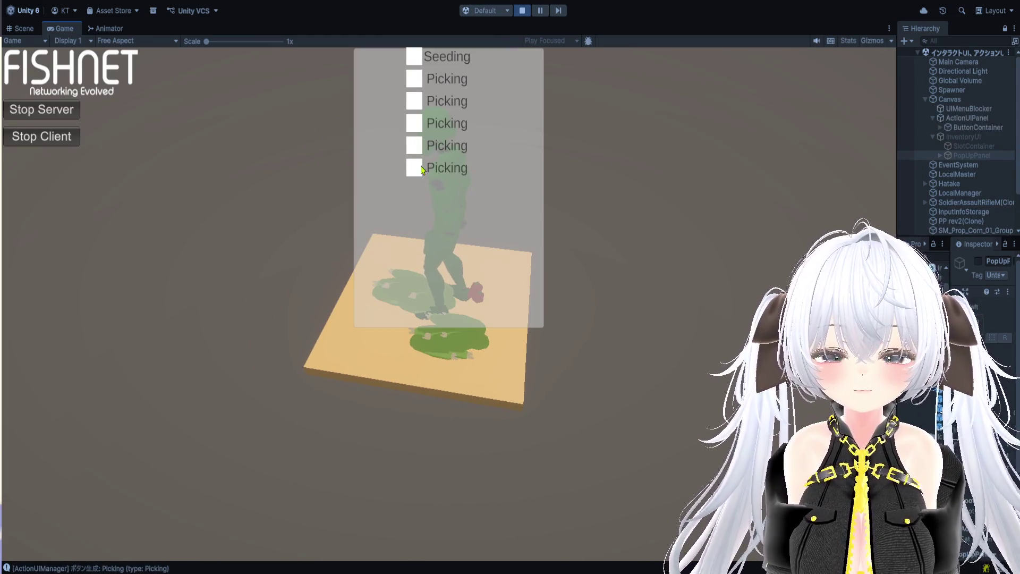
{"action": "left_click", "coordinate": [420, 169]}
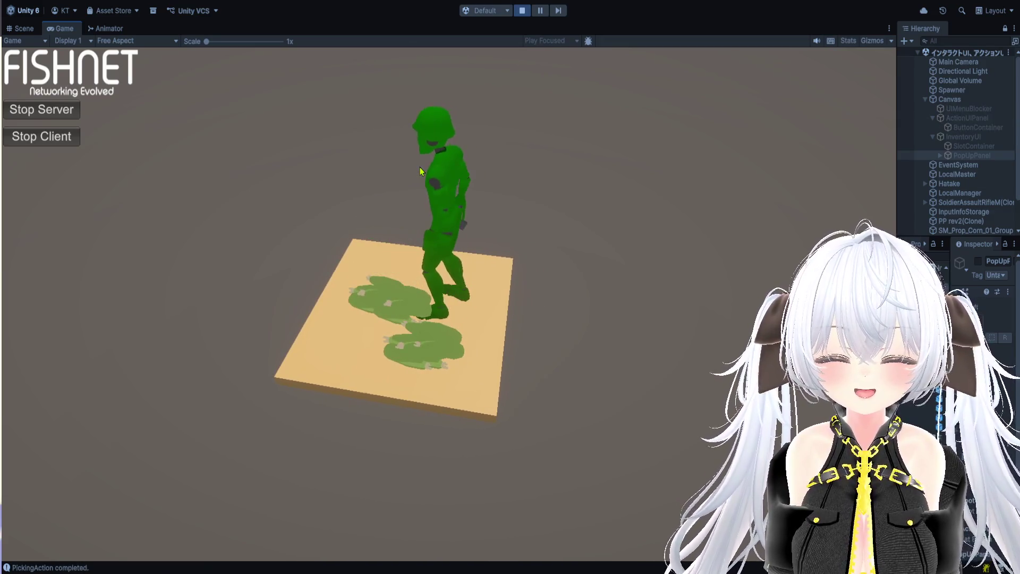
{"action": "left_click", "coordinate": [415, 155]}
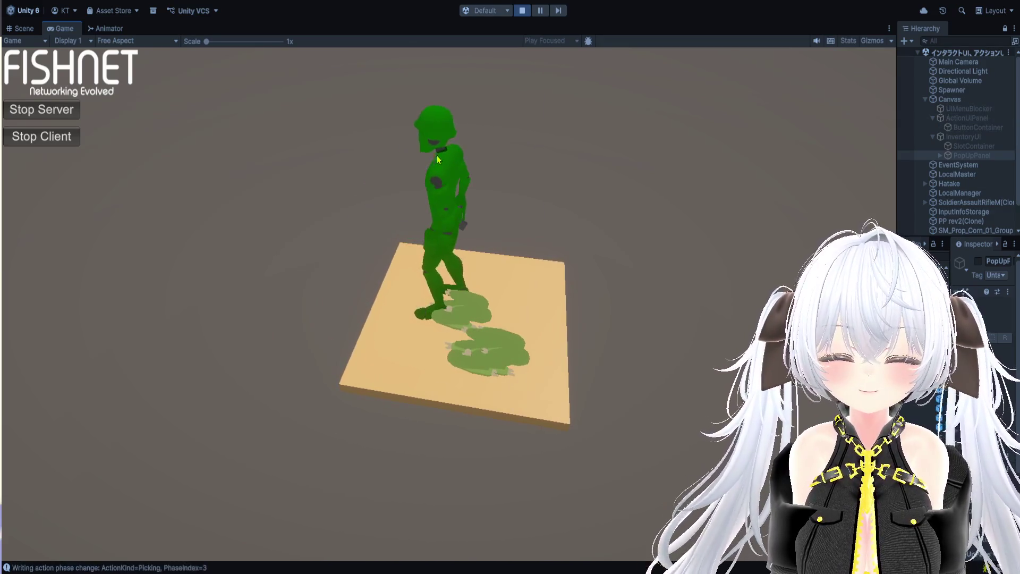
Step: Open the inventory, bring up the tomato's drink/discard popup, close the inventory, and stop Play mode
{"action": "key", "text": "i"}
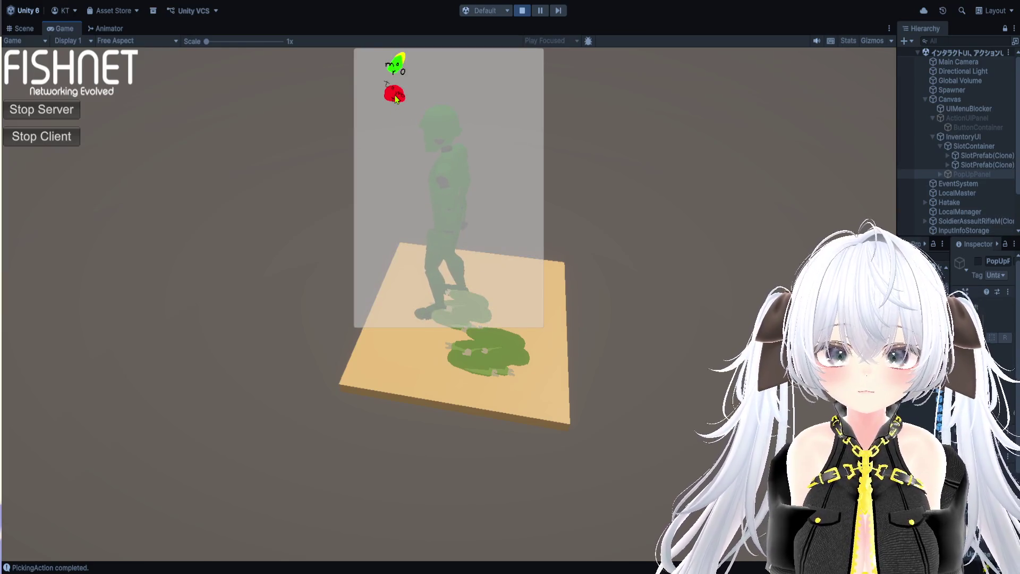
{"action": "left_click", "coordinate": [396, 99]}
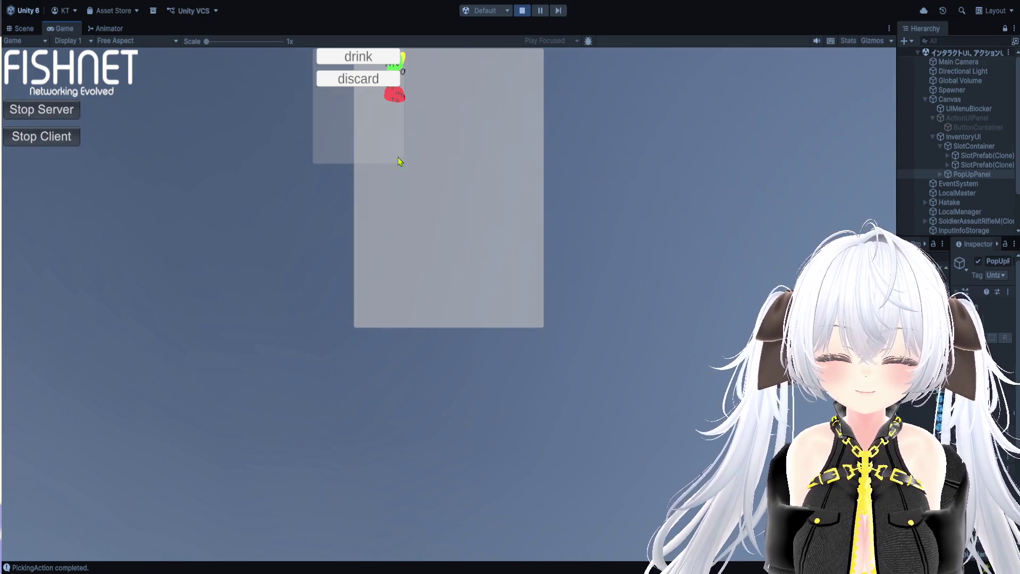
{"action": "left_click", "coordinate": [296, 167]}
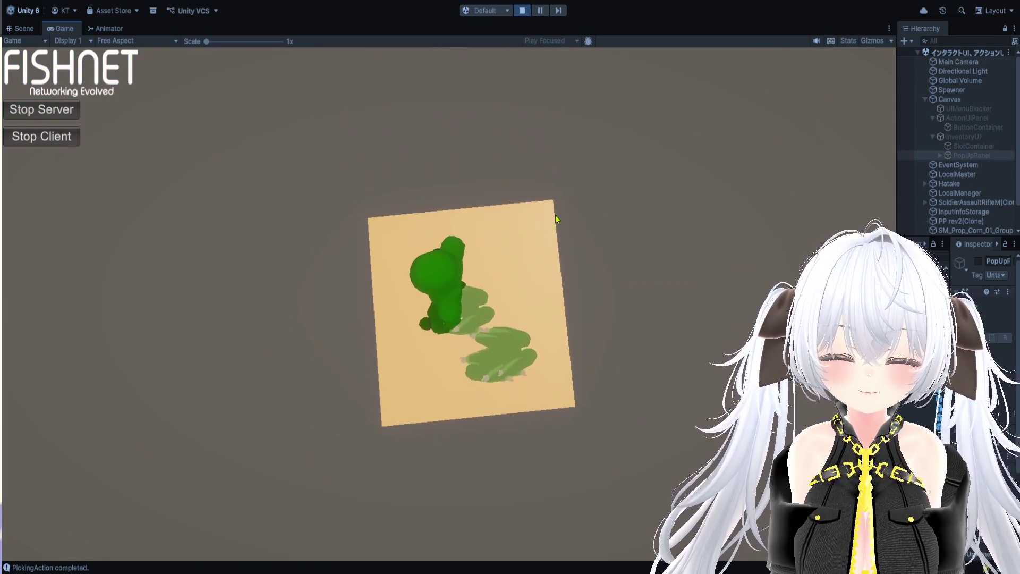
{"action": "key", "text": "ctrl+p"}
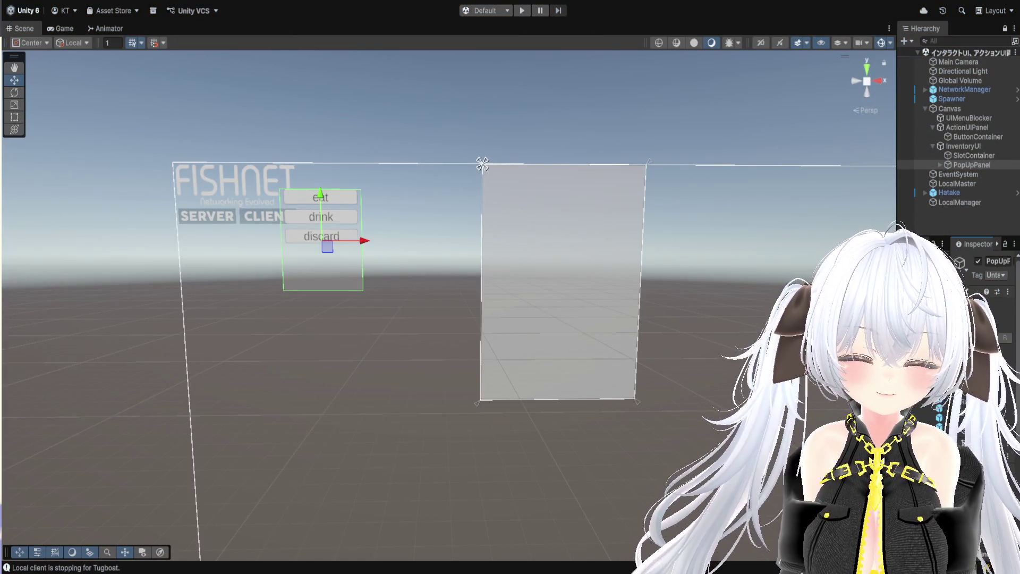
Step: Widen the Hierarchy and Inspector panels, select InventoryUI, and briefly check the code
{"action": "left_click_drag", "start_coordinate": [896, 361], "coordinate": [646, 361]}
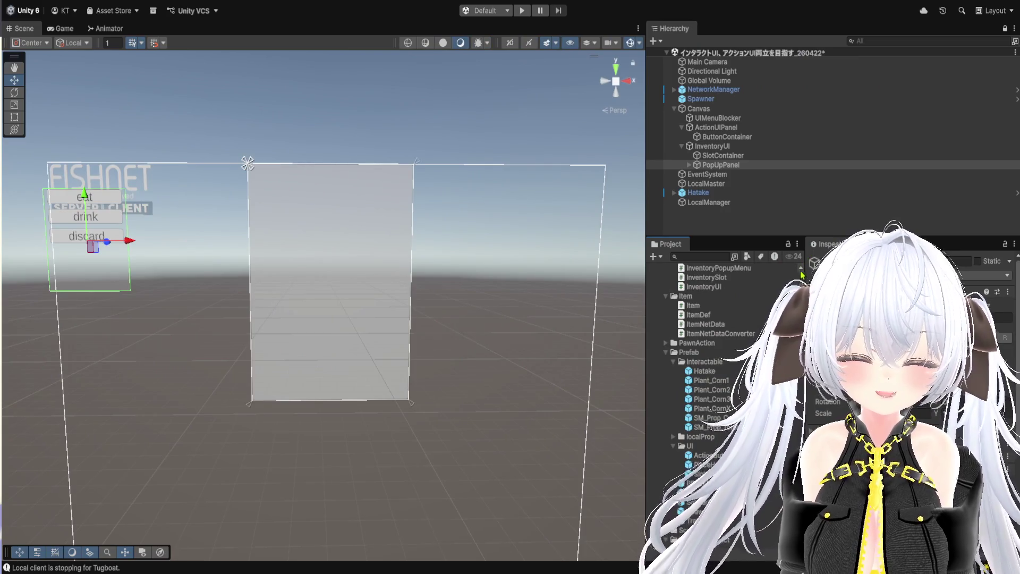
{"action": "left_click_drag", "start_coordinate": [804, 243], "coordinate": [699, 244]}
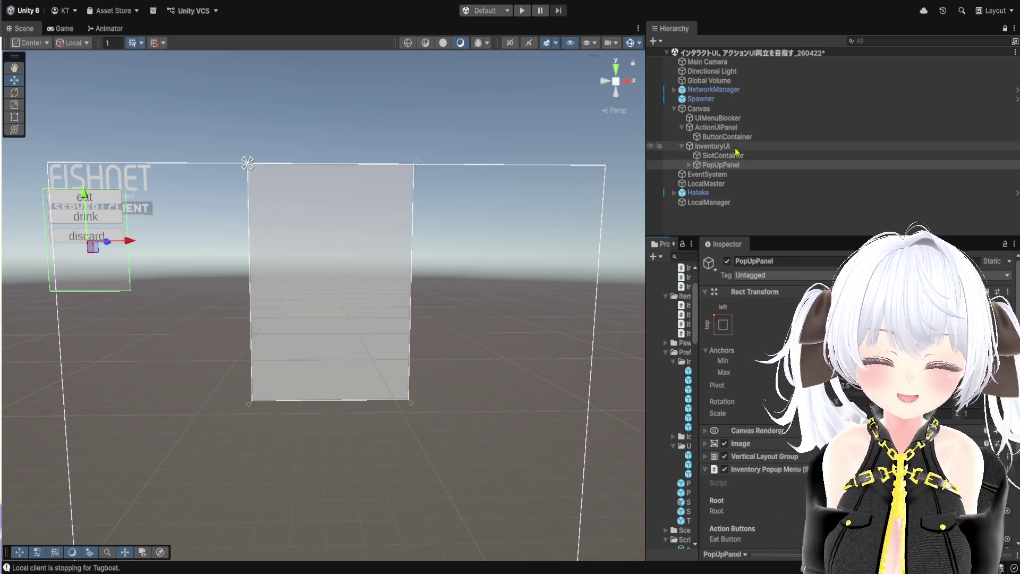
{"action": "left_click", "coordinate": [736, 148]}
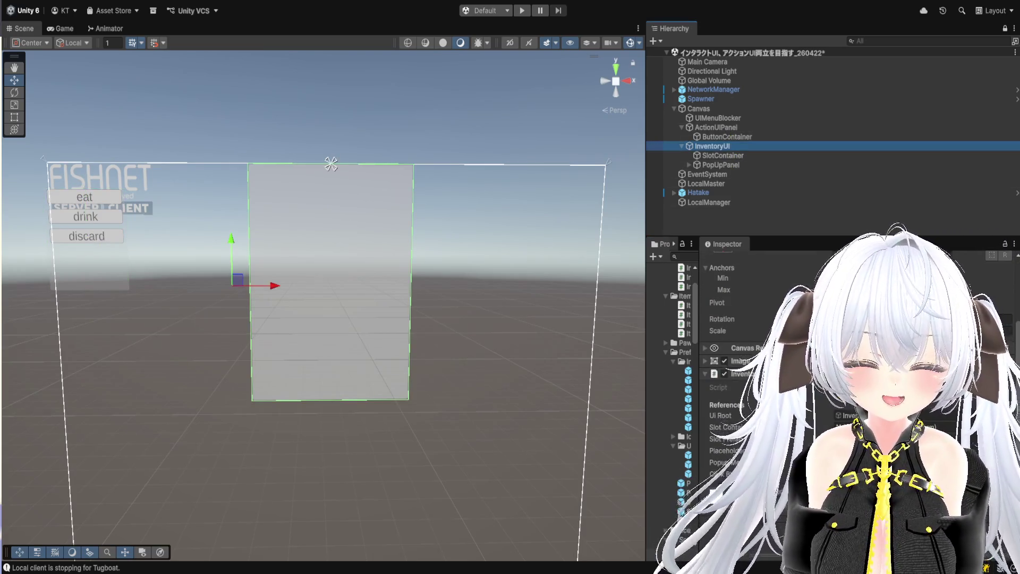
{"action": "key", "text": "alt+Tab"}
{"action": "scroll", "coordinate": [516, 292], "scroll_direction": "down", "scroll_amount": 9}
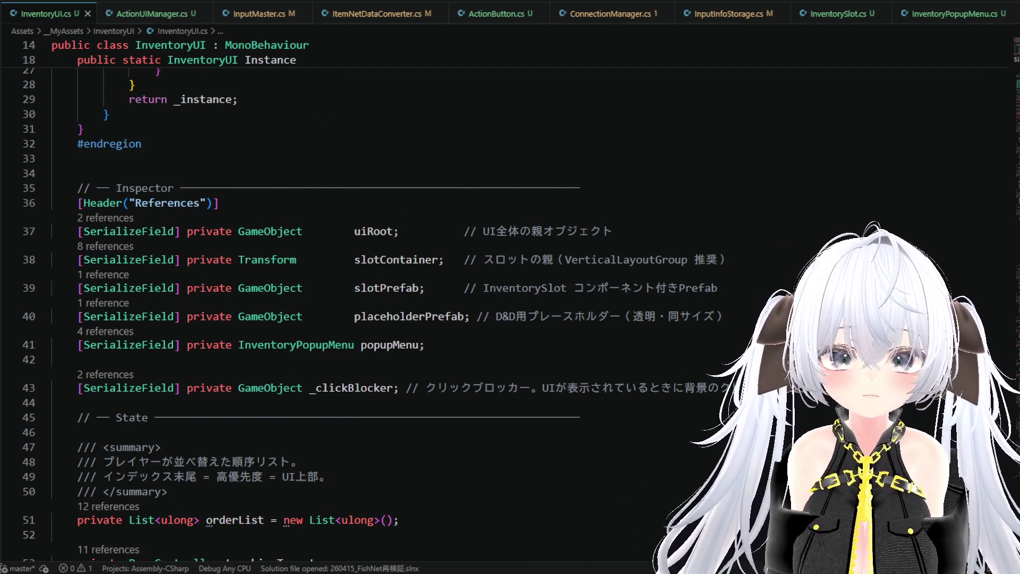
{"action": "key", "text": "alt+Tab"}
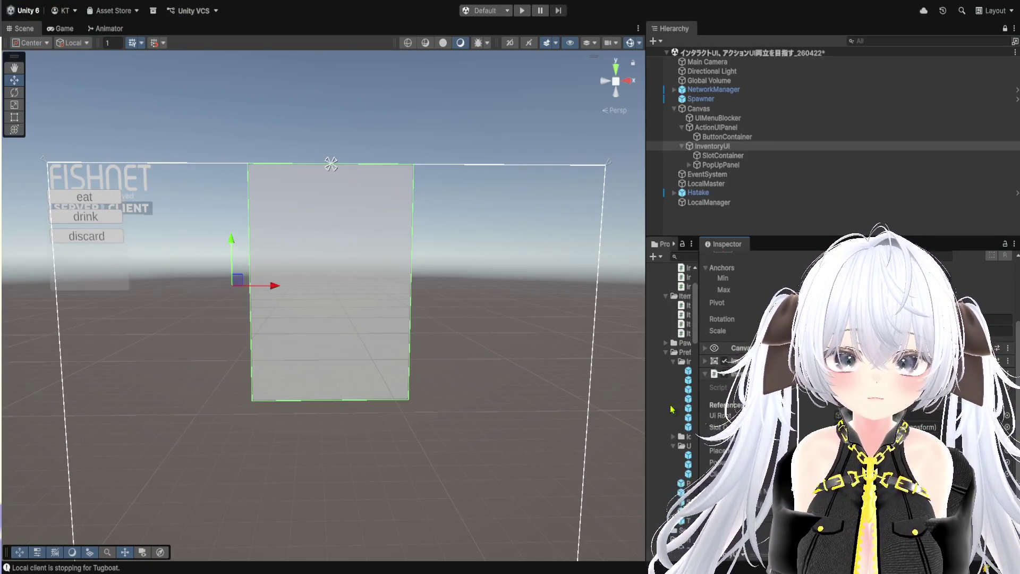
Step: Enter Play mode, then plant, water and harvest corn and pick the ripe tomatoes
{"action": "left_click", "coordinate": [522, 10]}
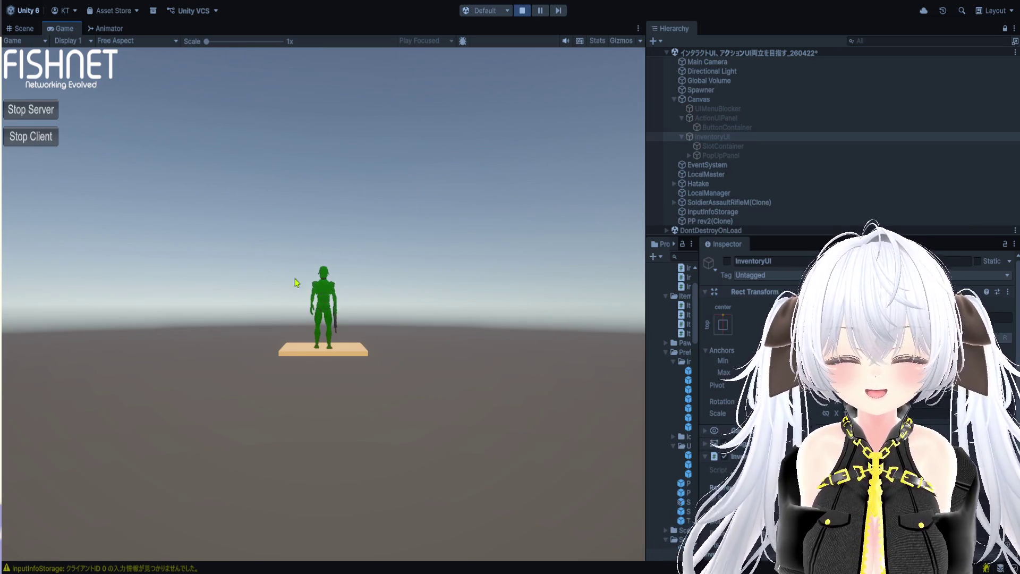
{"action": "key", "text": "w"}
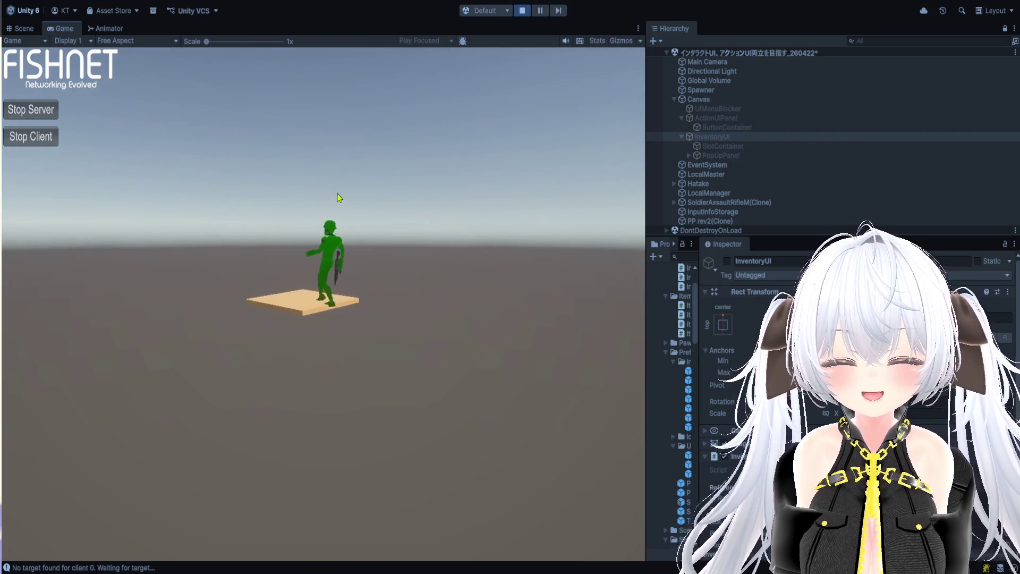
{"action": "left_click", "coordinate": [291, 58]}
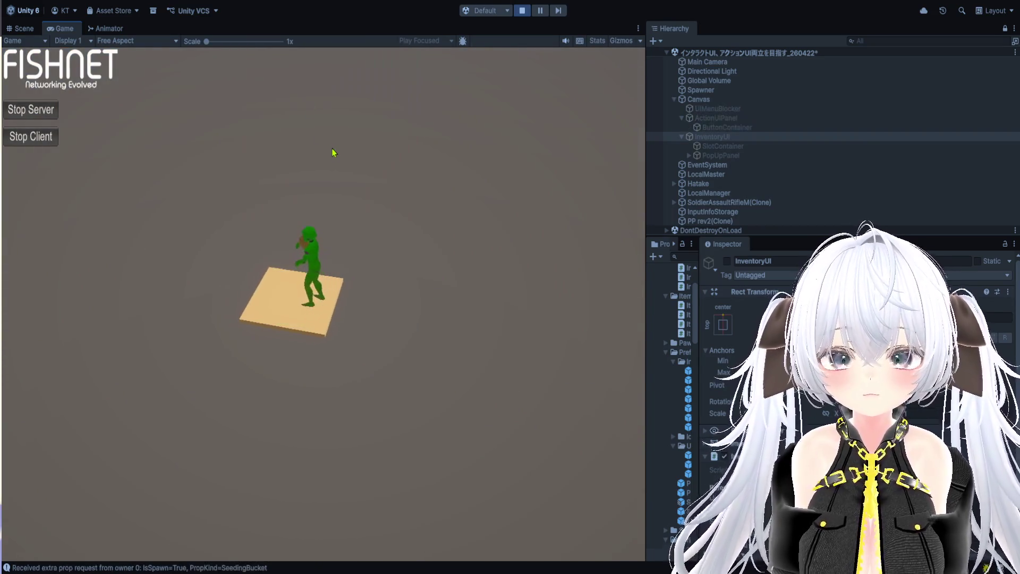
{"action": "left_click", "coordinate": [291, 82]}
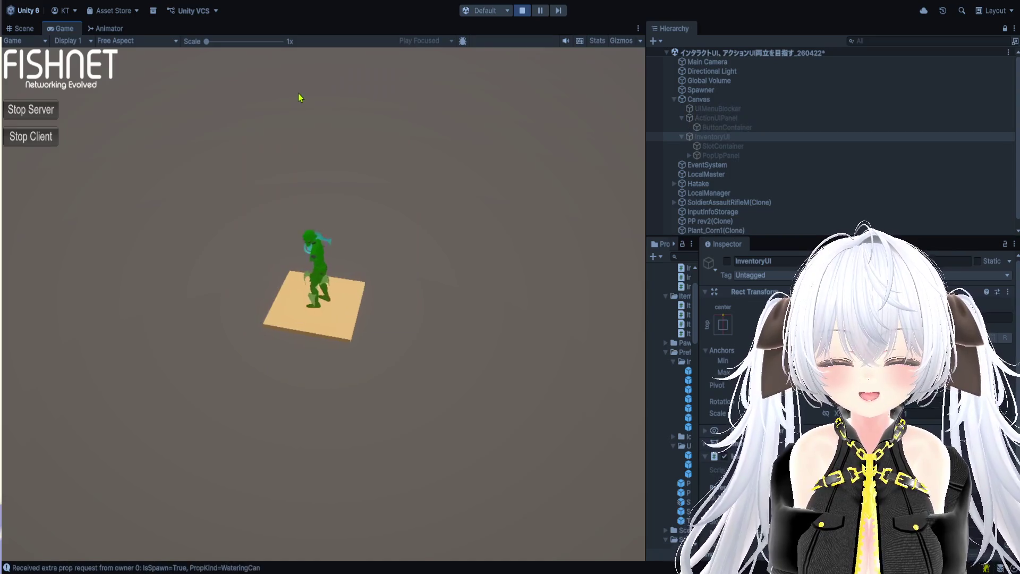
{"action": "left_click", "coordinate": [290, 92]}
{"action": "left_click", "coordinate": [288, 81]}
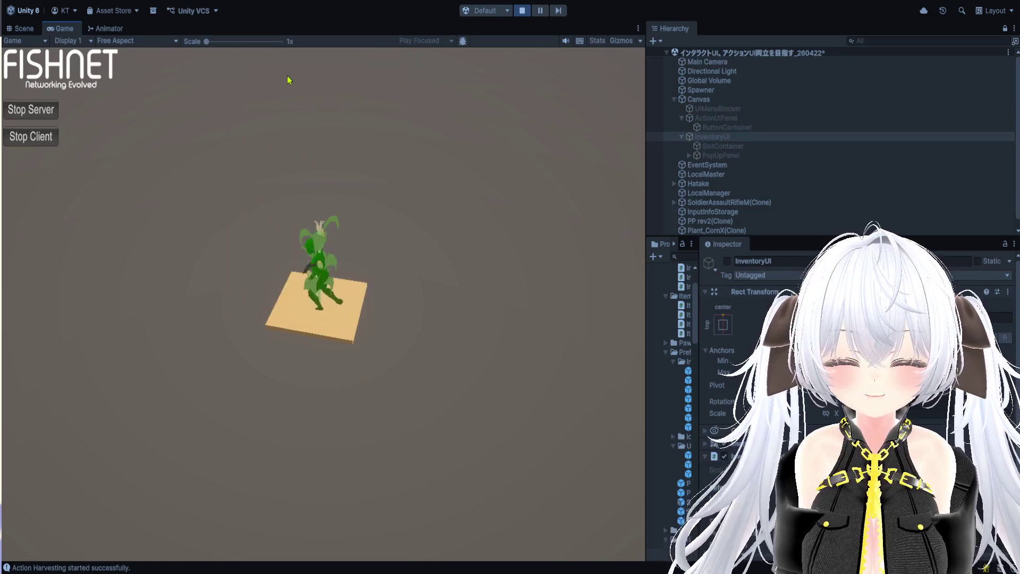
{"action": "left_click", "coordinate": [294, 148]}
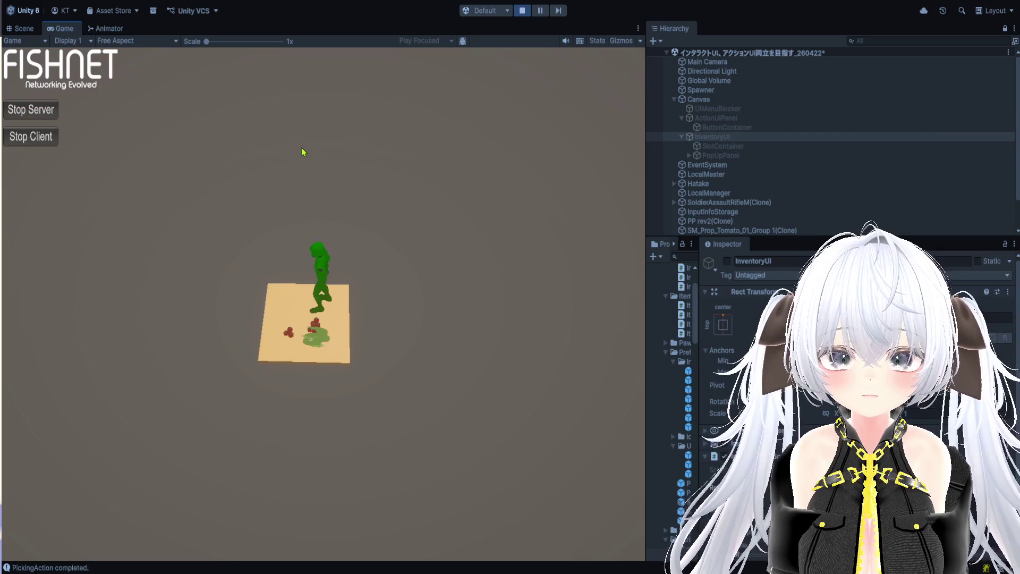
Step: Open an item's action popup, close the inventory with I, then pick another crop
{"action": "key", "text": "i"}
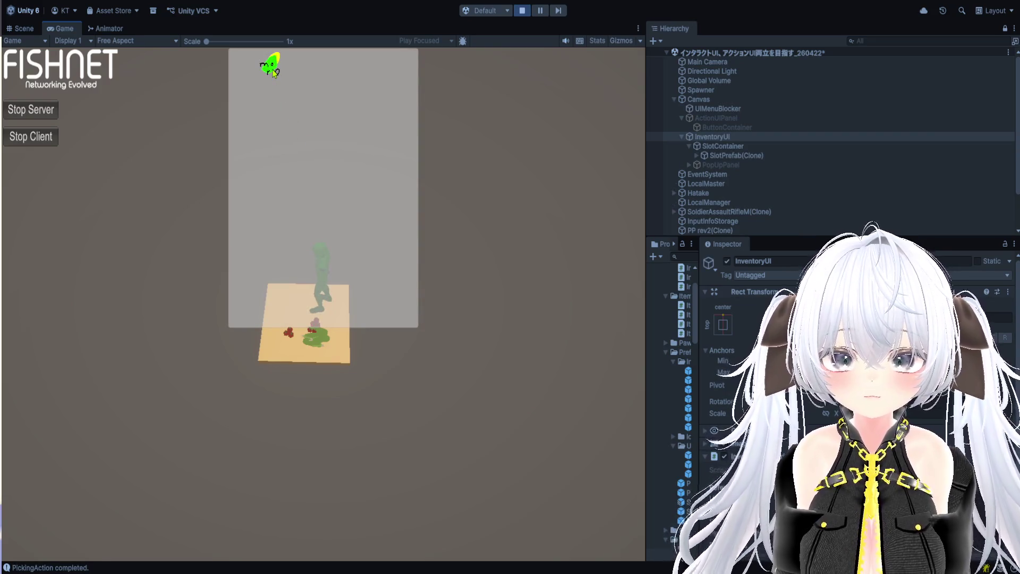
{"action": "left_click", "coordinate": [273, 72]}
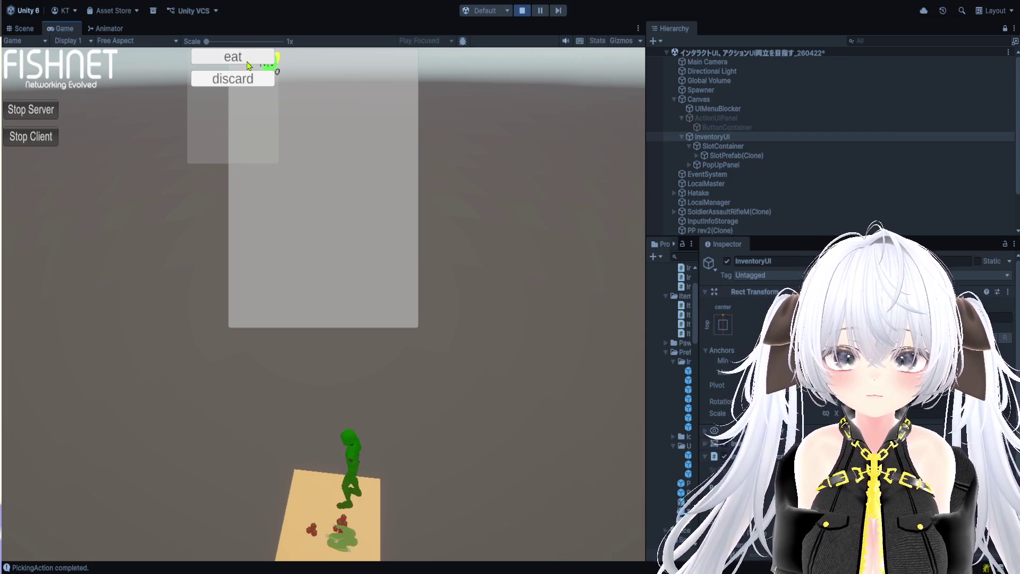
{"action": "key", "text": "i"}
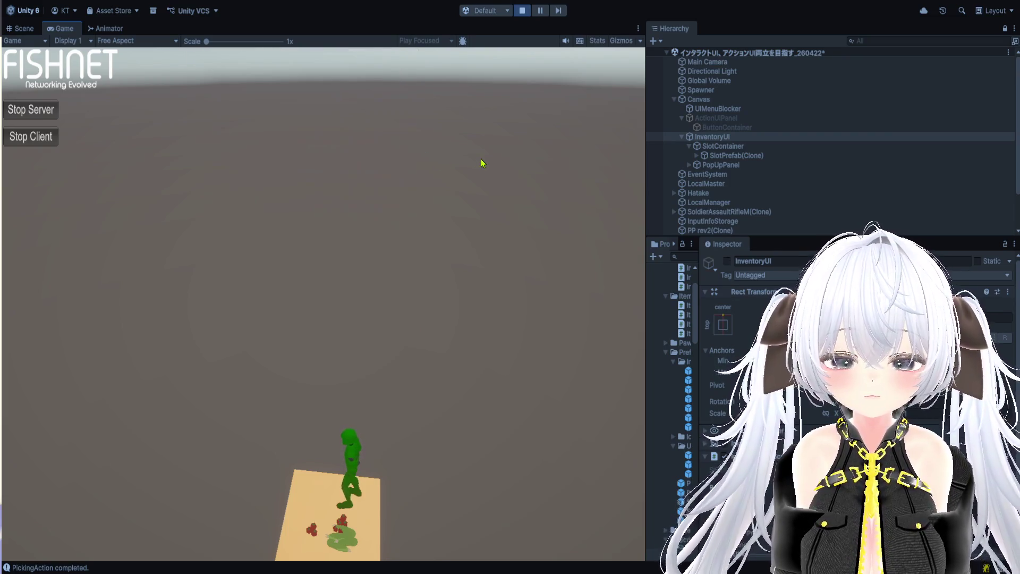
{"action": "mouse_move", "coordinate": [461, 178]}
{"action": "left_mouse_down"}
{"action": "mouse_move", "coordinate": [274, 235]}
{"action": "mouse_move", "coordinate": [73, 264]}
{"action": "mouse_move", "coordinate": [193, 224]}
{"action": "left_mouse_up"}
{"action": "key", "text": "e"}
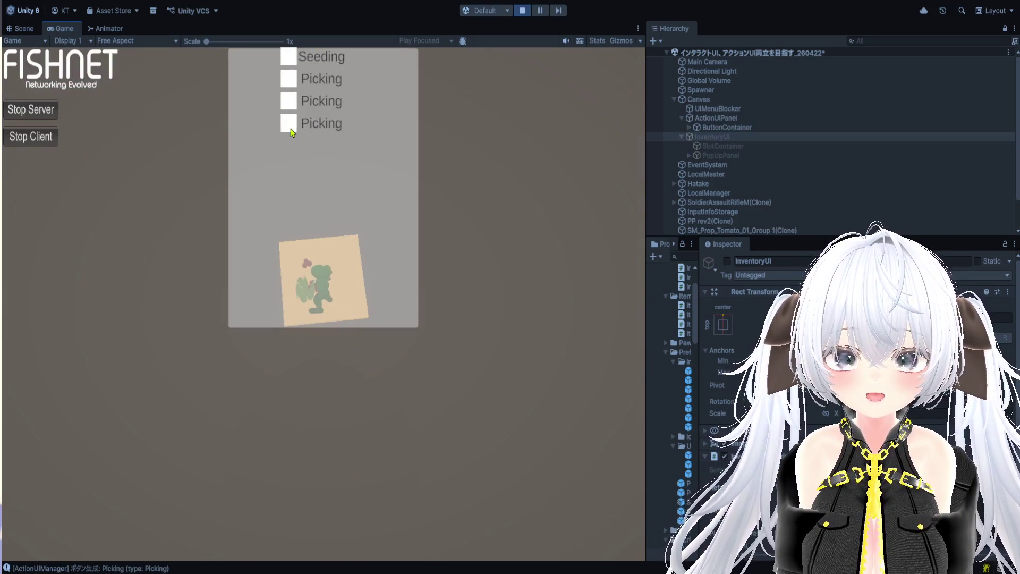
{"action": "left_click", "coordinate": [290, 130]}
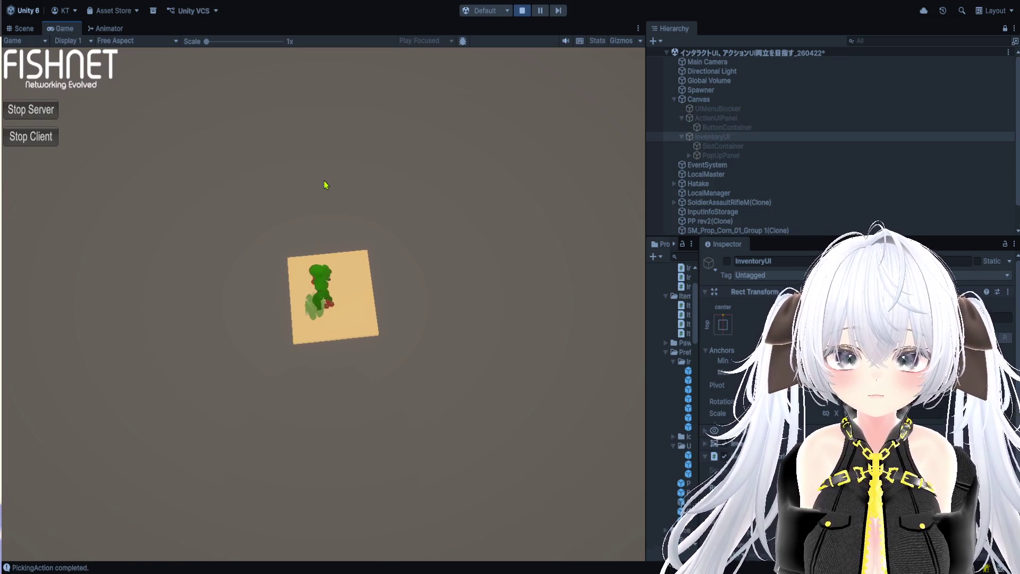
Step: Check the corn, red and green items' eat/drink popups in the inventory, then stop Play mode
{"action": "key", "text": "i"}
{"action": "left_click", "coordinate": [272, 99]}
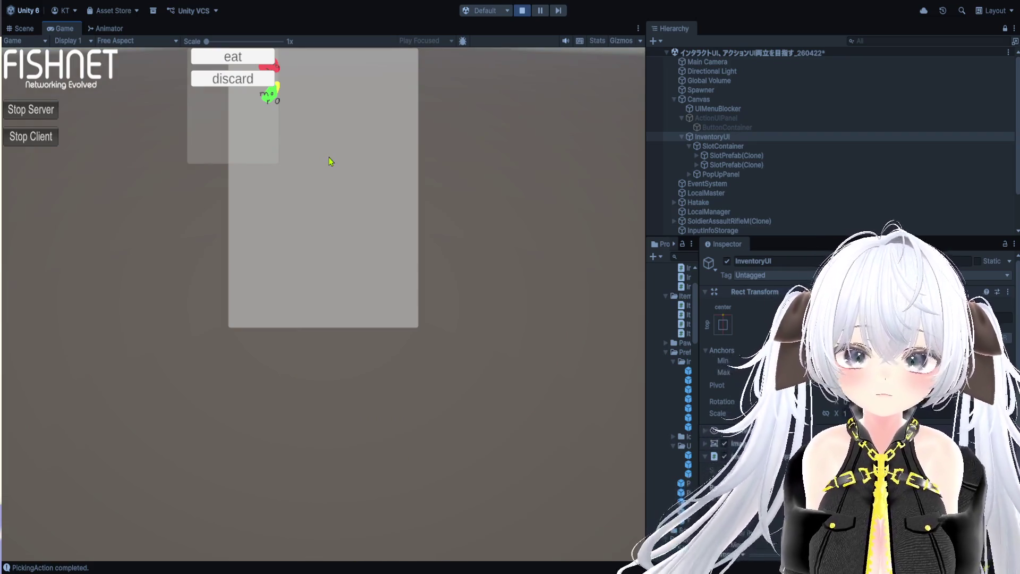
{"action": "left_click", "coordinate": [282, 70]}
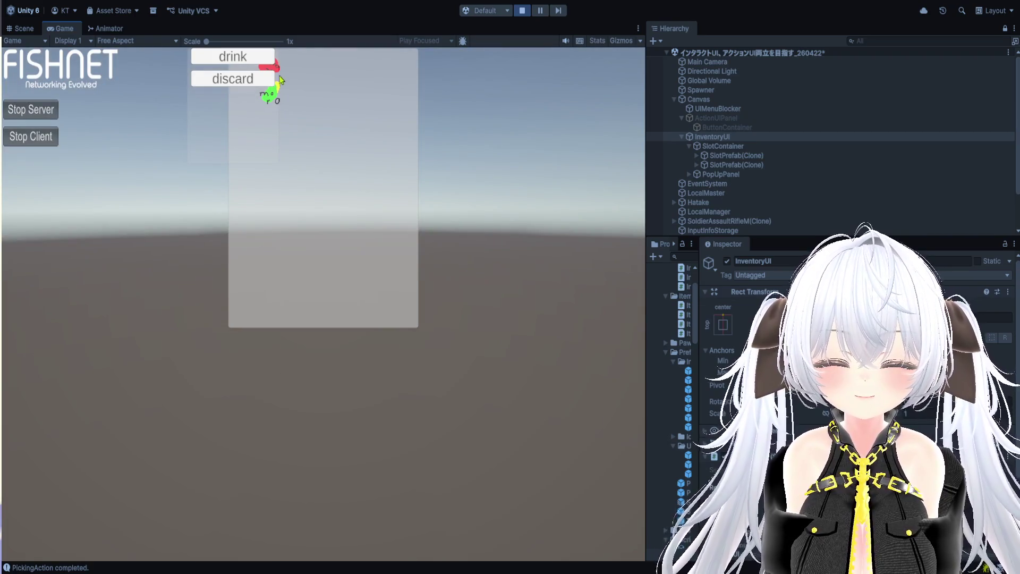
{"action": "left_click", "coordinate": [281, 94]}
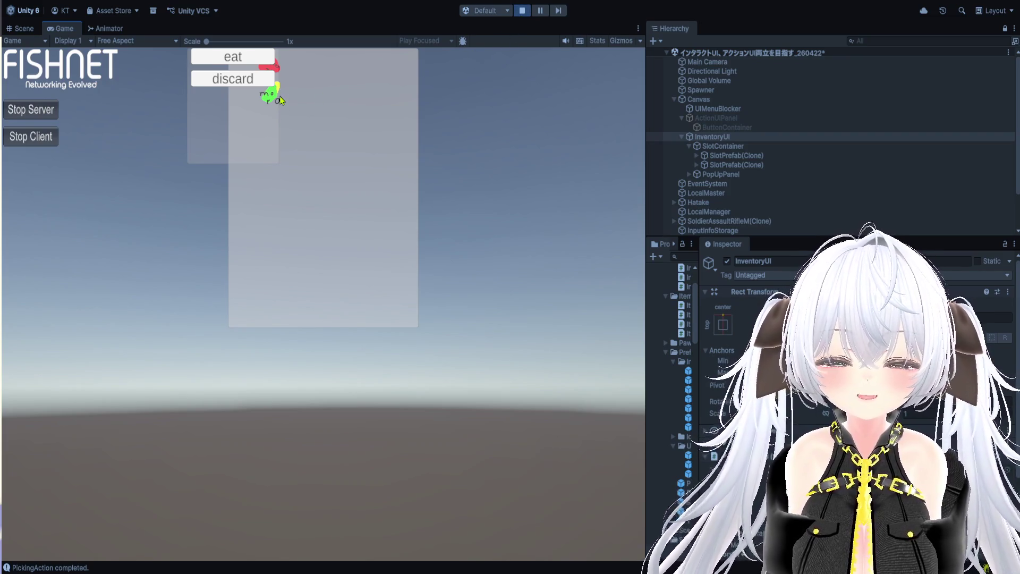
{"action": "left_click", "coordinate": [522, 10]}
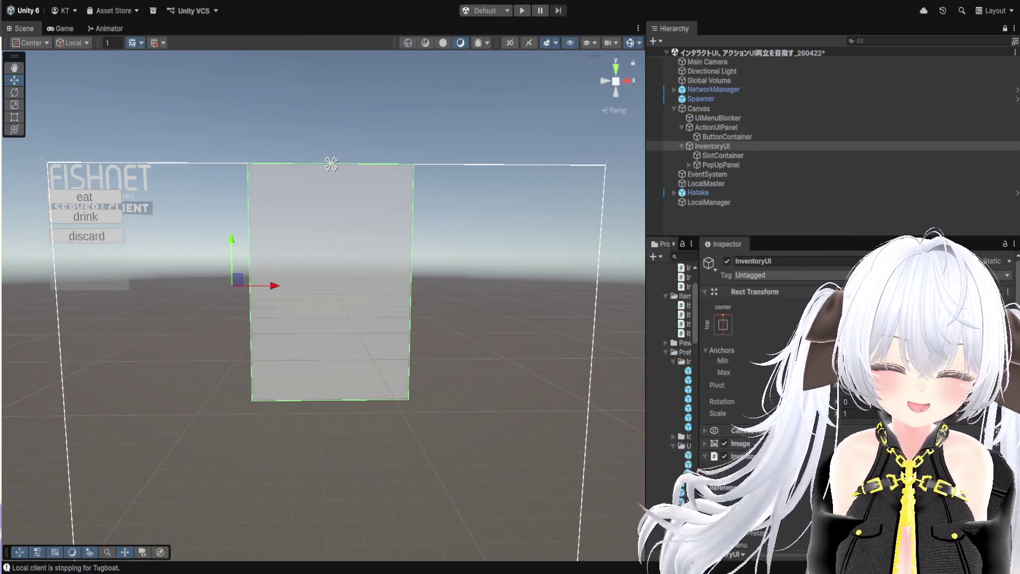
Step: Scroll InventoryUI's Inspector to view its components
{"action": "scroll", "coordinate": [744, 398], "scroll_direction": "down", "scroll_amount": 3}
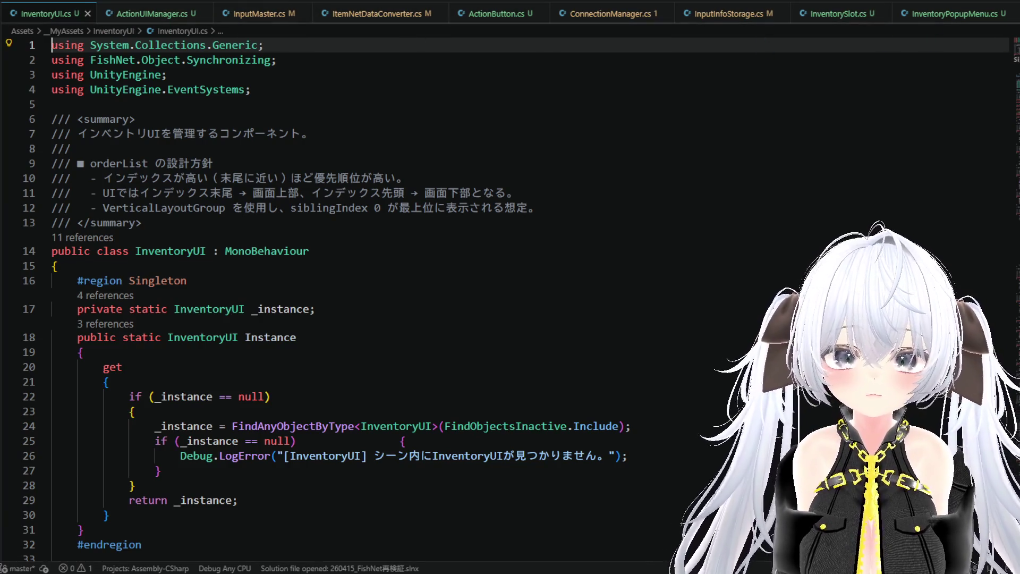
Step: Switch to the InventoryPopupMenu.cs tab and scroll down to the popup placement code
{"action": "scroll", "coordinate": [913, 13], "scroll_direction": "down", "scroll_amount": 1}
{"action": "left_click", "coordinate": [884, 16]}
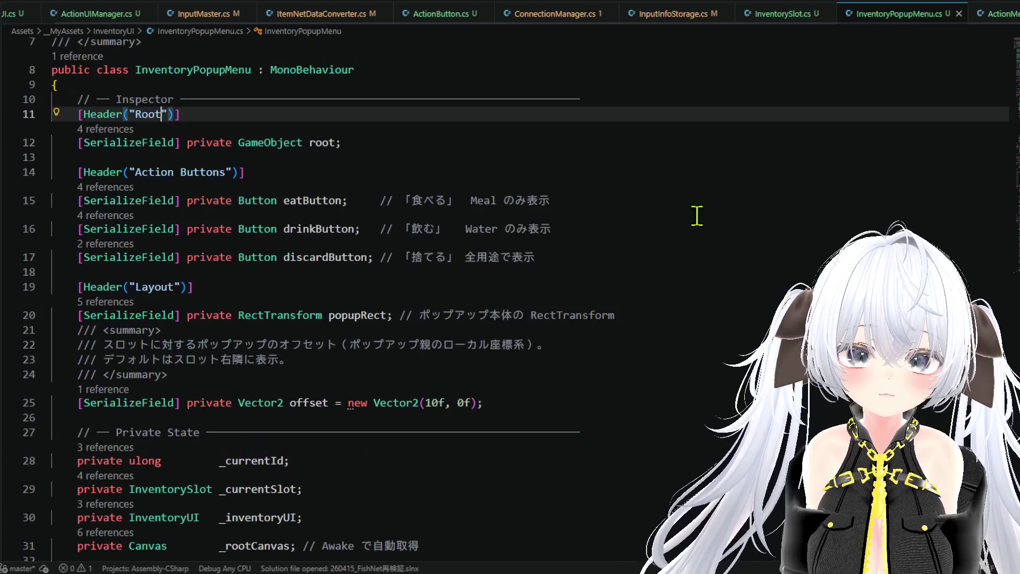
{"action": "scroll", "coordinate": [535, 300], "scroll_direction": "down", "scroll_amount": 13}
{"action": "scroll", "coordinate": [535, 301], "scroll_direction": "up", "scroll_amount": 4}
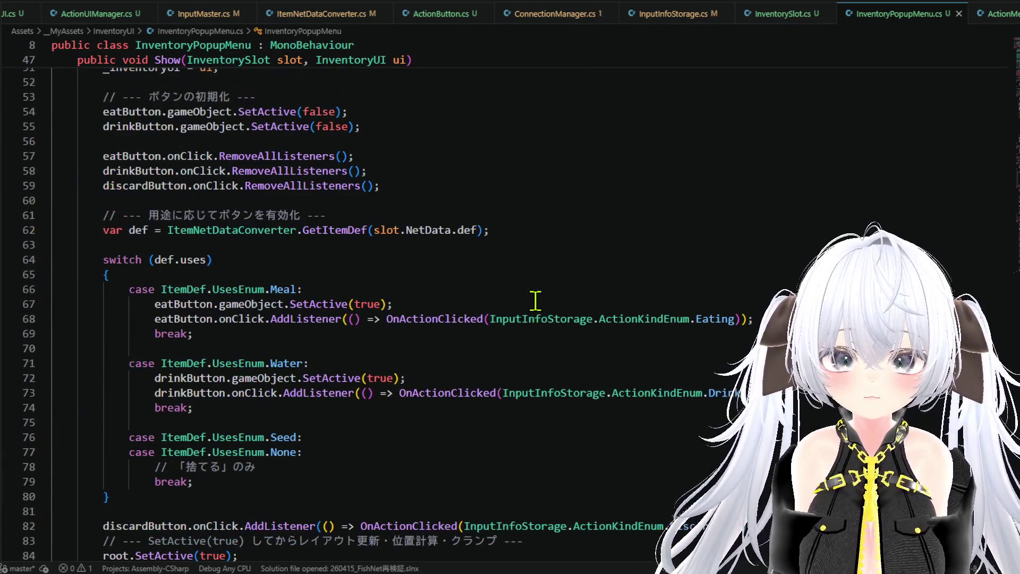
{"action": "scroll", "coordinate": [534, 301], "scroll_direction": "down", "scroll_amount": 15}
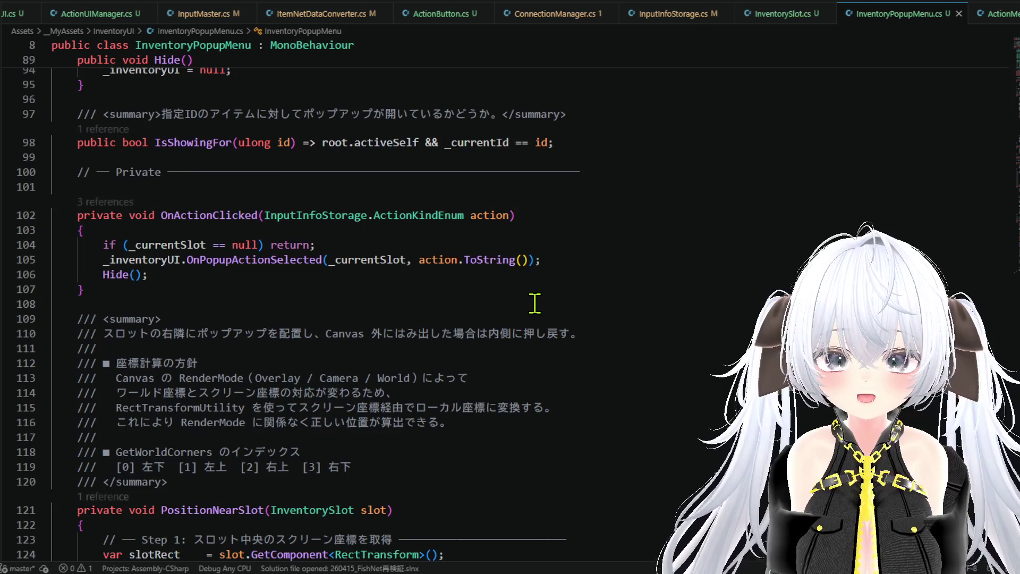
{"action": "scroll", "coordinate": [535, 303], "scroll_direction": "down", "scroll_amount": 5}
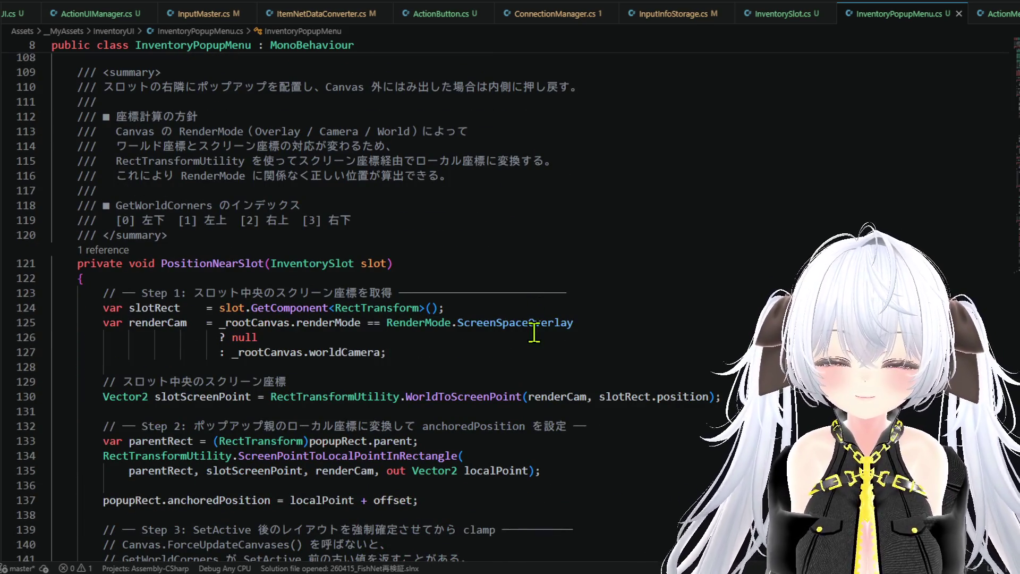
{"action": "scroll", "coordinate": [534, 332], "scroll_direction": "down", "scroll_amount": 3}
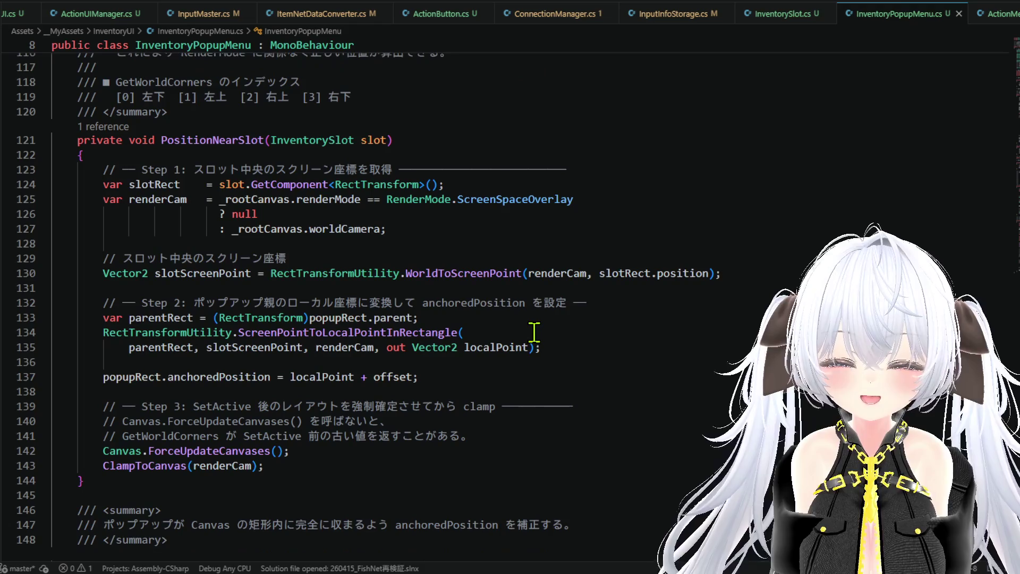
Step: Inspect PositionNearSlot around lines 127–134
{"action": "left_click", "coordinate": [561, 333]}
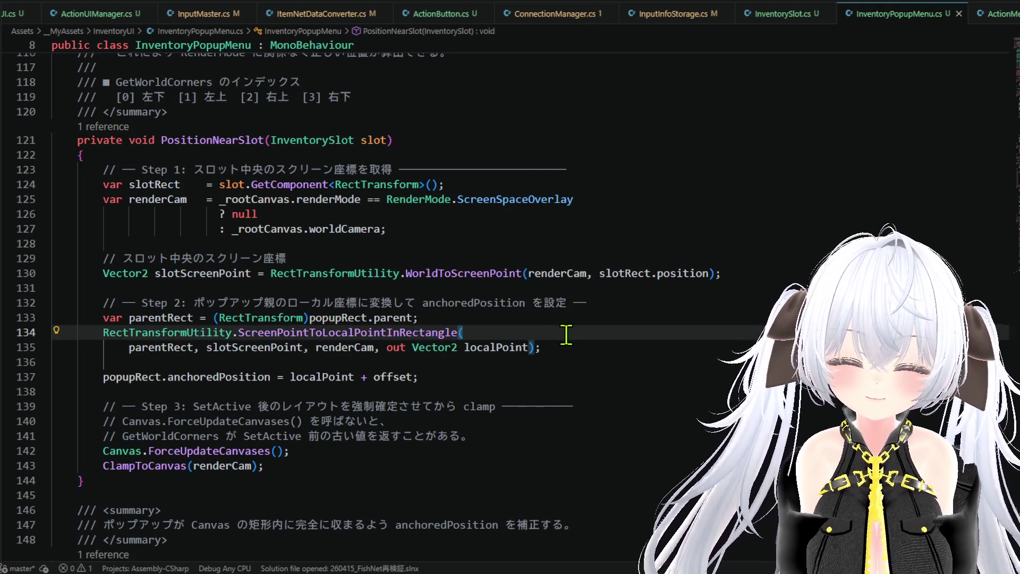
{"action": "mouse_move", "coordinate": [524, 206]}
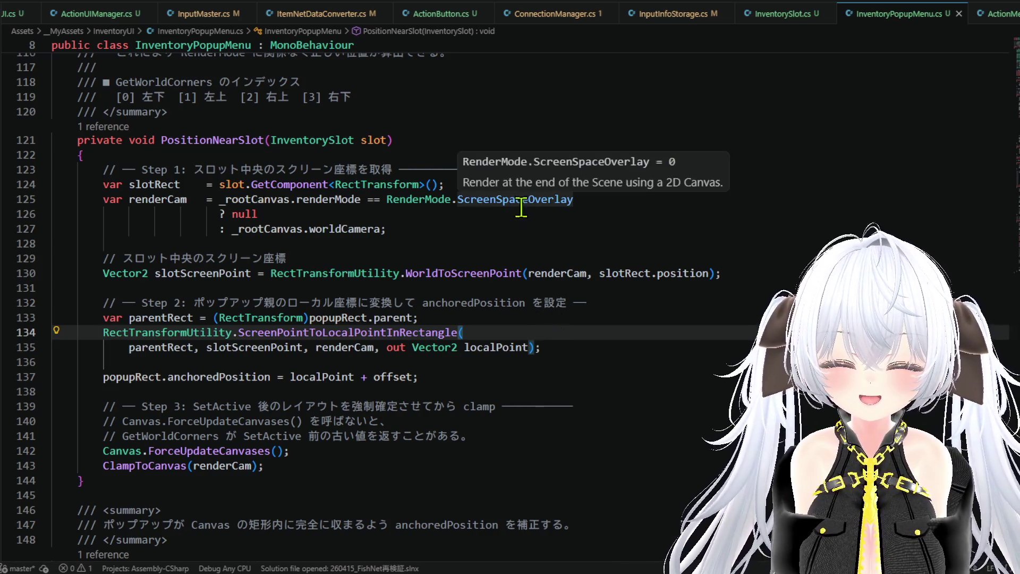
{"action": "left_click", "coordinate": [505, 224]}
{"action": "left_click", "coordinate": [517, 248]}
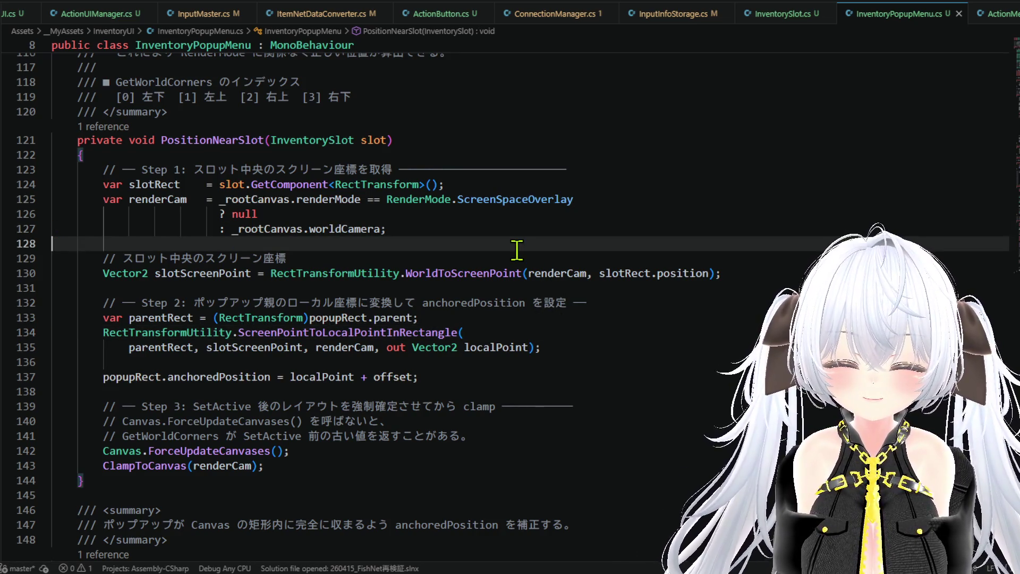
{"action": "left_click", "coordinate": [529, 258]}
{"action": "scroll", "coordinate": [540, 290], "scroll_direction": "down", "scroll_amount": 2}
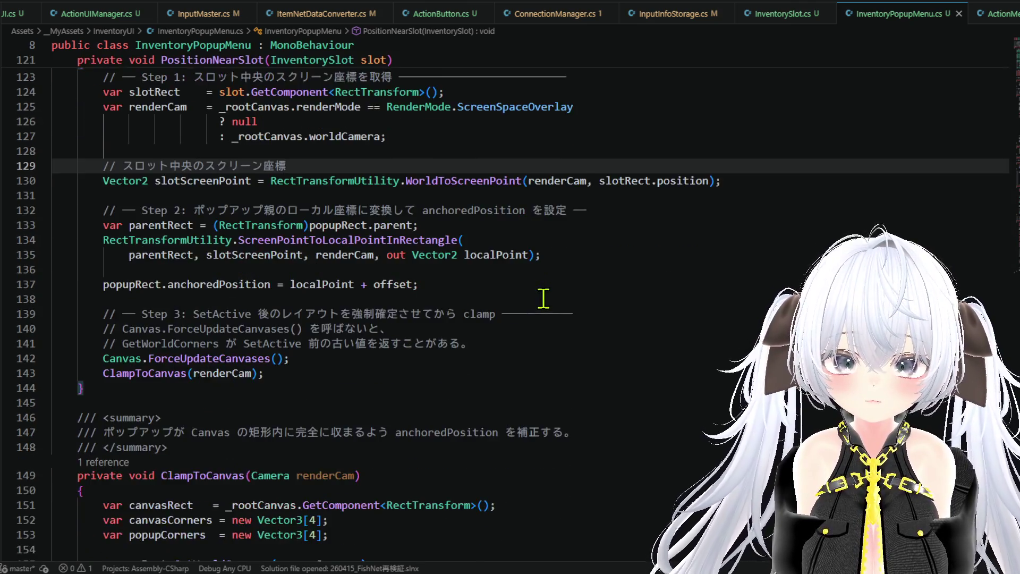
{"action": "scroll", "coordinate": [552, 296], "scroll_direction": "down", "scroll_amount": 1}
{"action": "scroll", "coordinate": [526, 305], "scroll_direction": "down", "scroll_amount": 3}
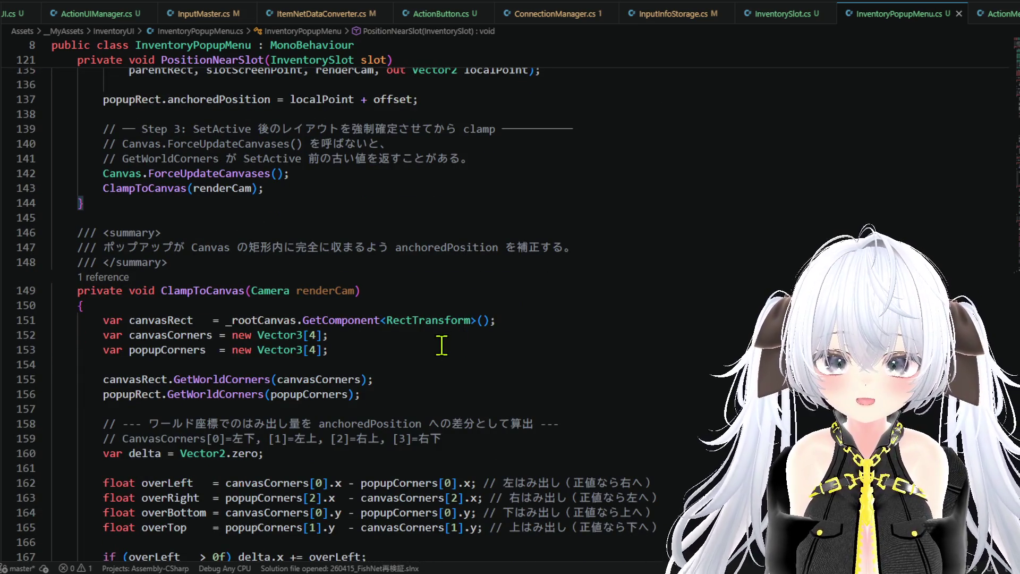
Step: Inspect ClampToCanvas from line 153 down to line 186
{"action": "left_click", "coordinate": [436, 349]}
{"action": "scroll", "coordinate": [436, 349], "scroll_direction": "down", "scroll_amount": 3}
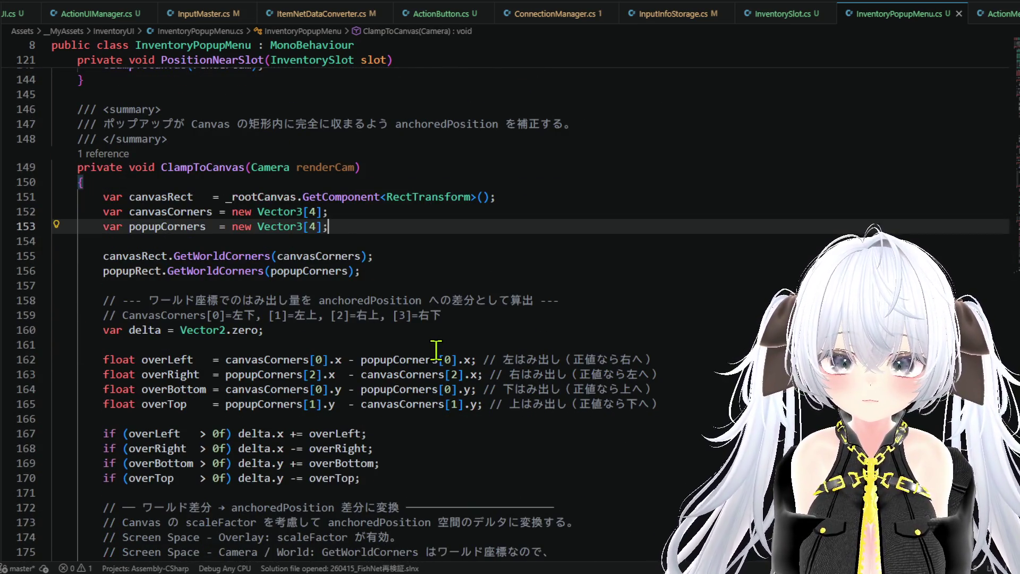
{"action": "scroll", "coordinate": [436, 350], "scroll_direction": "down", "scroll_amount": 2}
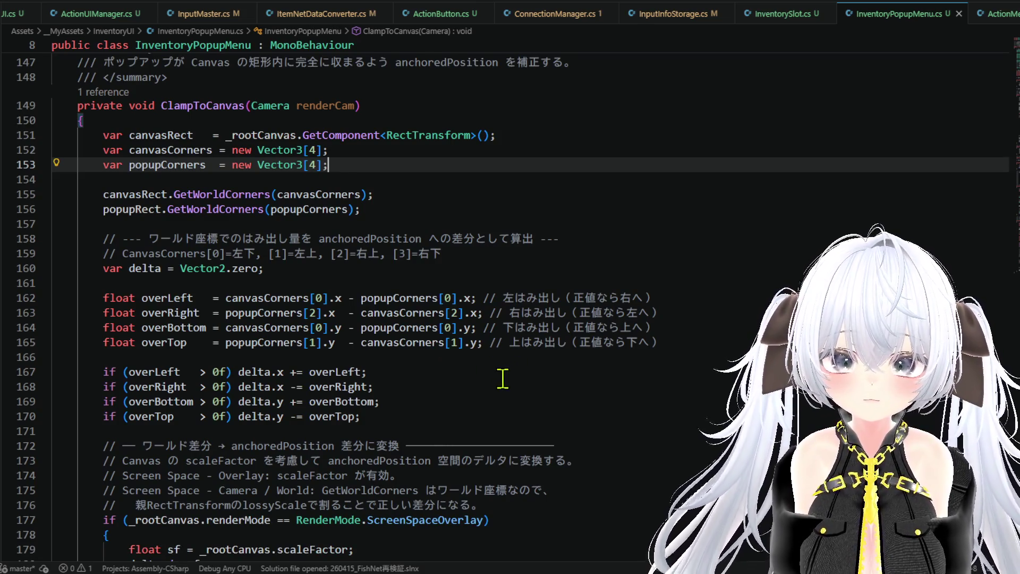
{"action": "scroll", "coordinate": [503, 378], "scroll_direction": "down", "scroll_amount": 6}
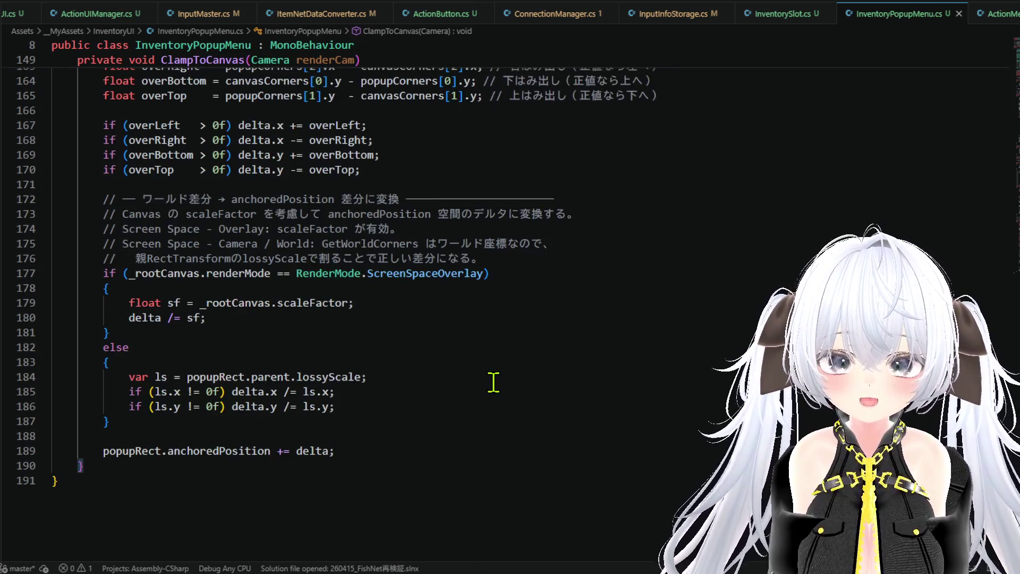
{"action": "scroll", "coordinate": [493, 382], "scroll_direction": "down", "scroll_amount": 1}
{"action": "left_click", "coordinate": [421, 381]}
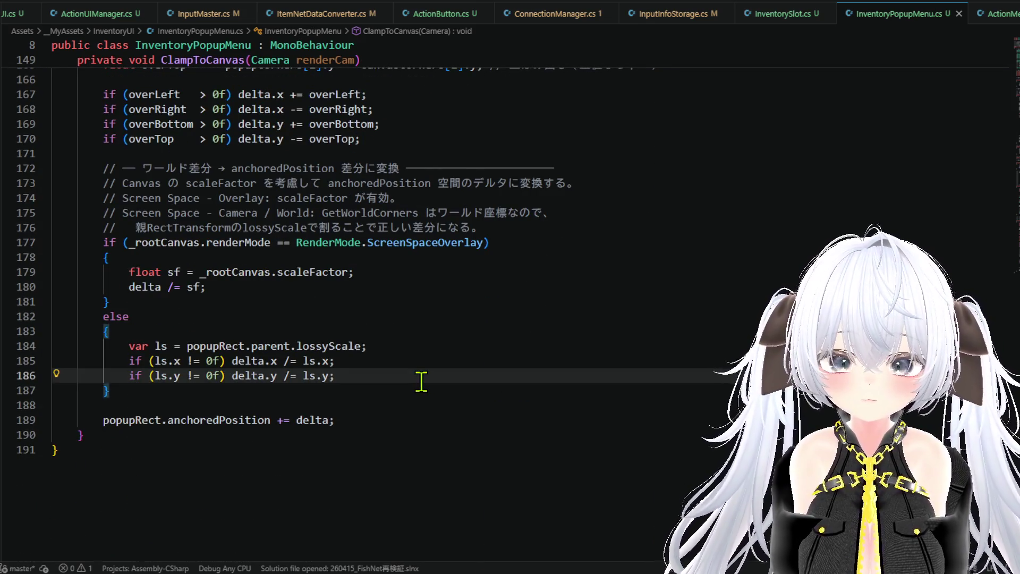
Step: Scroll back up through the script, then open ActionMenuBlocker.cs
{"action": "scroll", "coordinate": [422, 381], "scroll_direction": "up", "scroll_amount": 6}
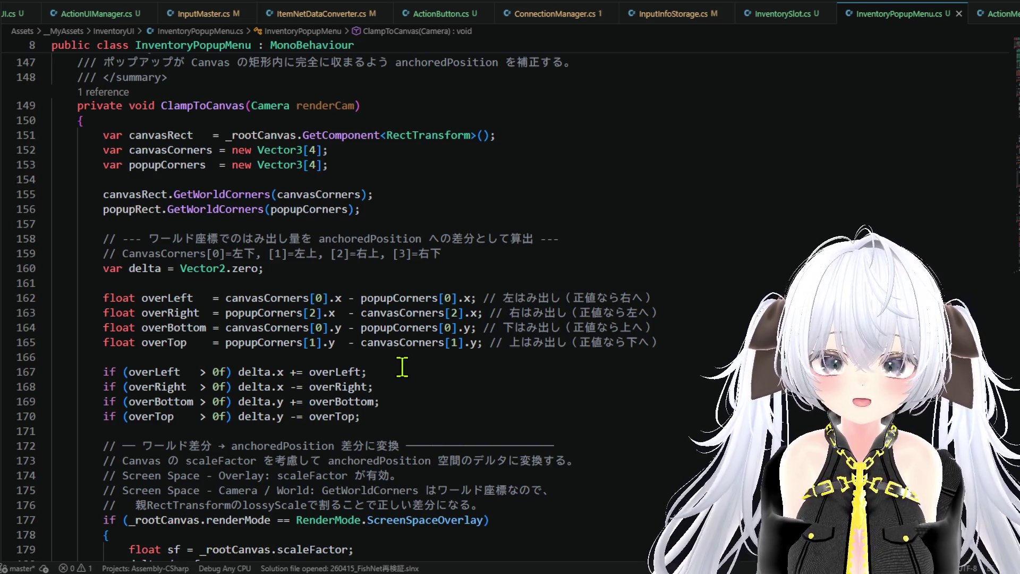
{"action": "scroll", "coordinate": [402, 366], "scroll_direction": "up", "scroll_amount": 10}
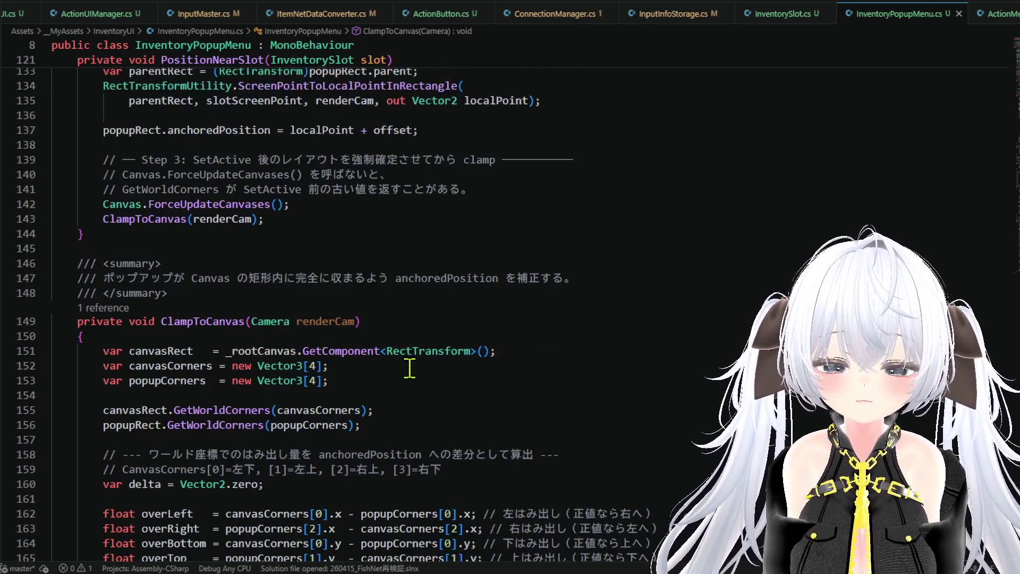
{"action": "scroll", "coordinate": [413, 371], "scroll_direction": "up", "scroll_amount": 2}
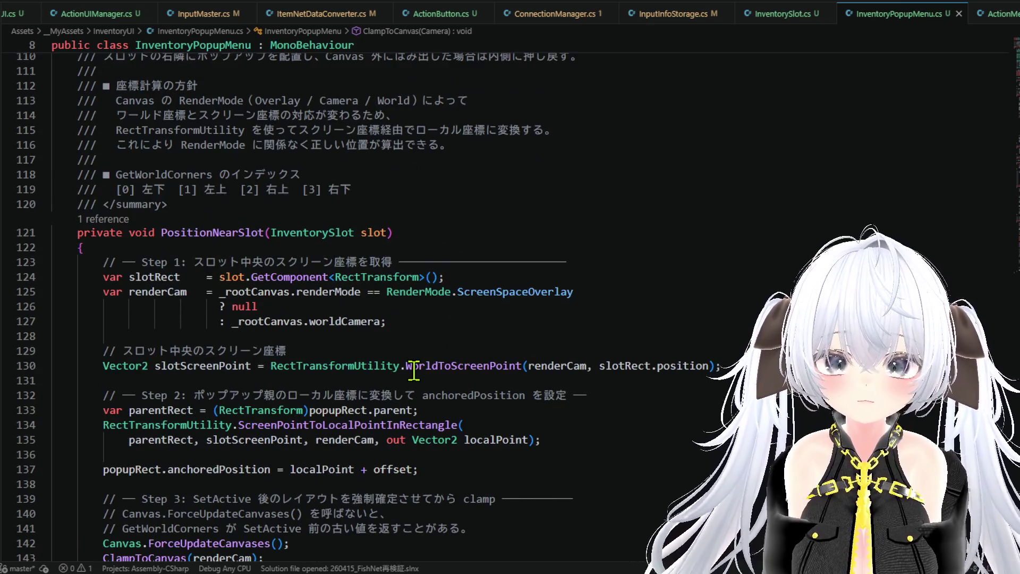
{"action": "scroll", "coordinate": [414, 370], "scroll_direction": "up", "scroll_amount": 2}
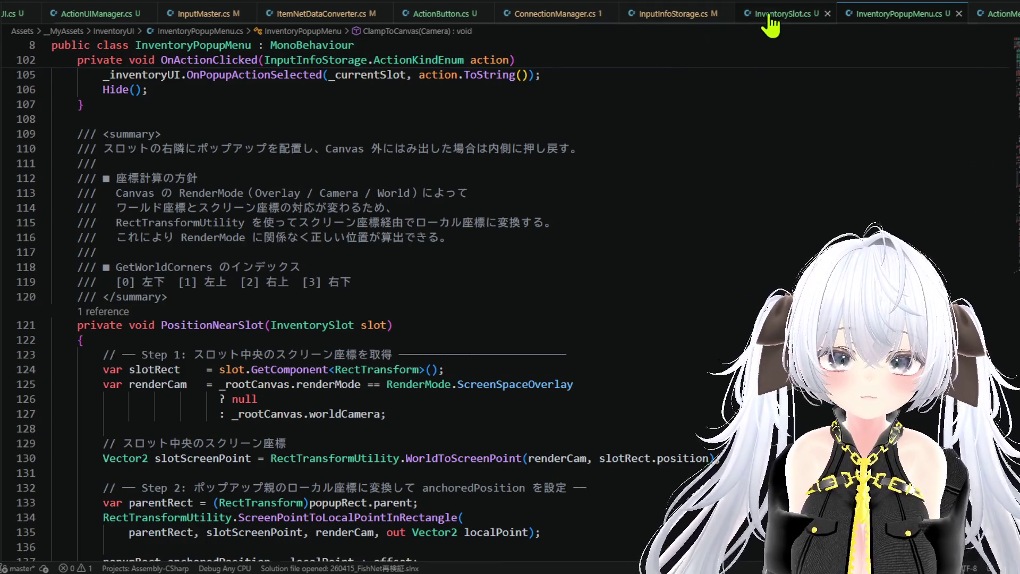
{"action": "scroll", "coordinate": [53, 16], "scroll_direction": "up", "scroll_amount": 1}
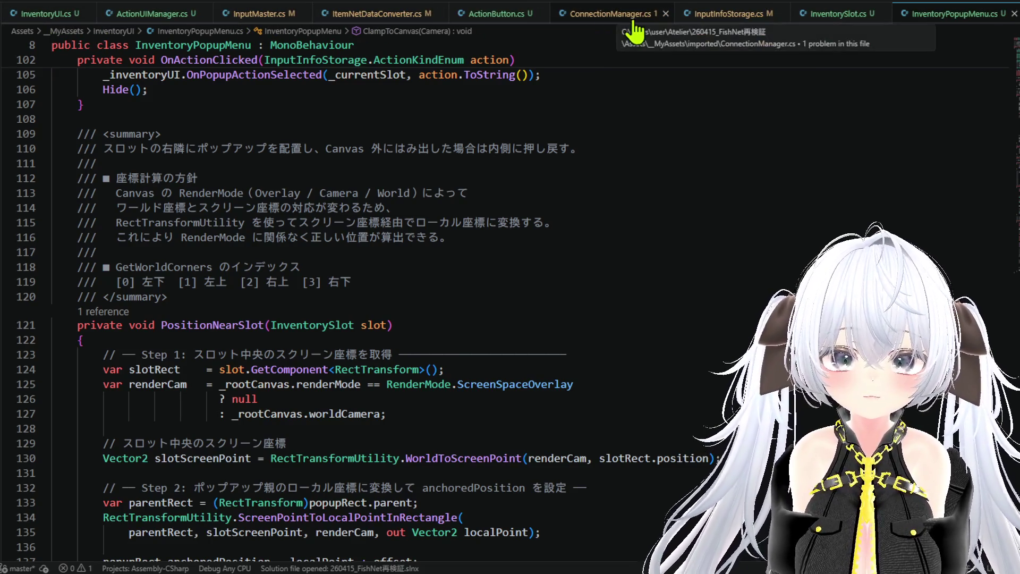
{"action": "scroll", "coordinate": [876, 16], "scroll_direction": "down", "scroll_amount": 1}
{"action": "left_click", "coordinate": [1009, 13]}
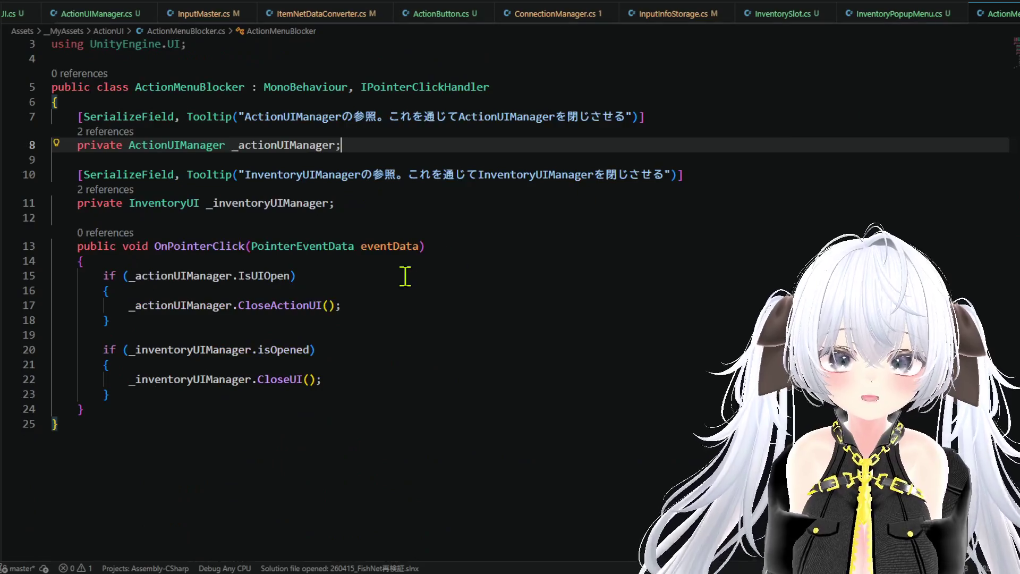
Step: Review the action-UI and inventory close blocks in ActionMenuBlocker's OnPointerClick handler
{"action": "left_click", "coordinate": [349, 377]}
{"action": "left_click", "coordinate": [352, 303]}
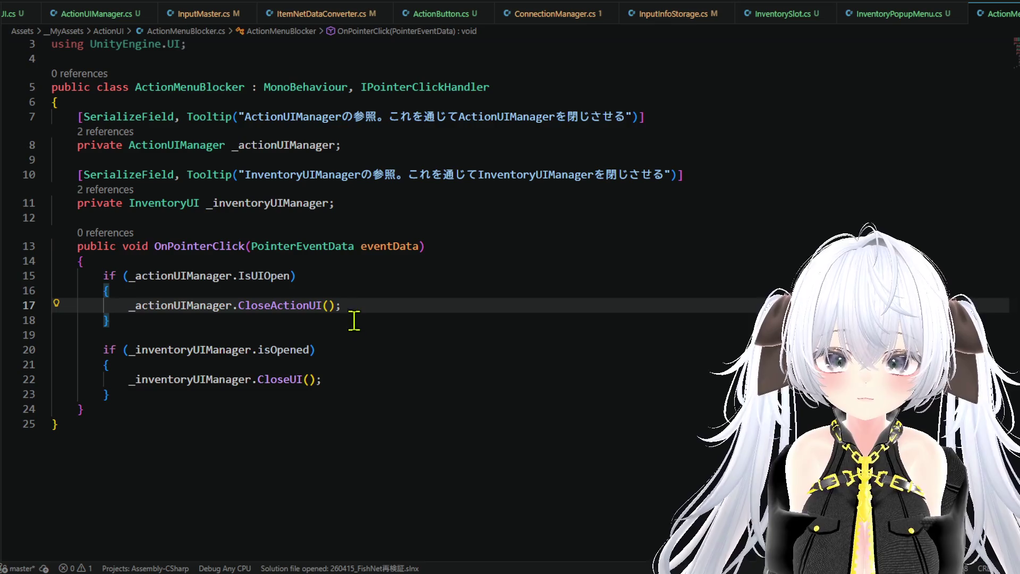
{"action": "left_click", "coordinate": [348, 349]}
{"action": "left_click", "coordinate": [353, 365]}
{"action": "left_click", "coordinate": [353, 379]}
{"action": "left_click", "coordinate": [351, 395]}
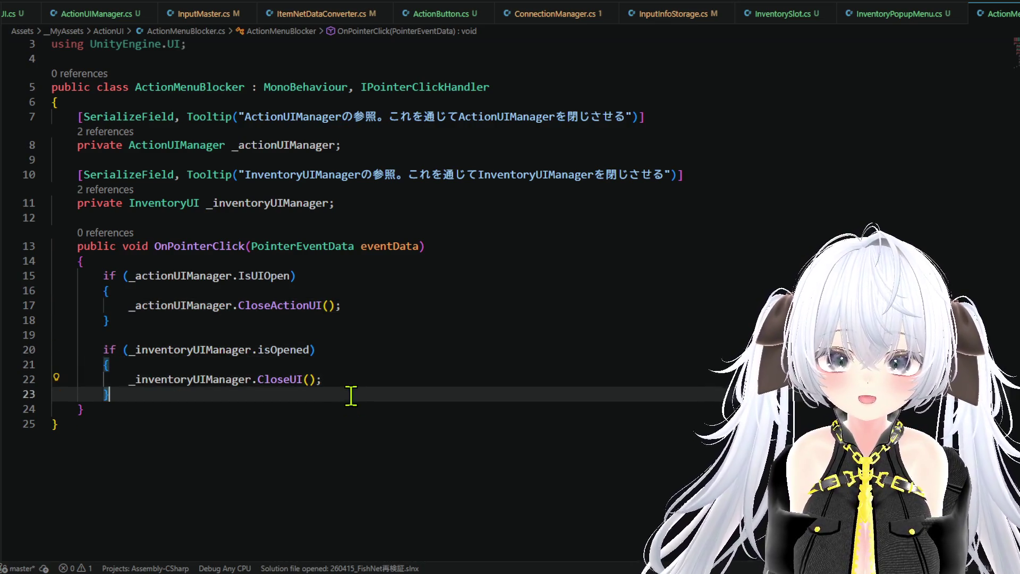
{"action": "scroll", "coordinate": [352, 394], "scroll_direction": "up", "scroll_amount": 1}
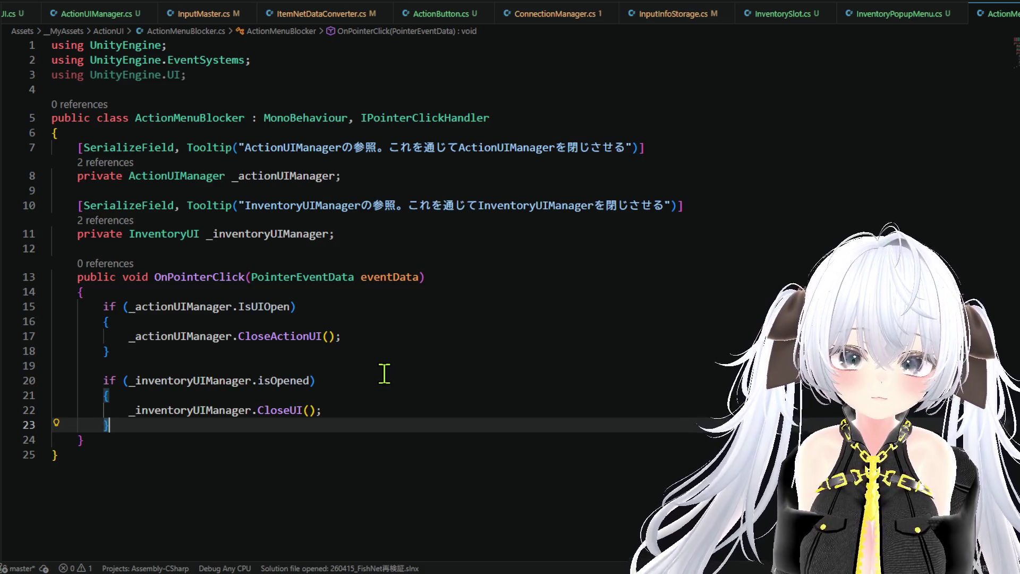
Step: Follow _inventoryUIManager to its declaration, then jump to the InventoryUI class definition
{"action": "left_click", "coordinate": [271, 436]}
{"action": "double_click", "coordinate": [279, 381]}
{"action": "right_click", "coordinate": [239, 383]}
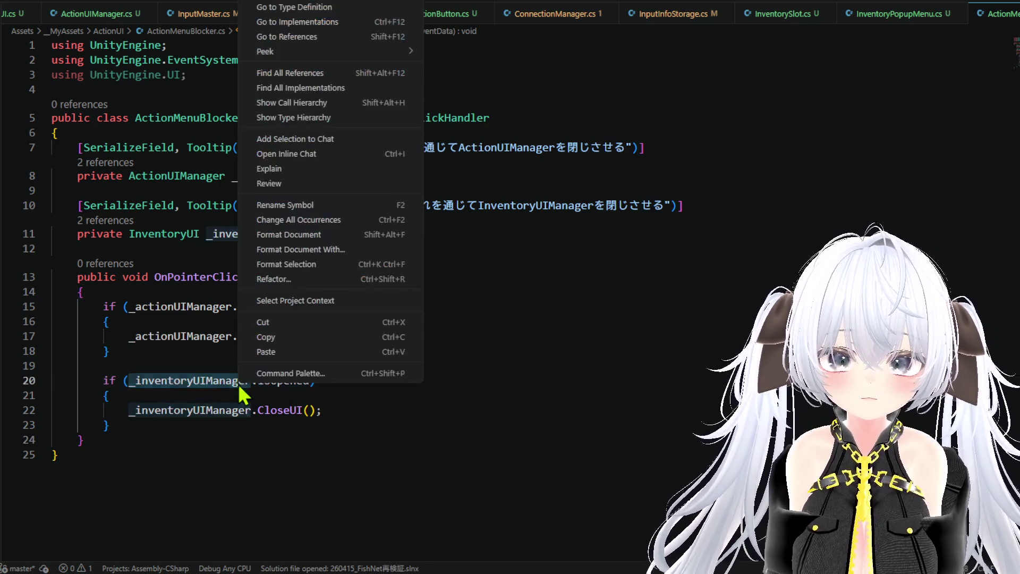
{"action": "left_click", "coordinate": [302, 7]}
{"action": "left_click", "coordinate": [177, 234]}
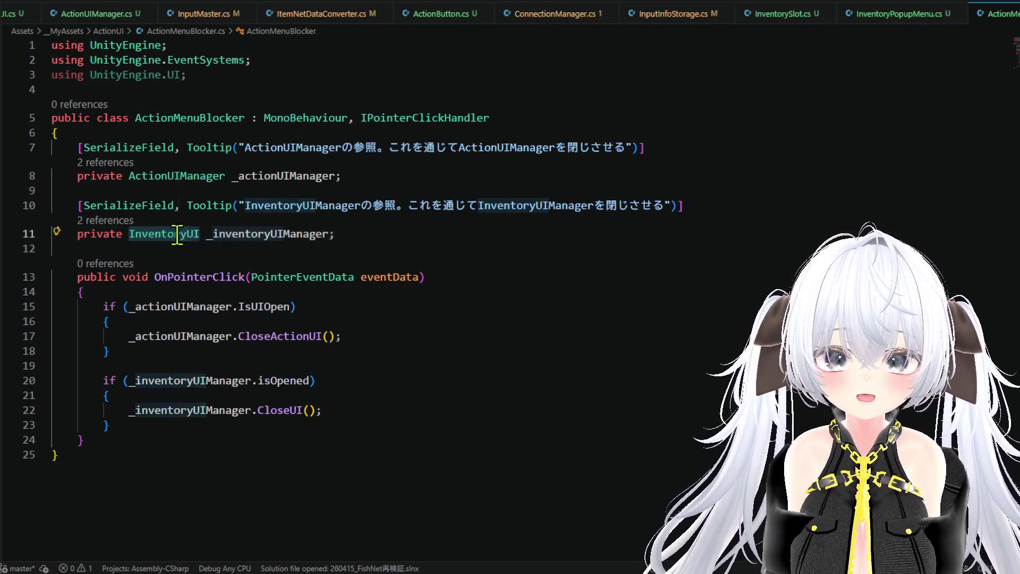
{"action": "right_click", "coordinate": [313, 234]}
{"action": "left_click", "coordinate": [340, 182]}
{"action": "scroll", "coordinate": [327, 325], "scroll_direction": "down", "scroll_amount": 10}
Step: Scroll down InventoryUI.cs to the Popup section and place the caret right after ShowPopup
{"action": "scroll", "coordinate": [327, 325], "scroll_direction": "down", "scroll_amount": 15}
{"action": "scroll", "coordinate": [327, 320], "scroll_direction": "down", "scroll_amount": 18}
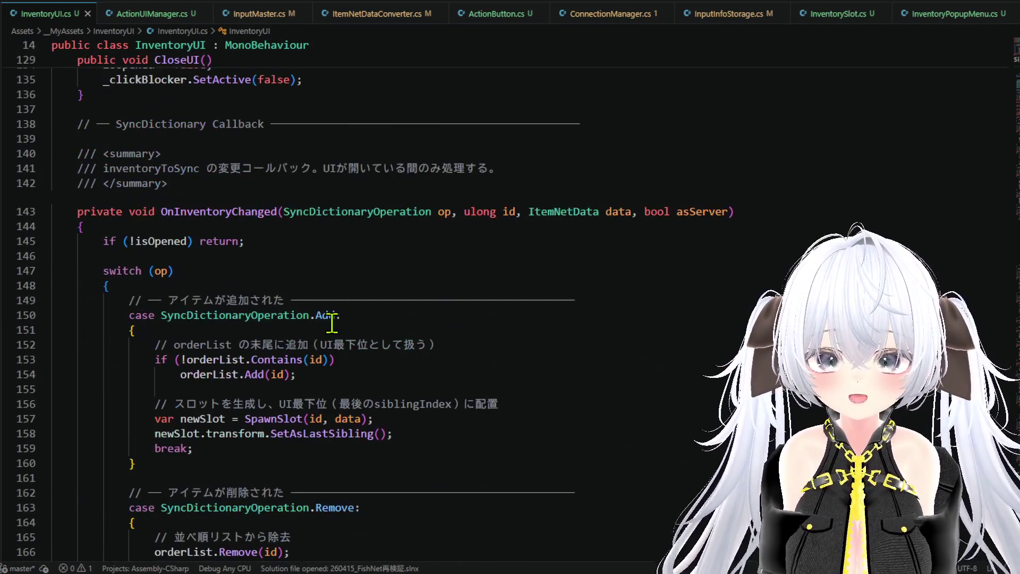
{"action": "scroll", "coordinate": [332, 323], "scroll_direction": "down", "scroll_amount": 1}
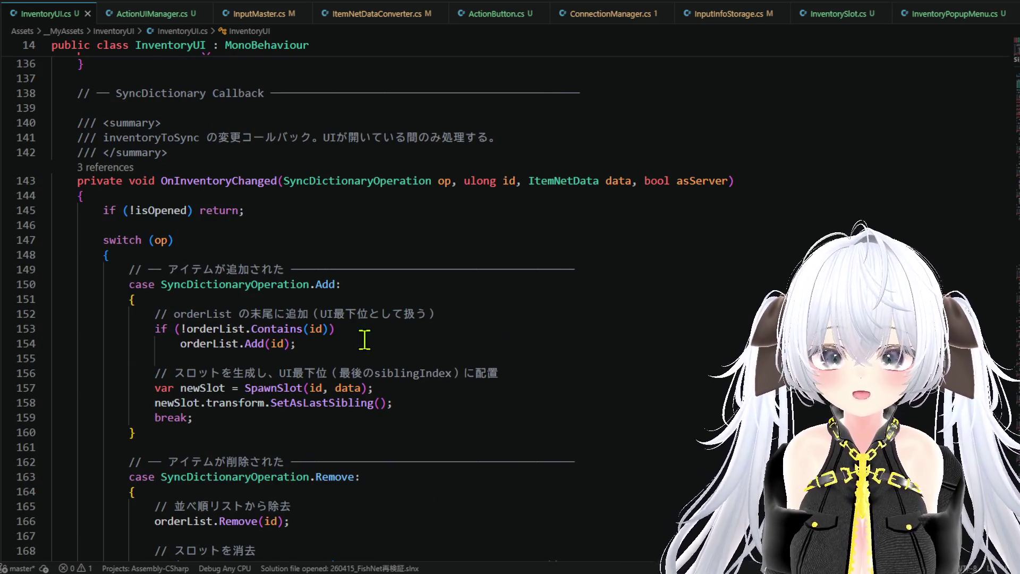
{"action": "scroll", "coordinate": [364, 339], "scroll_direction": "down", "scroll_amount": 16}
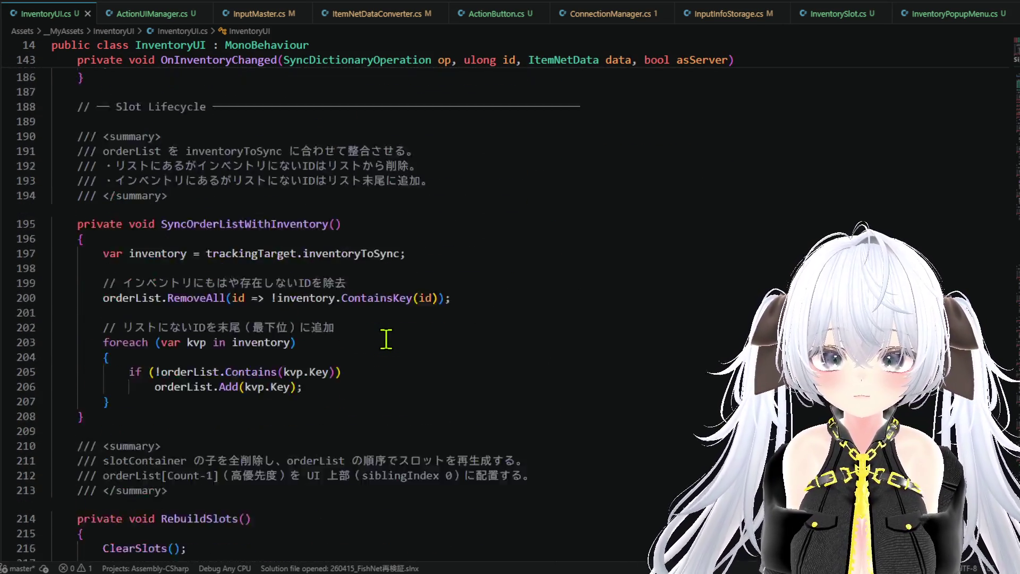
{"action": "scroll", "coordinate": [387, 339], "scroll_direction": "down", "scroll_amount": 5}
{"action": "scroll", "coordinate": [389, 341], "scroll_direction": "down", "scroll_amount": 1}
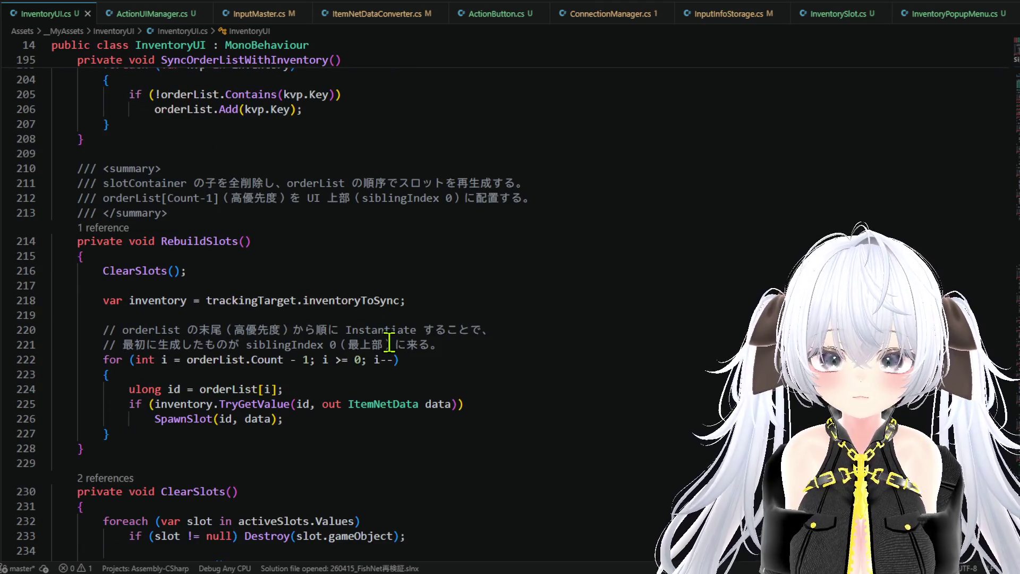
{"action": "scroll", "coordinate": [375, 406], "scroll_direction": "down", "scroll_amount": 3}
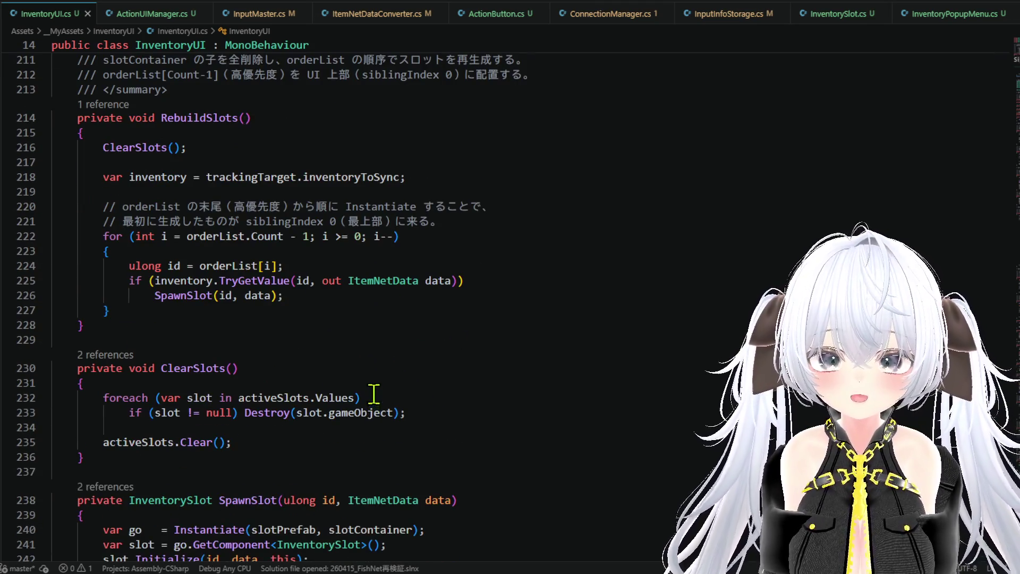
{"action": "scroll", "coordinate": [369, 363], "scroll_direction": "down", "scroll_amount": 3}
{"action": "scroll", "coordinate": [369, 362], "scroll_direction": "down", "scroll_amount": 2}
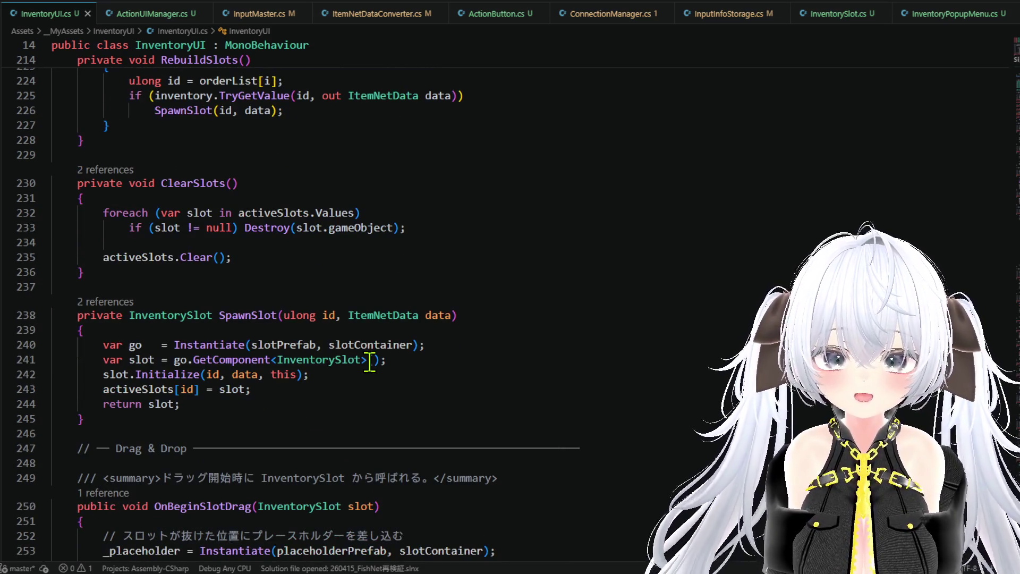
{"action": "scroll", "coordinate": [369, 367], "scroll_direction": "down", "scroll_amount": 5}
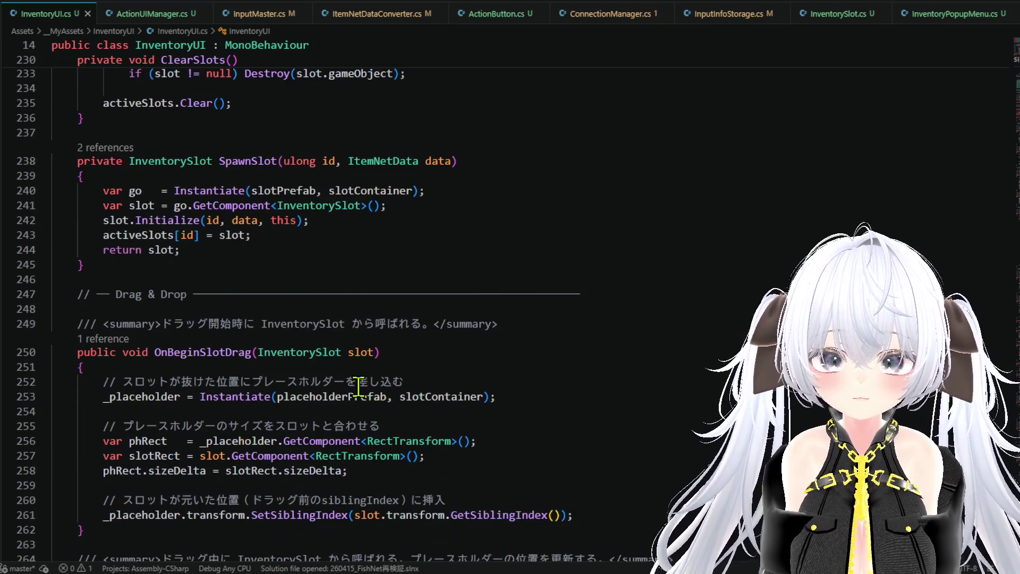
{"action": "scroll", "coordinate": [402, 393], "scroll_direction": "down", "scroll_amount": 8}
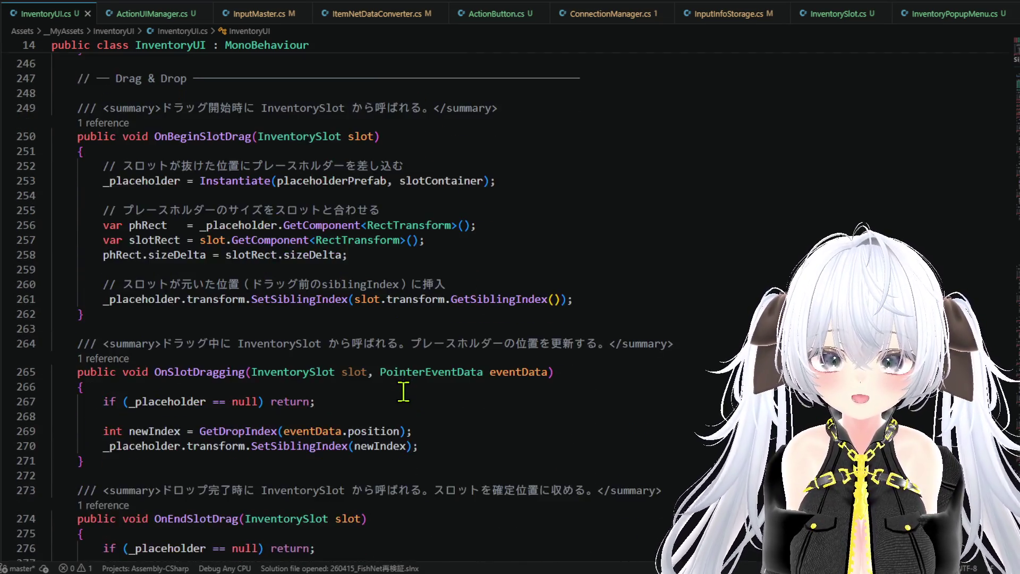
{"action": "scroll", "coordinate": [404, 392], "scroll_direction": "down", "scroll_amount": 10}
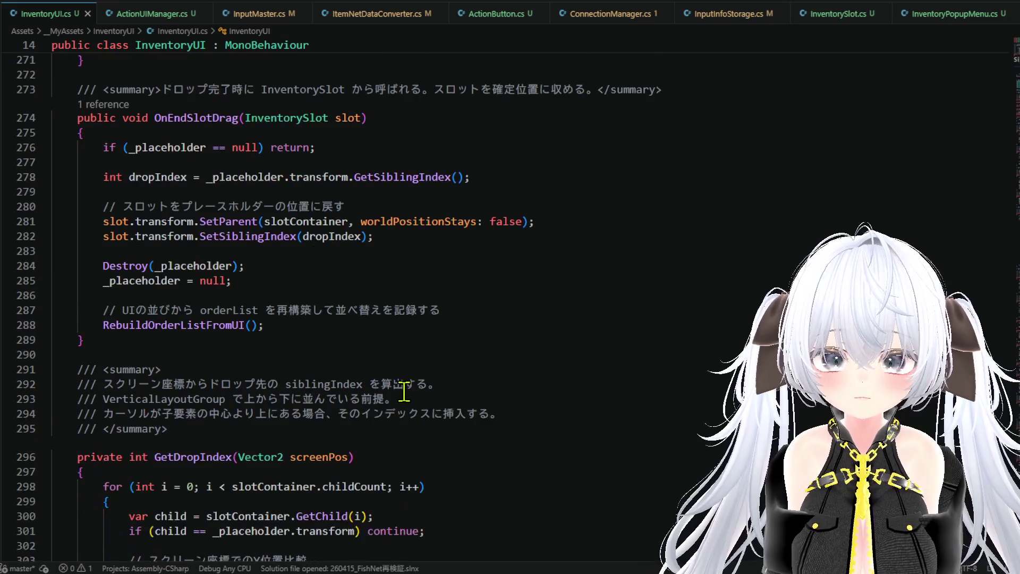
{"action": "scroll", "coordinate": [404, 392], "scroll_direction": "down", "scroll_amount": 6}
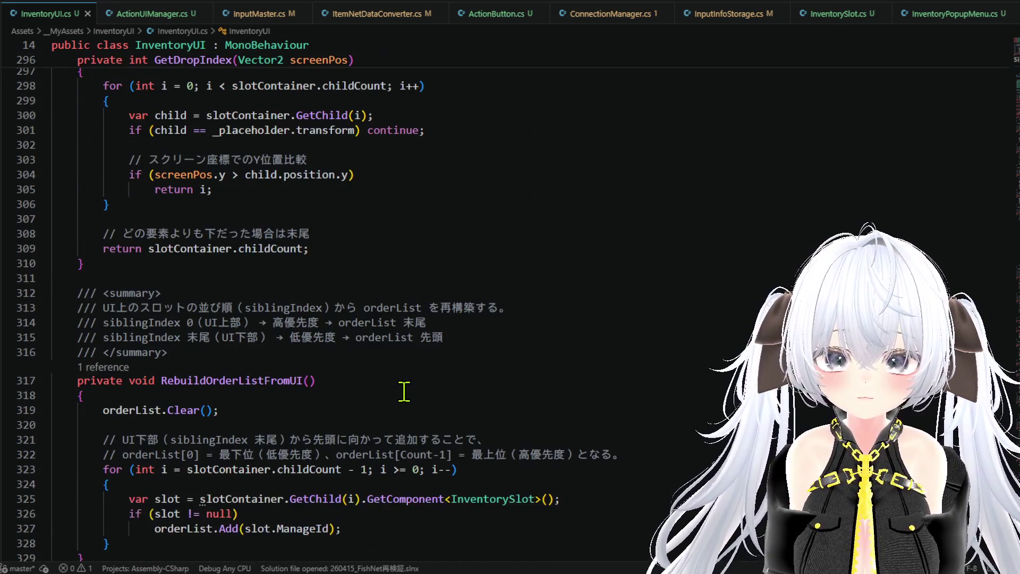
{"action": "scroll", "coordinate": [404, 392], "scroll_direction": "down", "scroll_amount": 5}
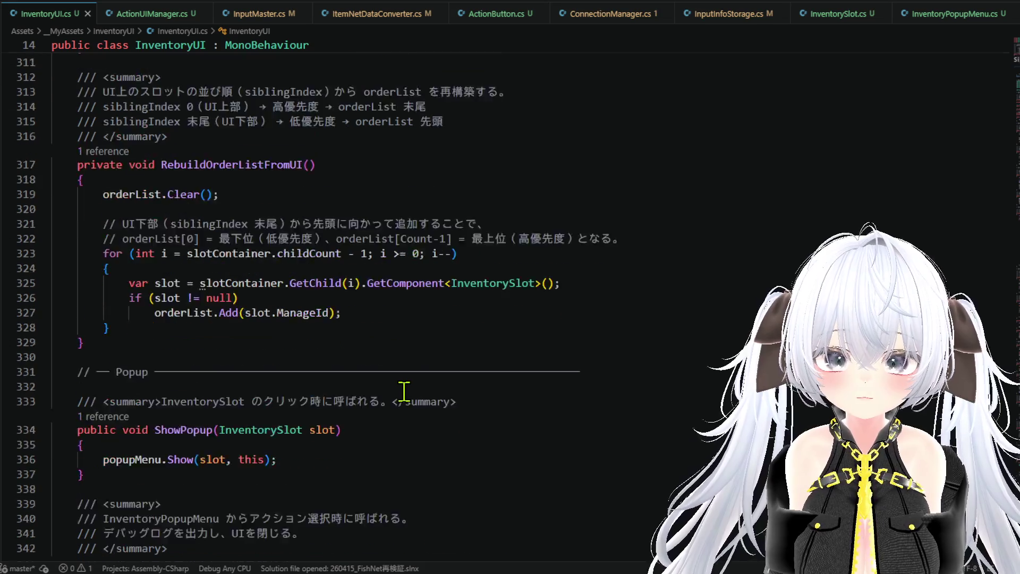
{"action": "scroll", "coordinate": [405, 392], "scroll_direction": "down", "scroll_amount": 1}
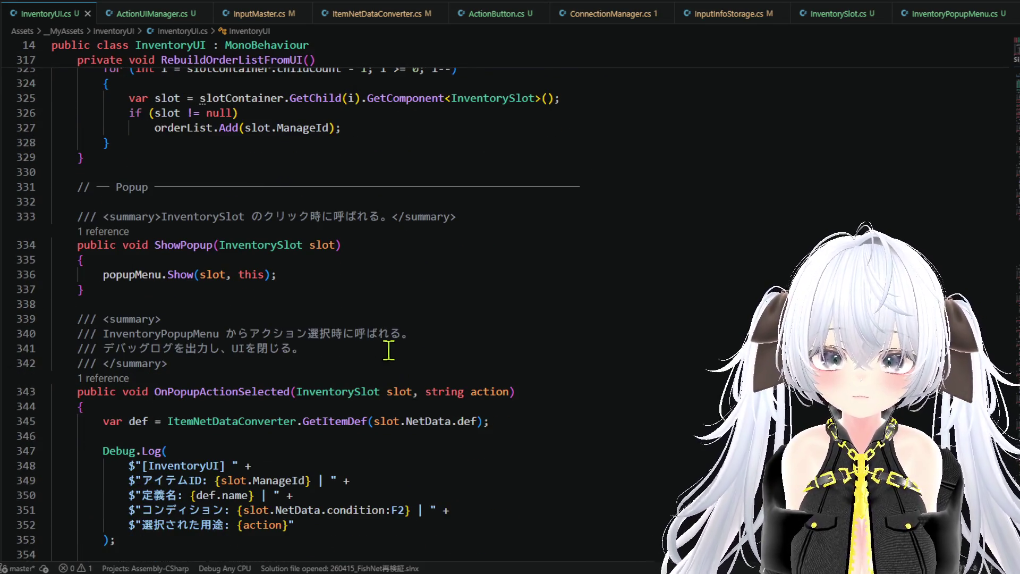
{"action": "left_click", "coordinate": [305, 287]}
{"action": "scroll", "coordinate": [317, 304], "scroll_direction": "down", "scroll_amount": 3}
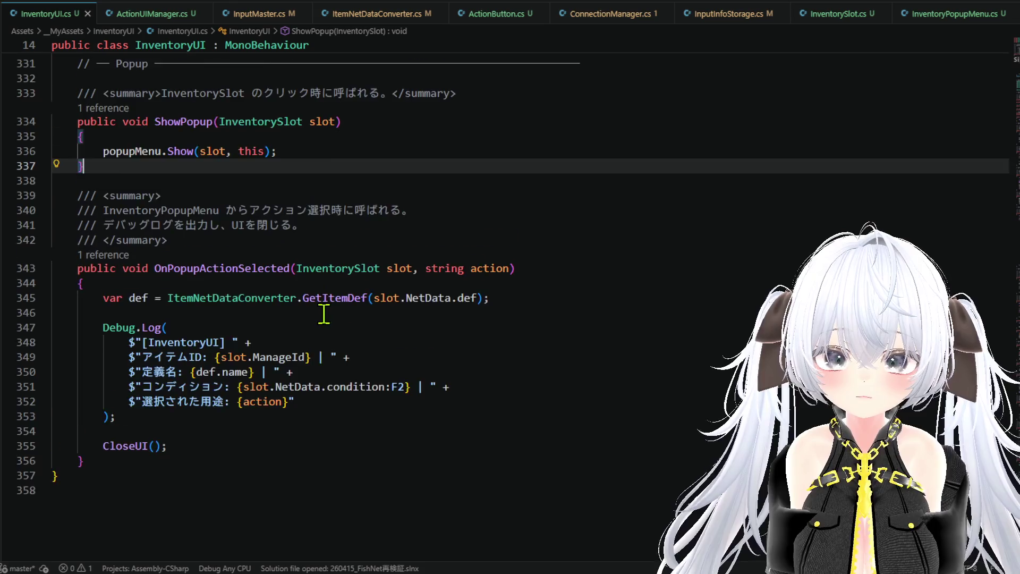
{"action": "scroll", "coordinate": [324, 313], "scroll_direction": "up", "scroll_amount": 3}
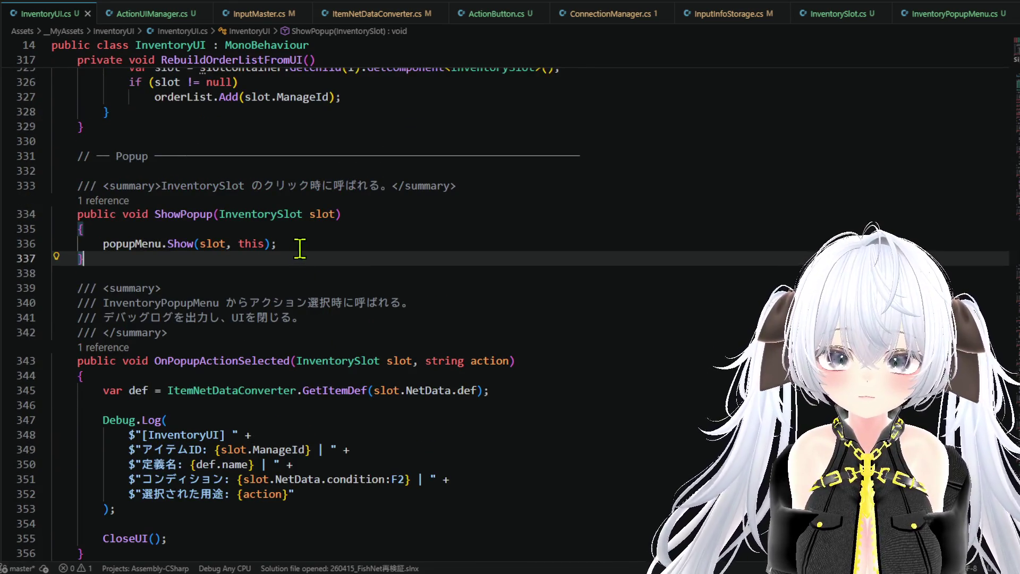
{"action": "mouse_move", "coordinate": [142, 245]}
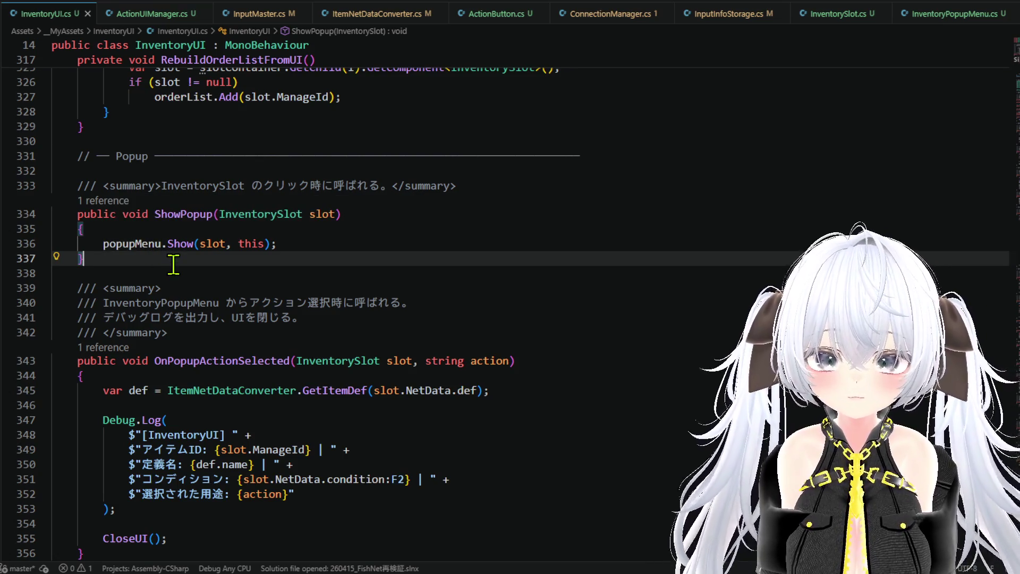
{"action": "left_click", "coordinate": [169, 244]}
{"action": "left_click", "coordinate": [162, 263]}
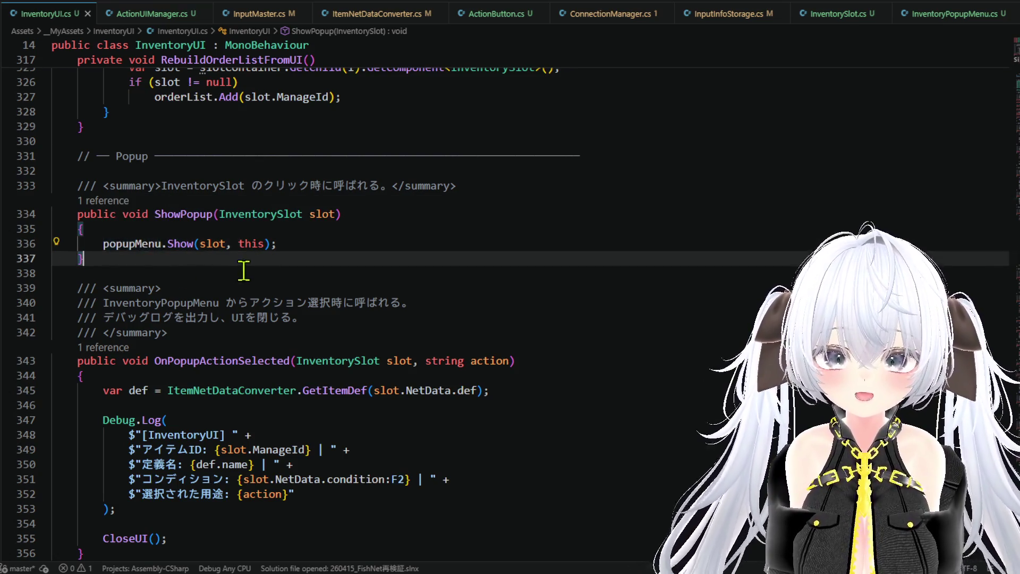
{"action": "key", "text": "Return"}
{"action": "key", "text": "Return"}
{"action": "type", "text": "pu"}
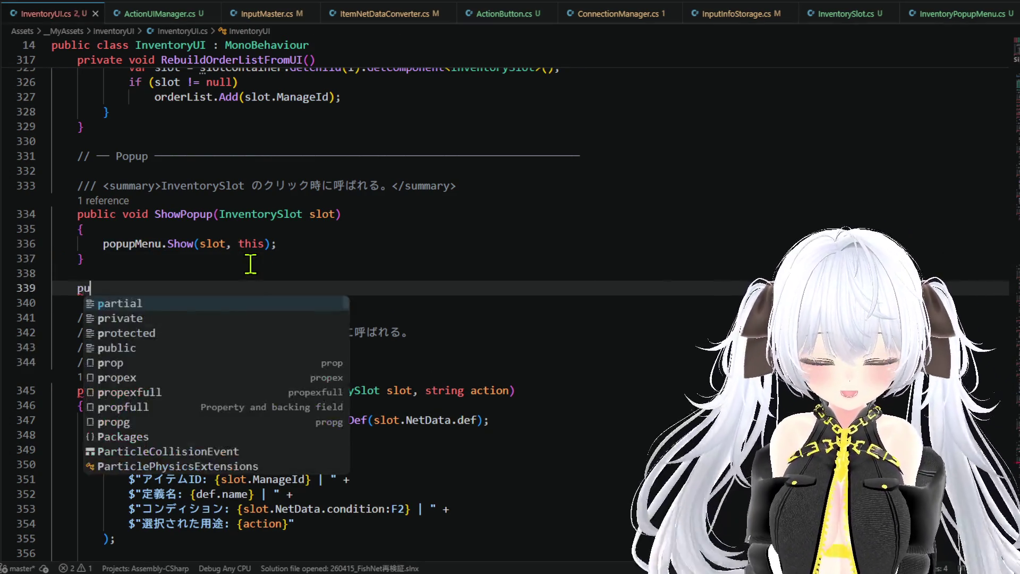
{"action": "type", "text": "blic"}
{"action": "key", "text": "Tab"}
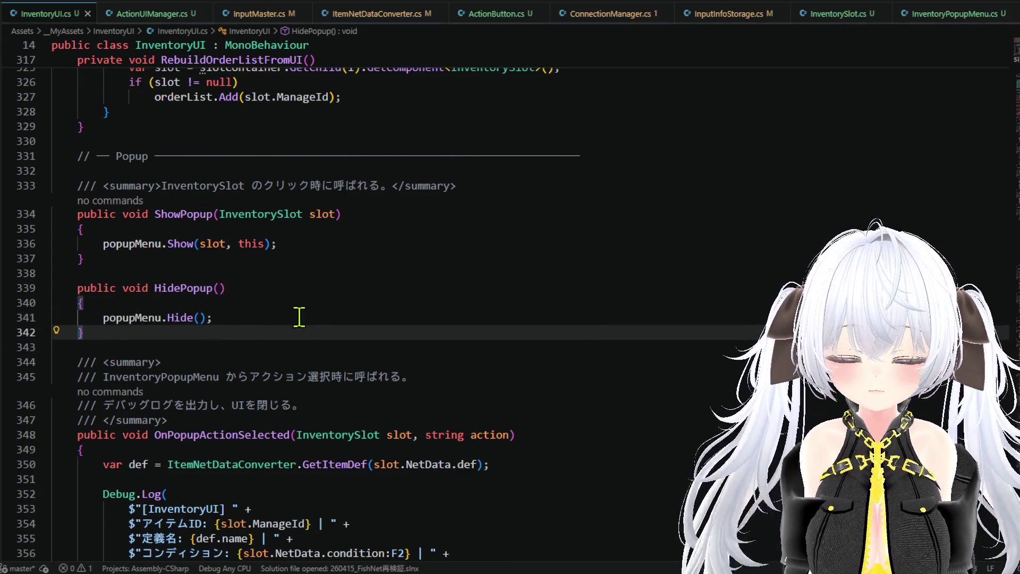
{"action": "left_click", "coordinate": [284, 273]}
{"action": "left_click", "coordinate": [327, 245]}
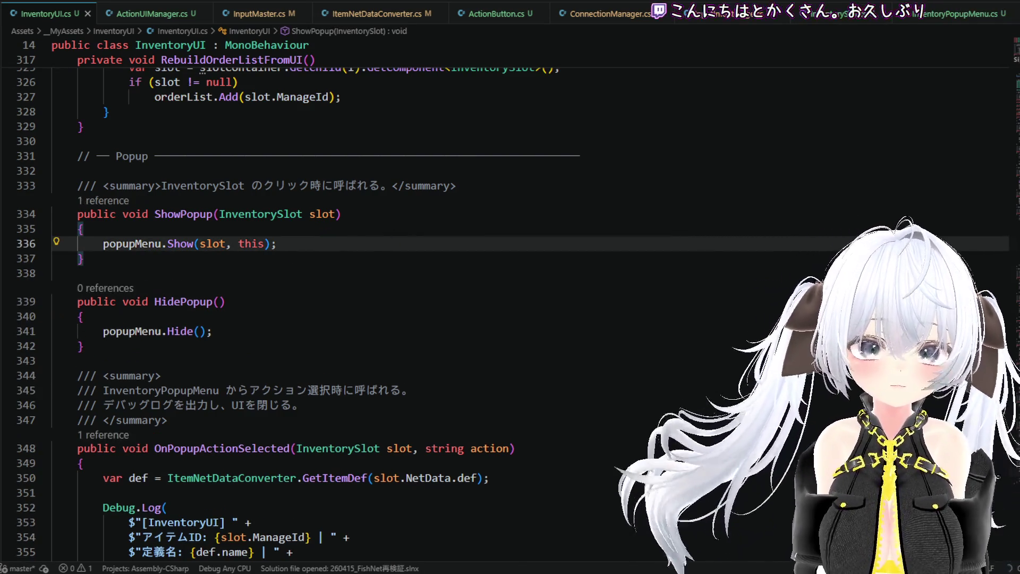
{"action": "scroll", "coordinate": [340, 298], "scroll_direction": "up", "scroll_amount": 20}
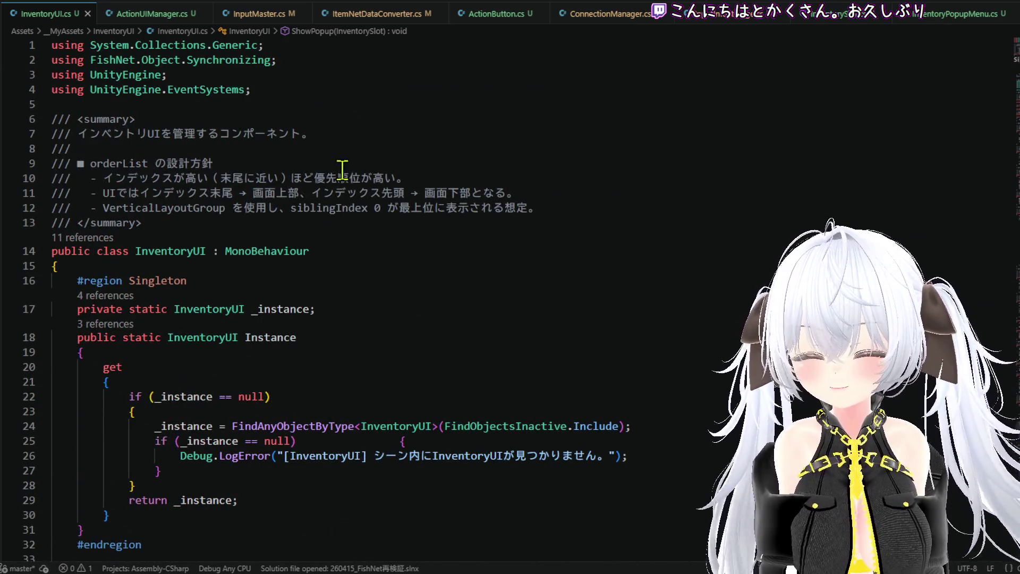
Step: Delete the unused _placeholderIndex declaration from InventoryUI's D&D state fields
{"action": "scroll", "coordinate": [332, 292], "scroll_direction": "down", "scroll_amount": 12}
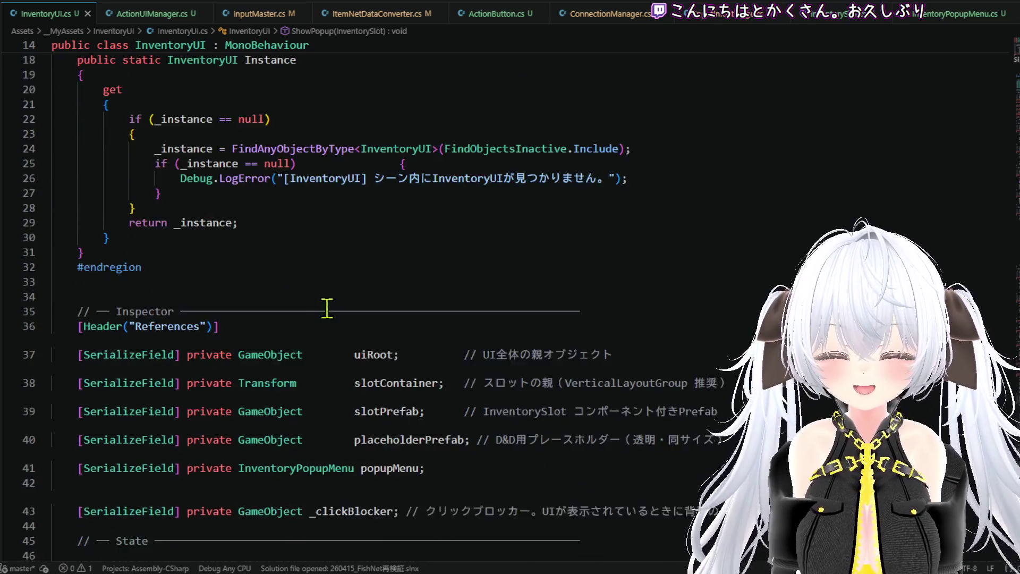
{"action": "scroll", "coordinate": [421, 358], "scroll_direction": "down", "scroll_amount": 5}
{"action": "scroll", "coordinate": [457, 349], "scroll_direction": "up", "scroll_amount": 13}
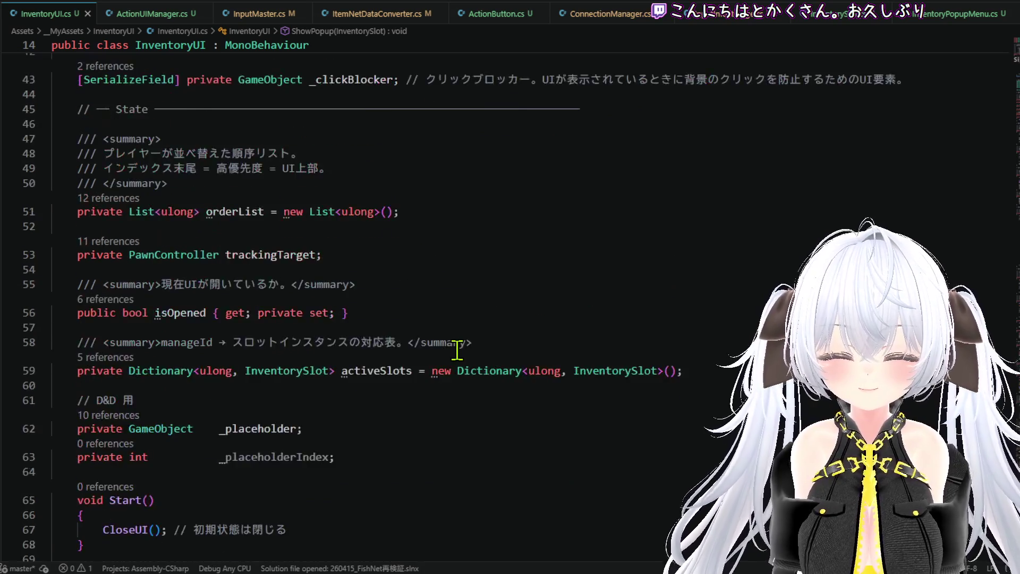
{"action": "scroll", "coordinate": [457, 349], "scroll_direction": "down", "scroll_amount": 14}
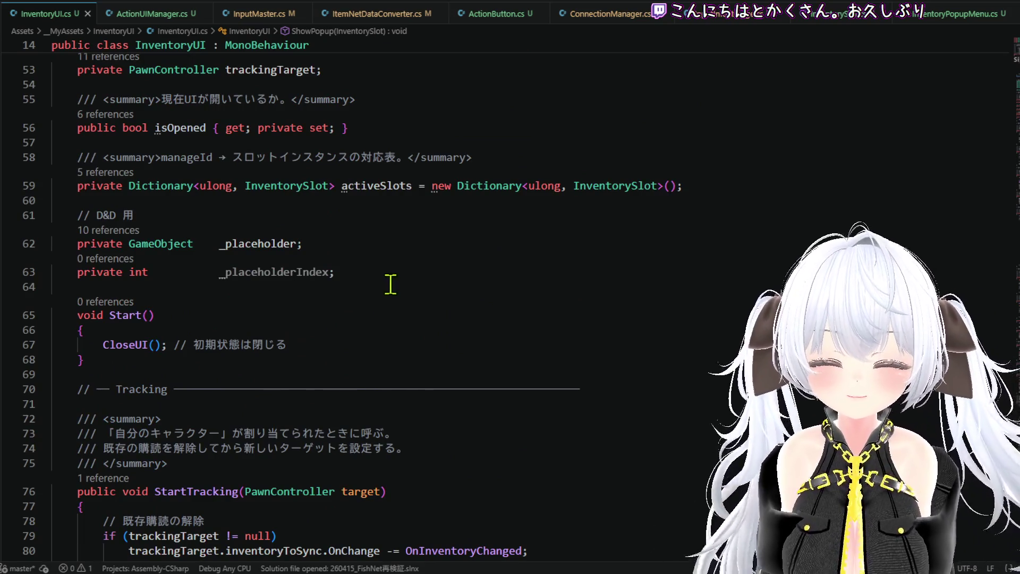
{"action": "left_click_drag", "start_coordinate": [376, 272], "coordinate": [376, 257]}
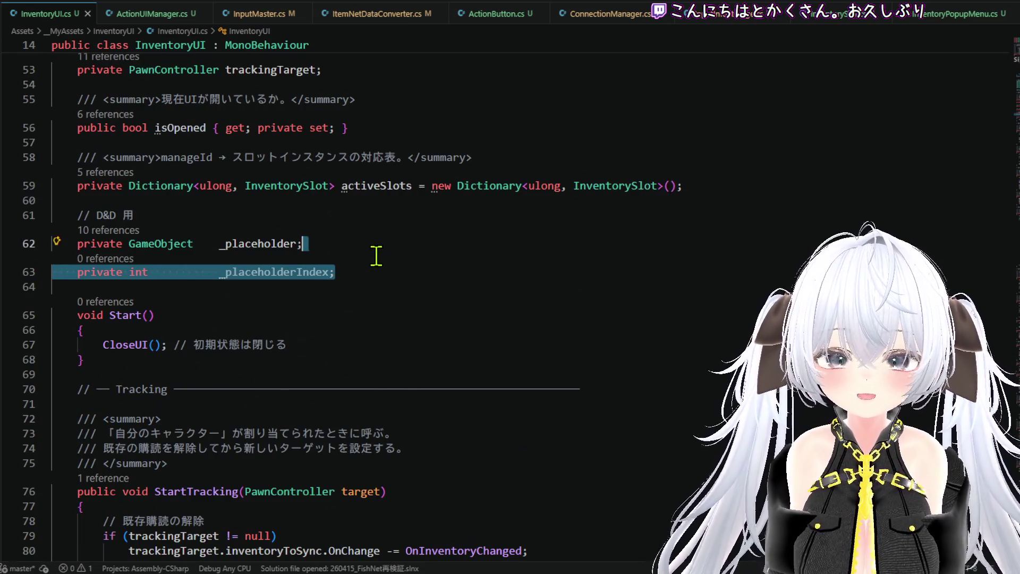
{"action": "key", "text": "BackSpace"}
{"action": "scroll", "coordinate": [387, 262], "scroll_direction": "up", "scroll_amount": 2}
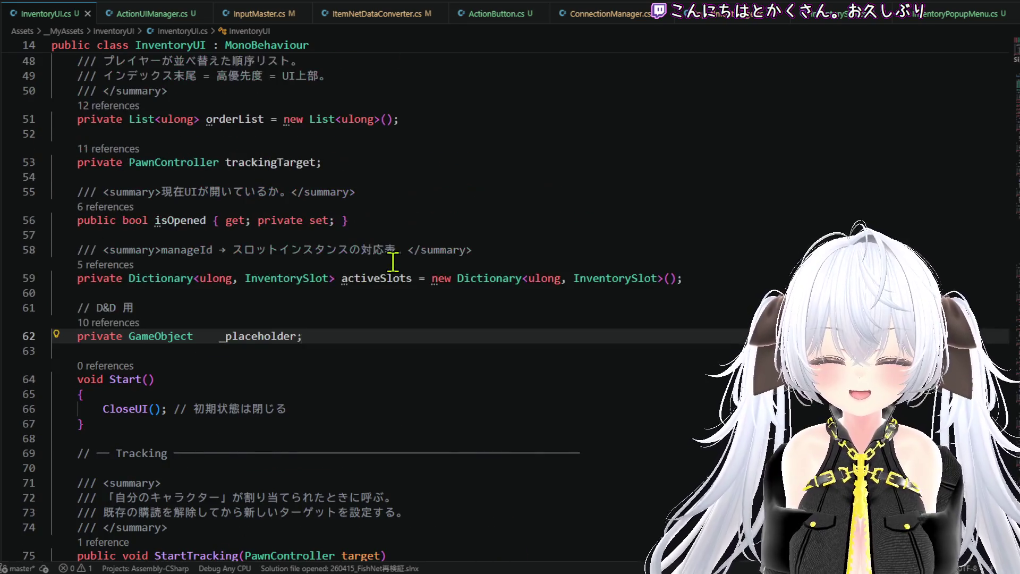
{"action": "left_click", "coordinate": [419, 222]}
Step: Below isOpened, declare public bool isPopUpOpened, accepting a suggested IsActive getter
{"action": "key", "text": "Return"}
{"action": "key", "text": "Return"}
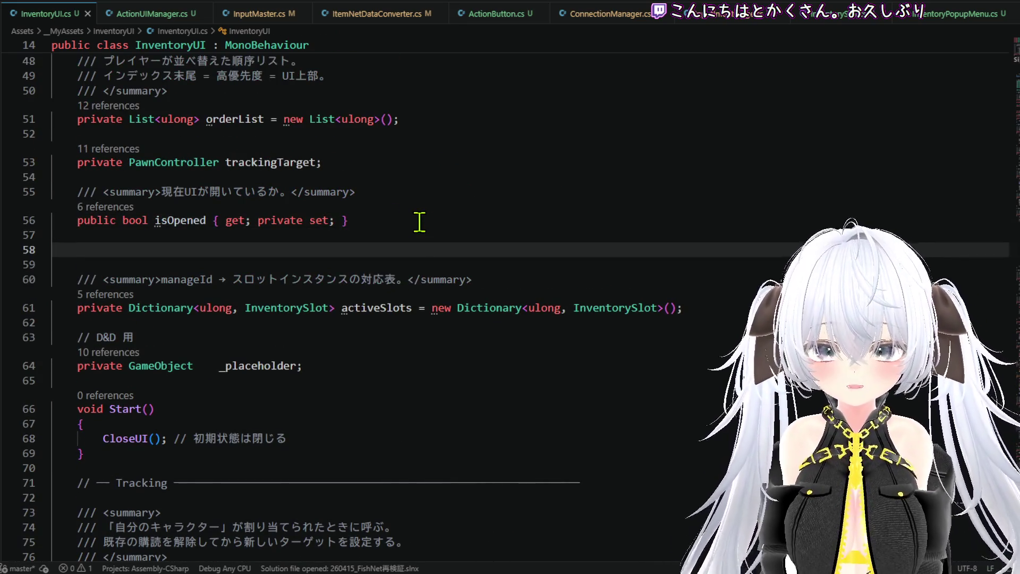
{"action": "type", "text": "///"}
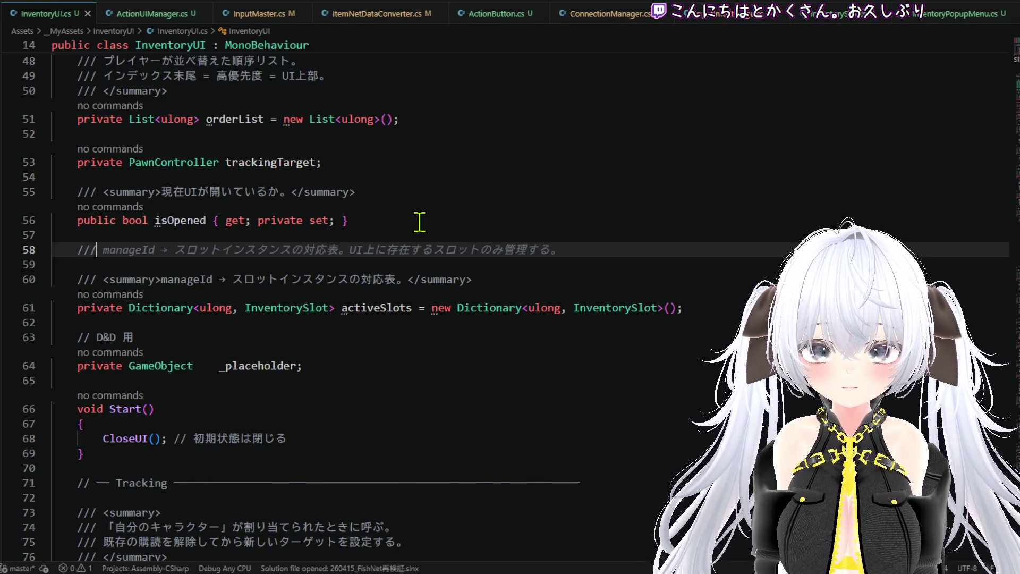
{"action": "key", "text": "Return"}
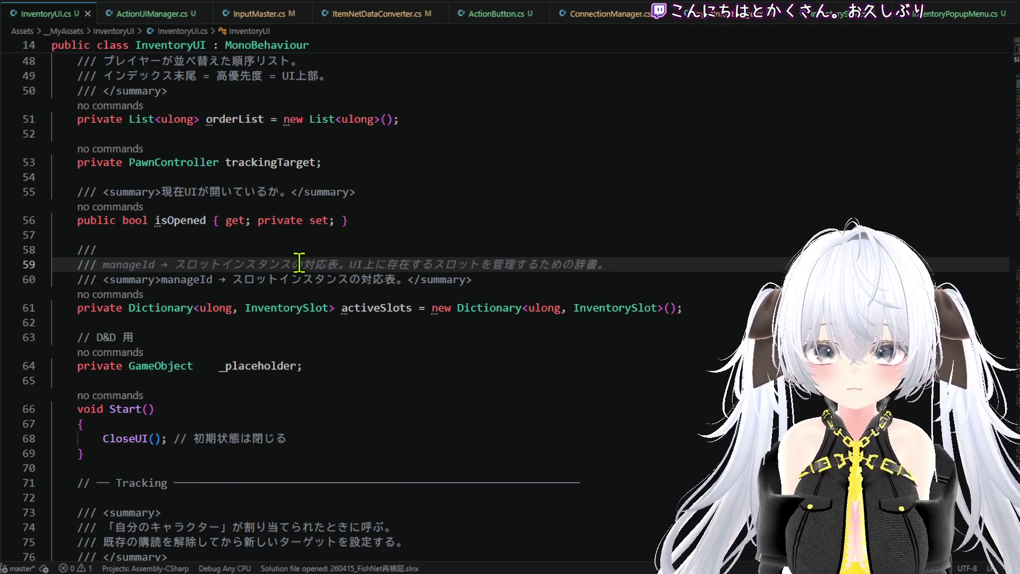
{"action": "key", "text": "BackSpace"}
{"action": "key", "text": "BackSpace"}
{"action": "key", "text": "BackSpace"}
{"action": "type", "text": "public "}
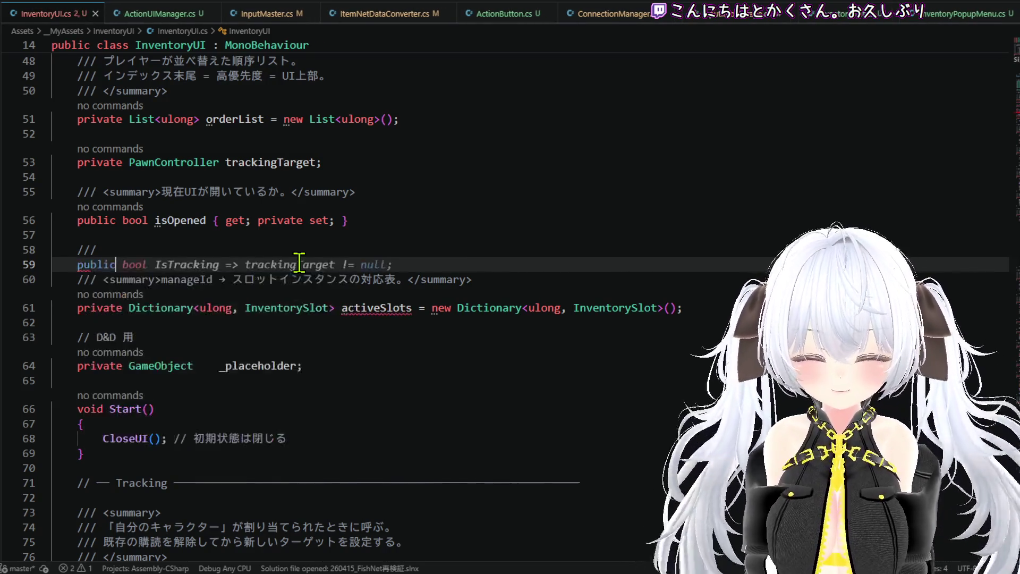
{"action": "type", "text": "bool is"}
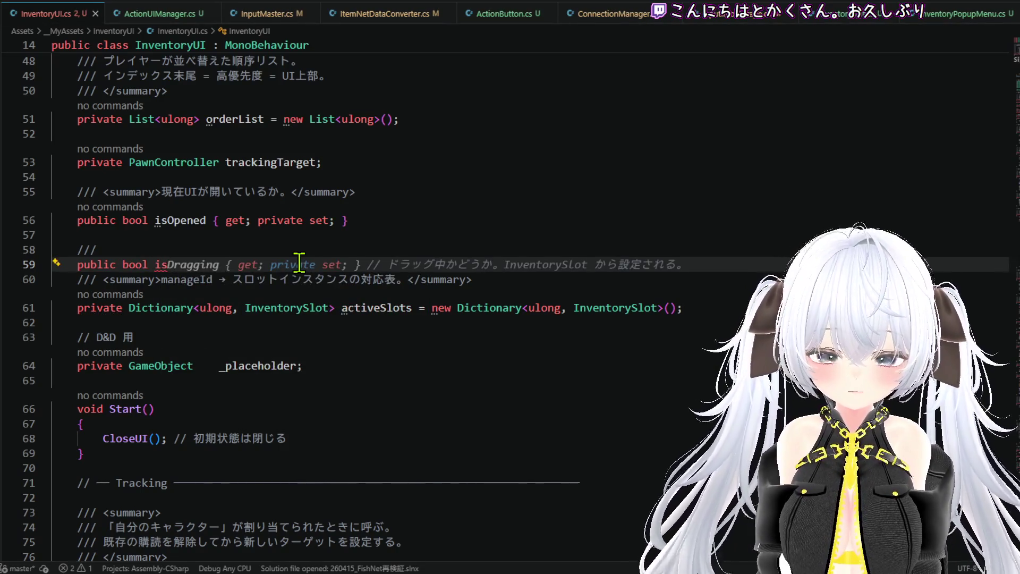
{"action": "type", "text": "Open"}
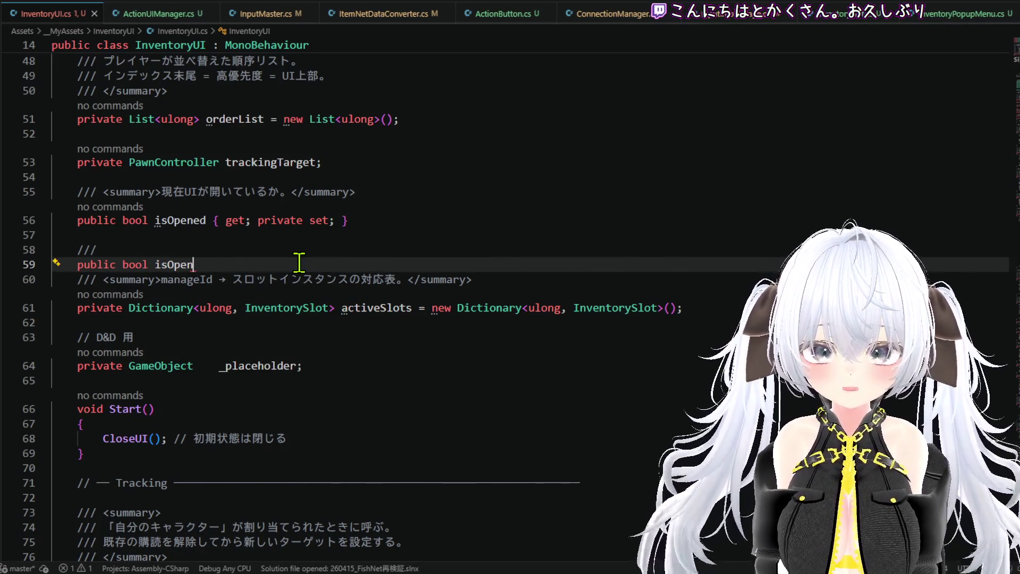
{"action": "type", "text": "ed"}
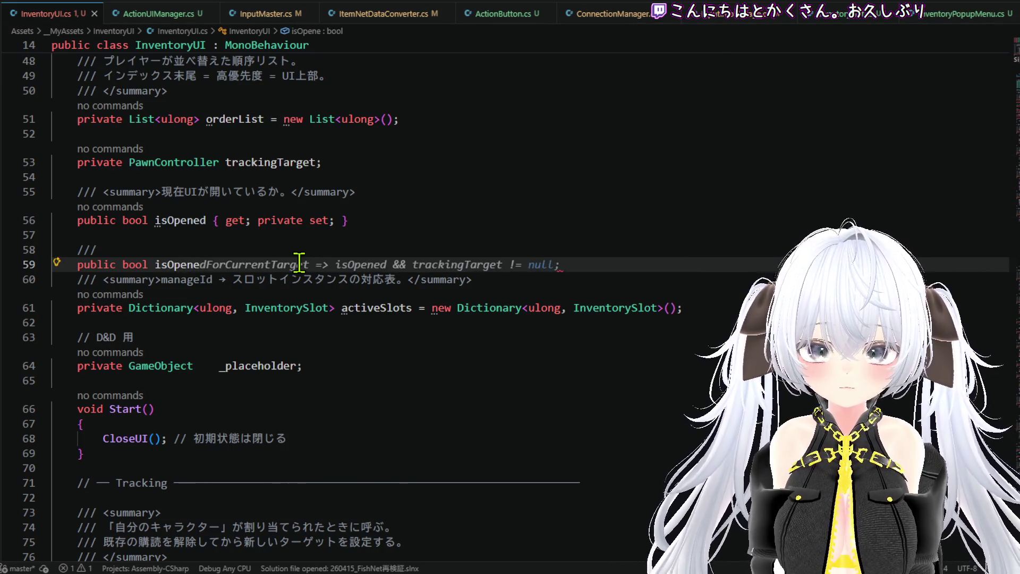
{"action": "key", "text": "Left"}
{"action": "key", "text": "Left"}
{"action": "key", "text": "Left"}
{"action": "type", "text": "PopUp"}
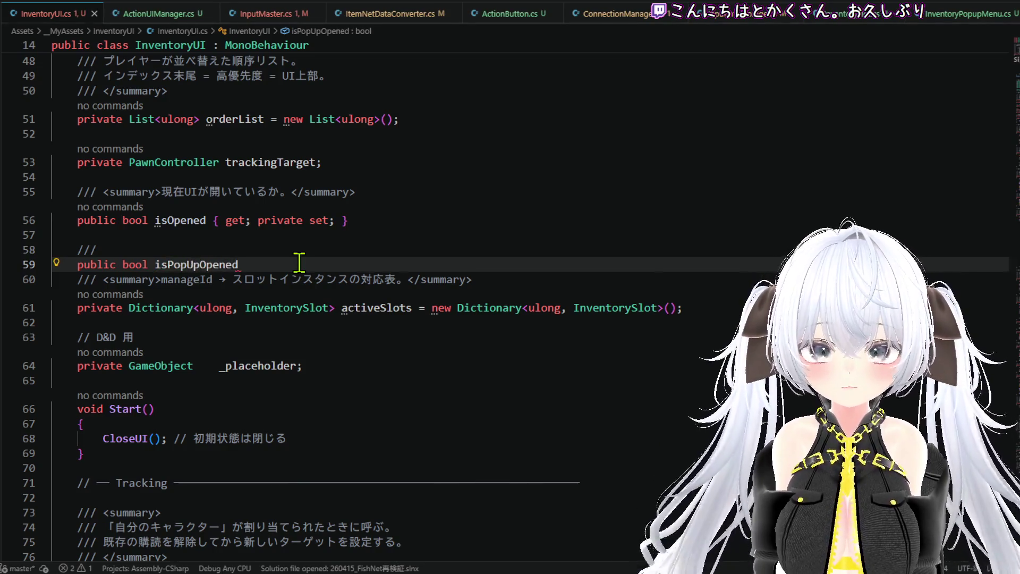
{"action": "key", "text": "End"}
{"action": "type", "text": "=> "}
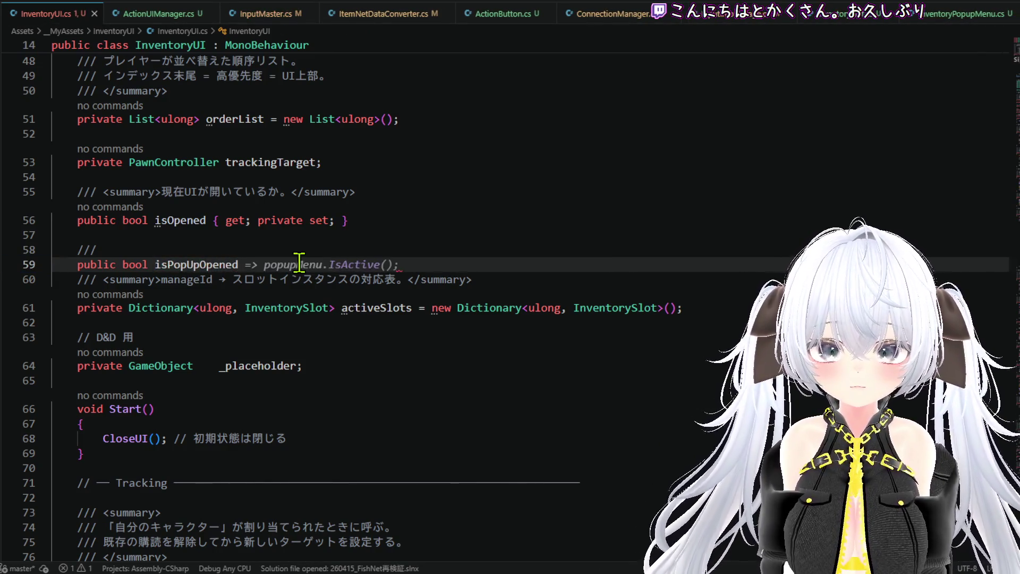
{"action": "type", "text": "{"}
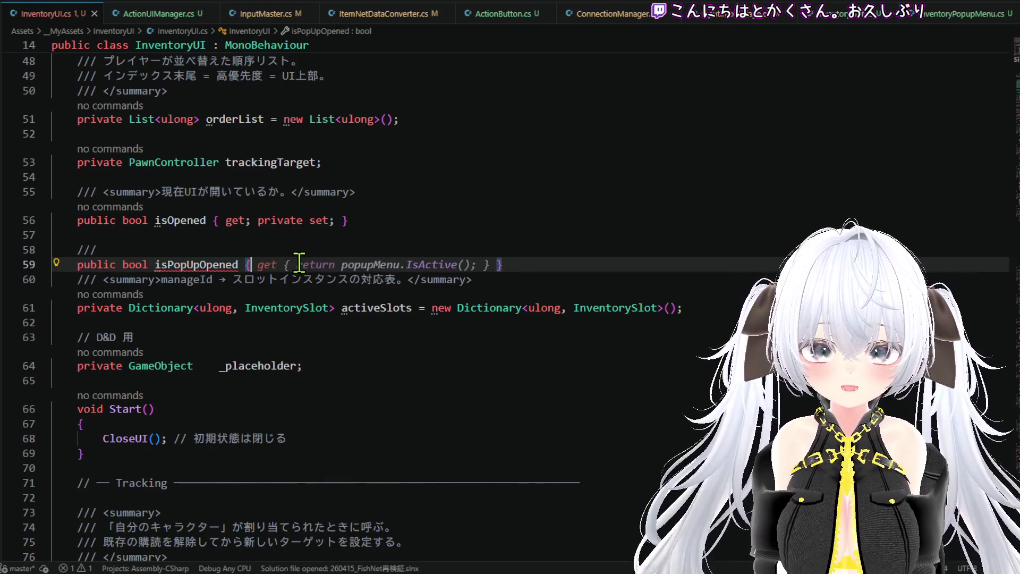
{"action": "key", "text": "Tab"}
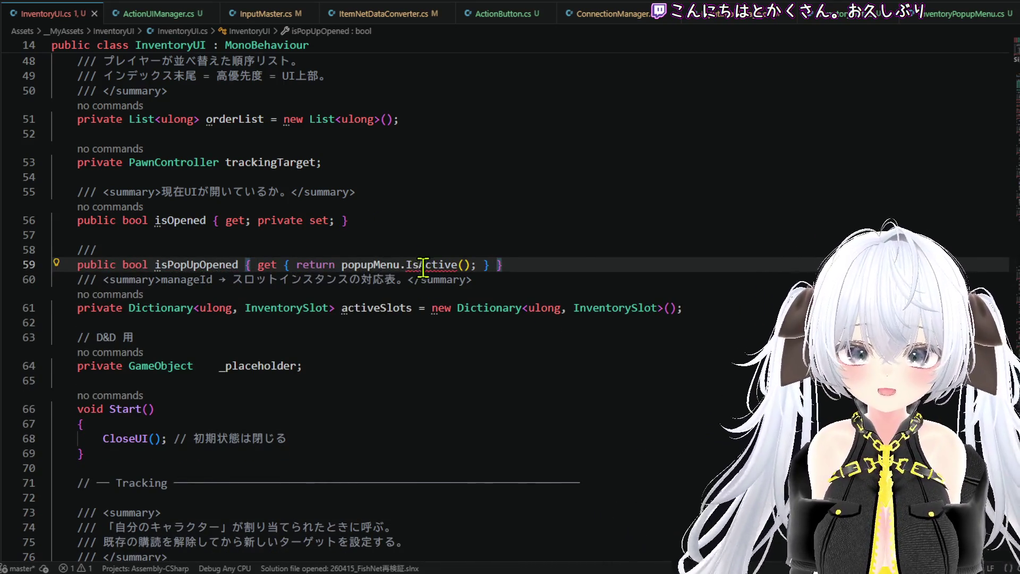
Step: Replace the broken IsActive getter with 'get; private set;' and add the /// summary comment
{"action": "mouse_move", "coordinate": [423, 267]}
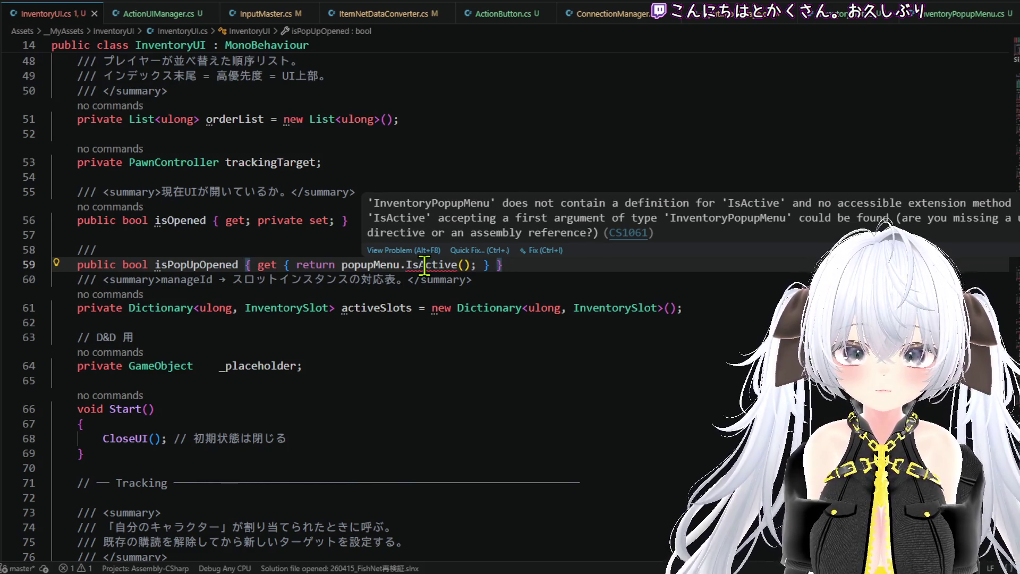
{"action": "key", "text": "Up"}
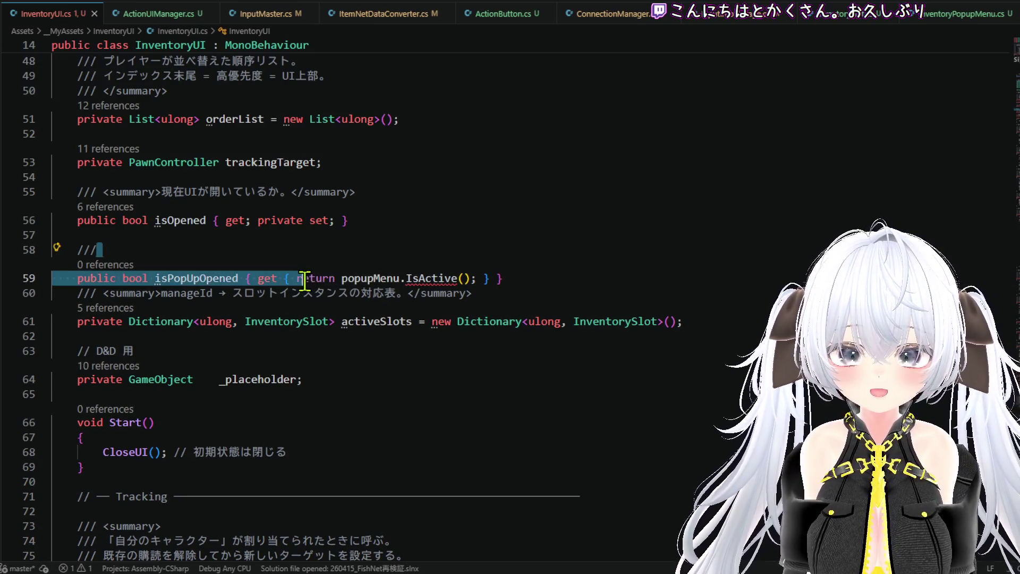
{"action": "left_click_drag", "start_coordinate": [284, 277], "coordinate": [488, 277]}
{"action": "key", "text": "BackSpace"}
{"action": "key", "text": "BackSpace"}
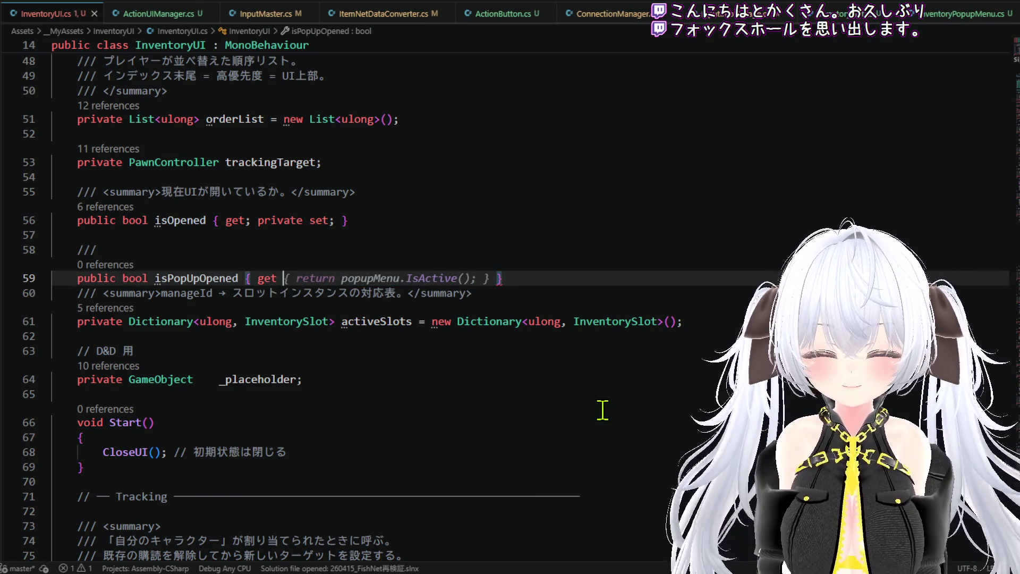
{"action": "type", "text": ";"}
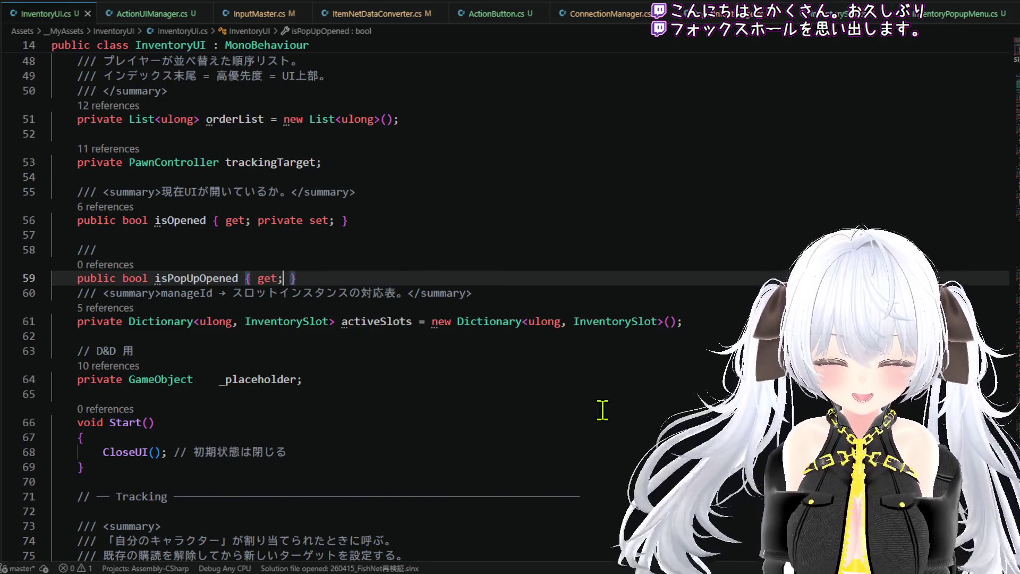
{"action": "key", "text": "Tab"}
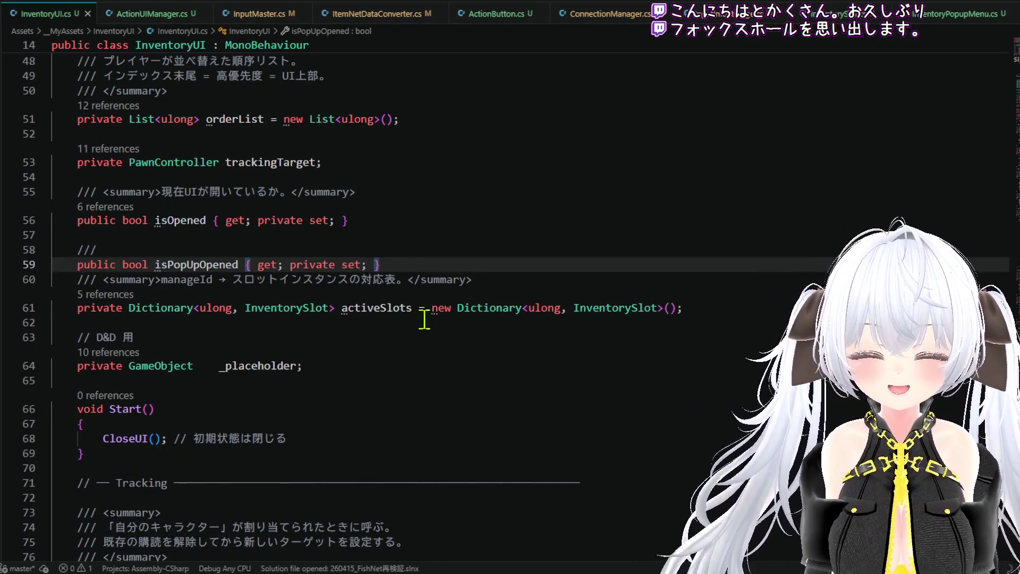
{"action": "left_click", "coordinate": [412, 237]}
{"action": "left_click", "coordinate": [419, 253]}
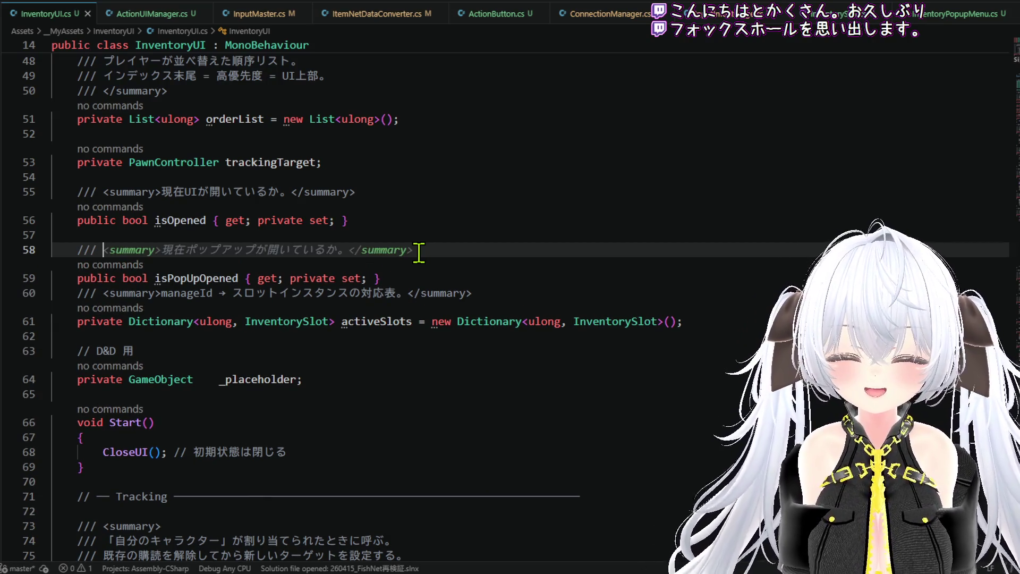
{"action": "key", "text": "Tab"}
Step: Make ShowPopup set isPopUpOpened = true right after the popupMenu.Show call
{"action": "scroll", "coordinate": [462, 223], "scroll_direction": "down", "scroll_amount": 20}
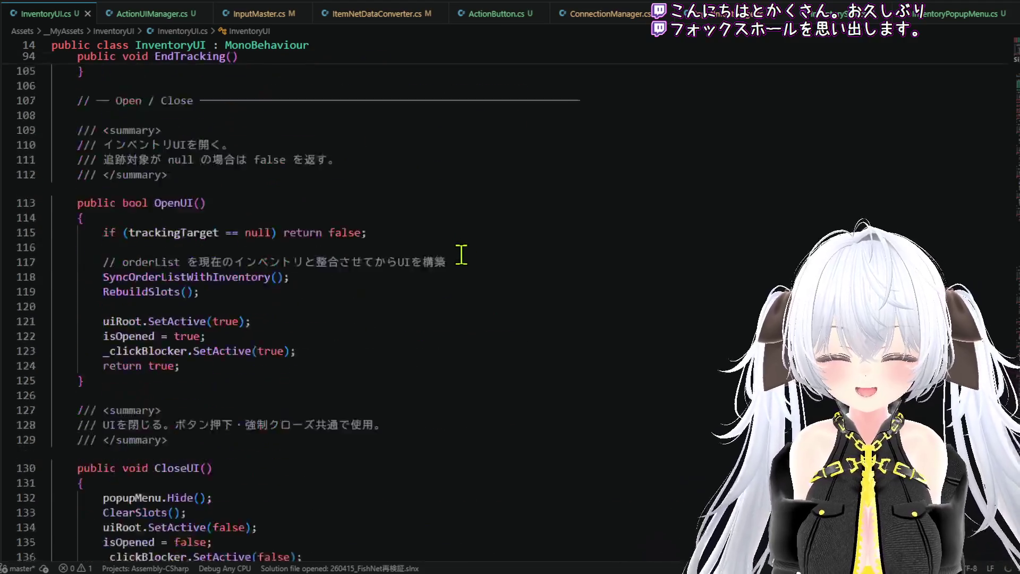
{"action": "scroll", "coordinate": [442, 287], "scroll_direction": "down", "scroll_amount": 10}
{"action": "scroll", "coordinate": [421, 306], "scroll_direction": "down", "scroll_amount": 20}
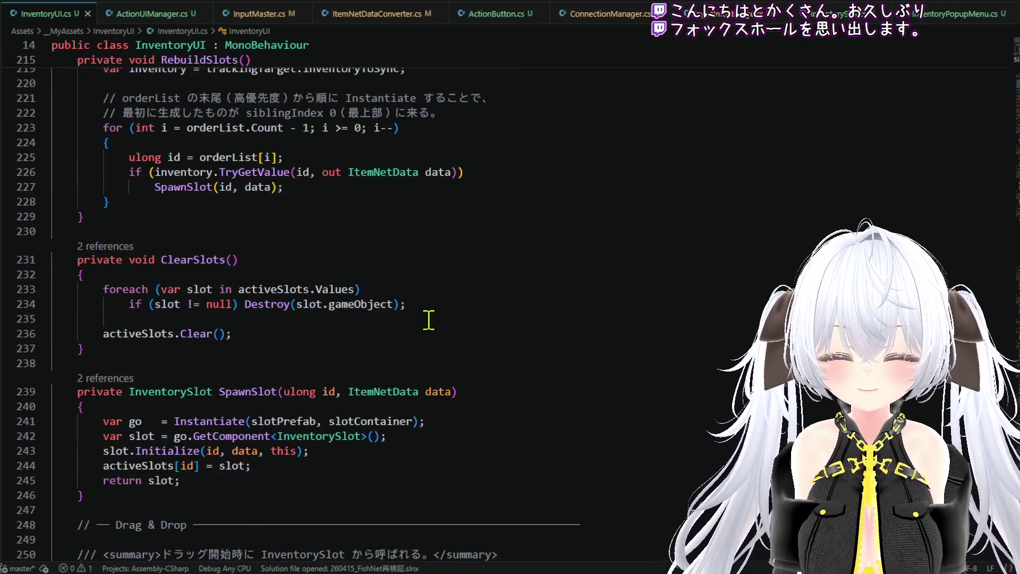
{"action": "scroll", "coordinate": [437, 333], "scroll_direction": "down", "scroll_amount": 12}
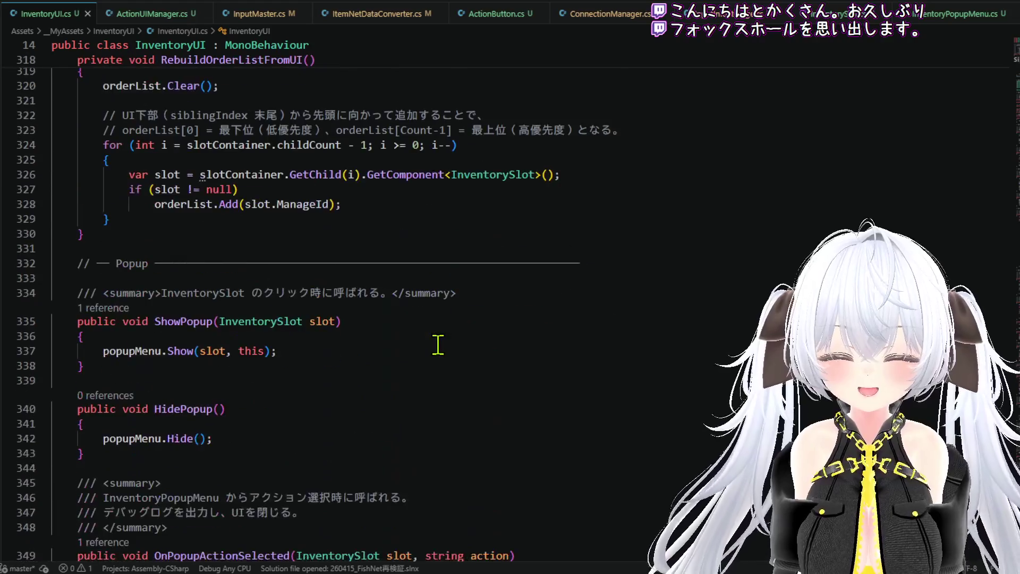
{"action": "left_click", "coordinate": [303, 285]}
{"action": "left_click", "coordinate": [305, 194]}
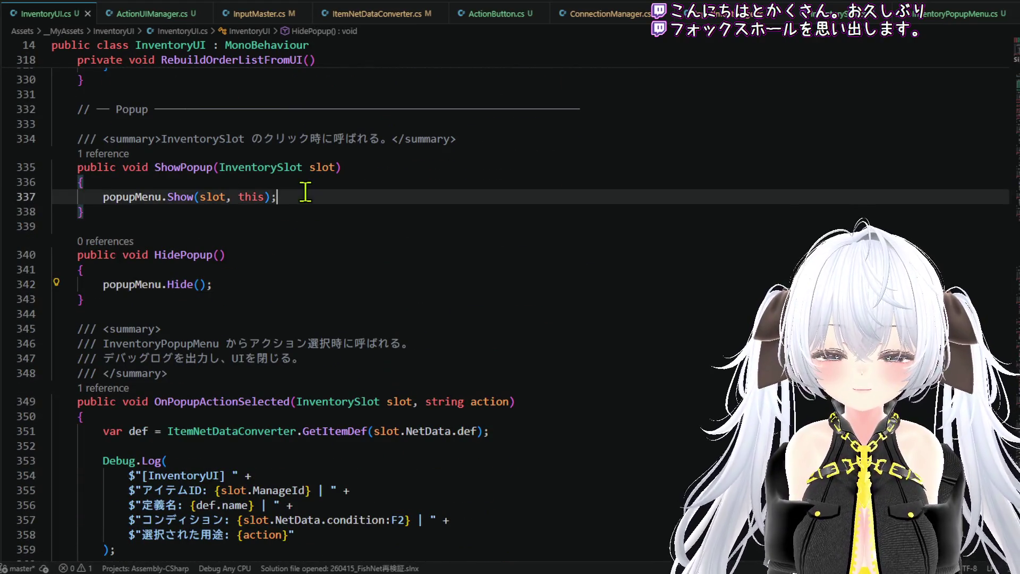
{"action": "key", "text": "Return"}
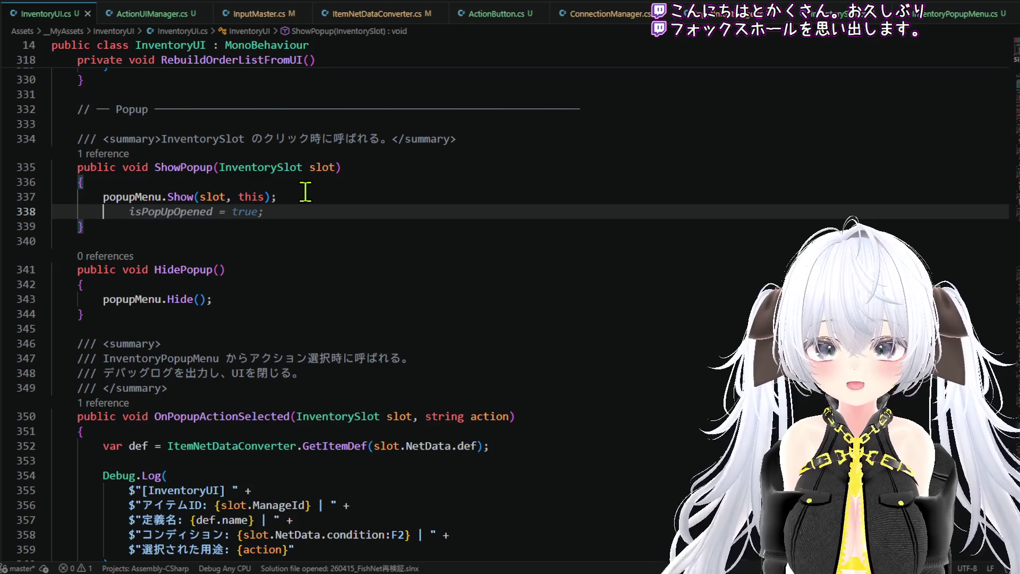
{"action": "key", "text": "Tab"}
Step: Make HidePopup set isPopUpOpened = false after popupMenu.Hide, then save
{"action": "left_click", "coordinate": [247, 299]}
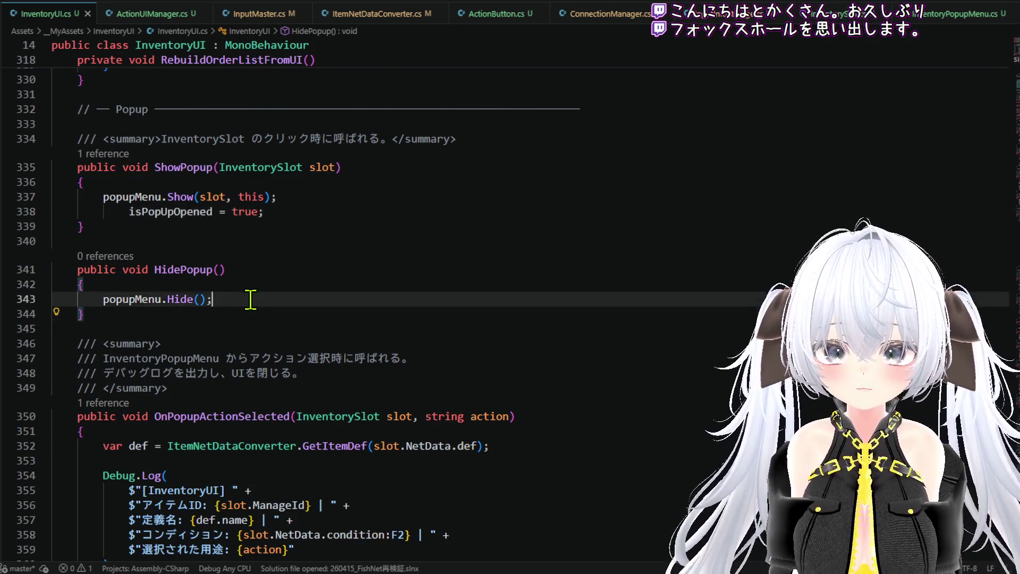
{"action": "key", "text": "Return"}
{"action": "key", "text": "Tab"}
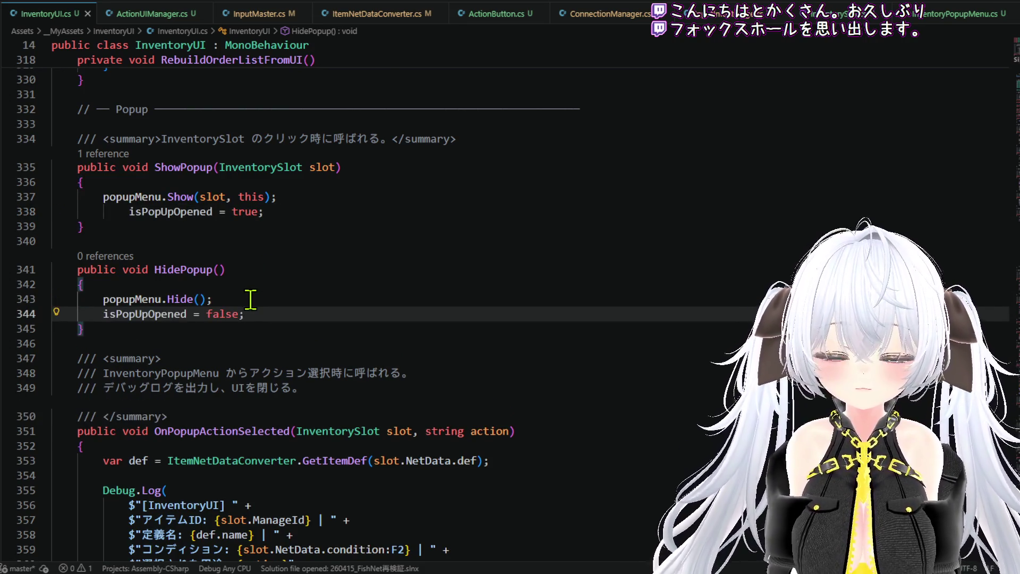
{"action": "key", "text": "ctrl+s"}
Step: Scroll up InventoryUI.cs to review the RebuildSlots code
{"action": "scroll", "coordinate": [250, 299], "scroll_direction": "up", "scroll_amount": 2}
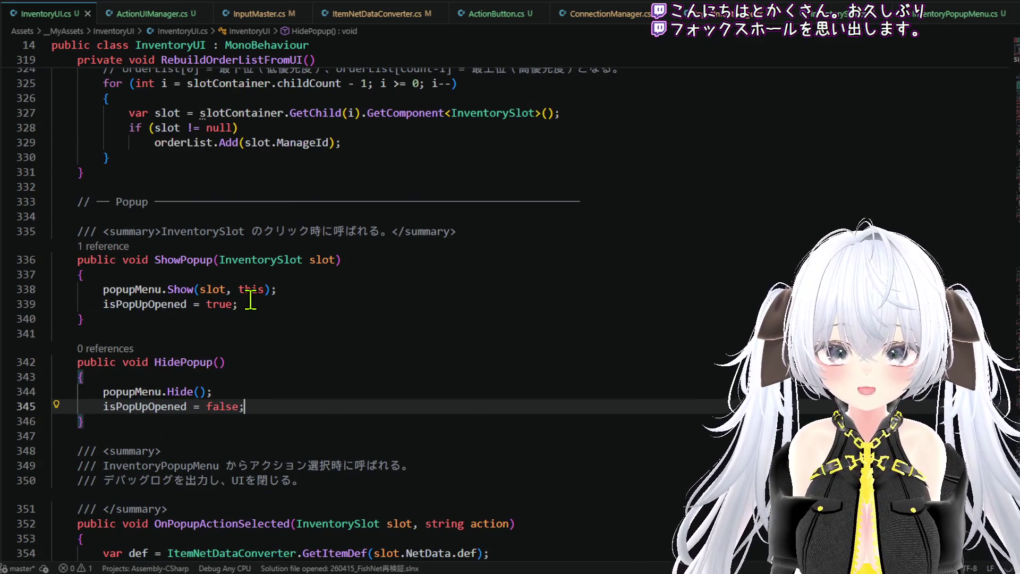
{"action": "scroll", "coordinate": [250, 299], "scroll_direction": "up", "scroll_amount": 12}
{"action": "scroll", "coordinate": [268, 319], "scroll_direction": "up", "scroll_amount": 12}
{"action": "scroll", "coordinate": [268, 318], "scroll_direction": "up", "scroll_amount": 11}
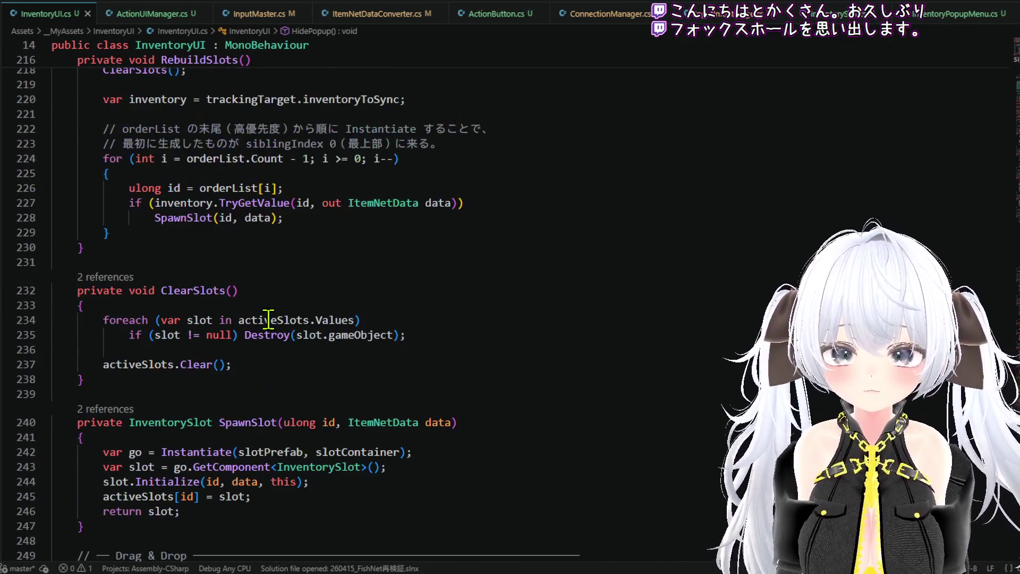
{"action": "scroll", "coordinate": [268, 318], "scroll_direction": "up", "scroll_amount": 3}
{"action": "scroll", "coordinate": [268, 319], "scroll_direction": "up", "scroll_amount": 4}
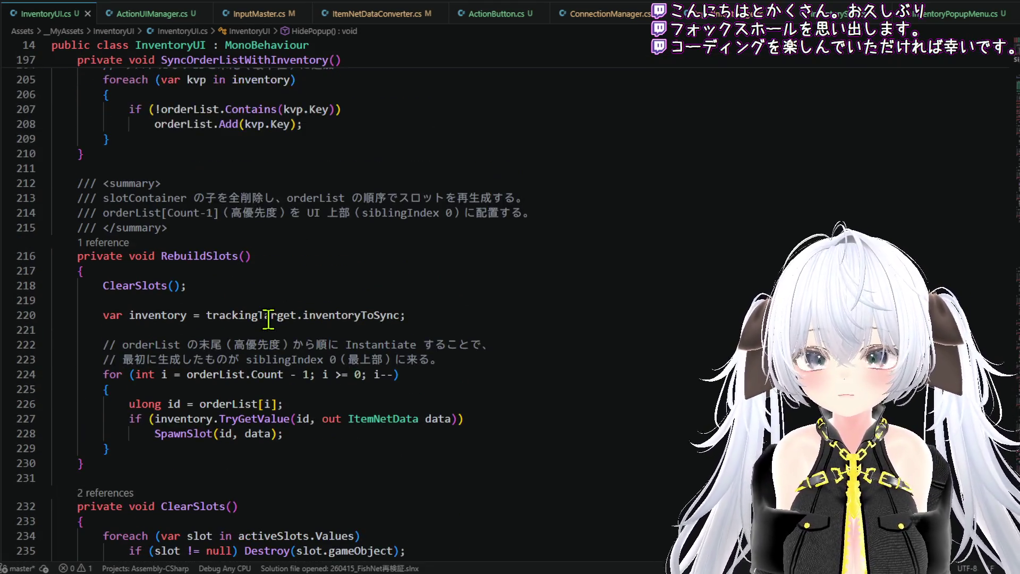
{"action": "left_click", "coordinate": [261, 321]}
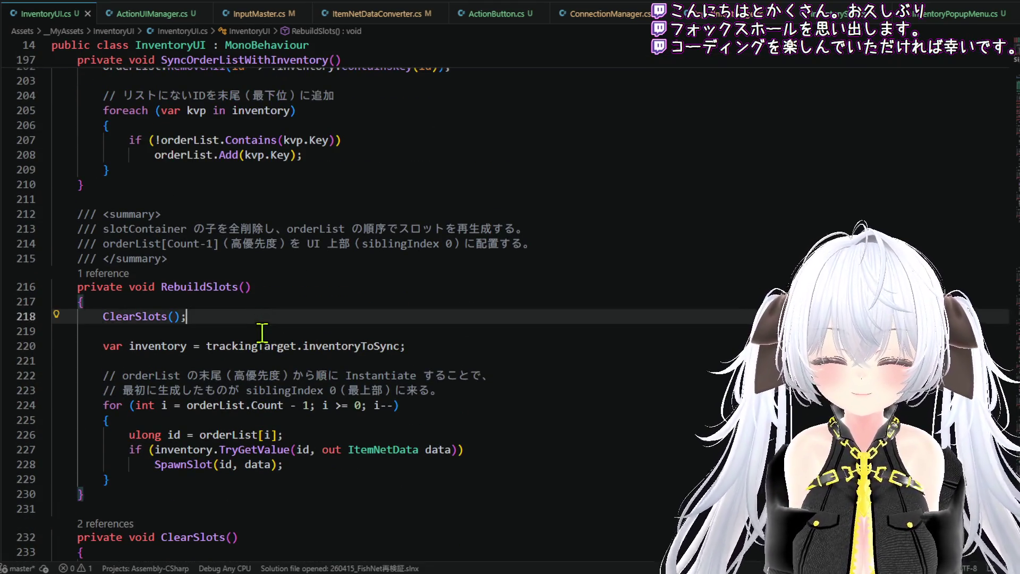
{"action": "left_click", "coordinate": [263, 331]}
Step: Continue up to review the OpenUI and CloseUI methods
{"action": "scroll", "coordinate": [292, 312], "scroll_direction": "up", "scroll_amount": 5}
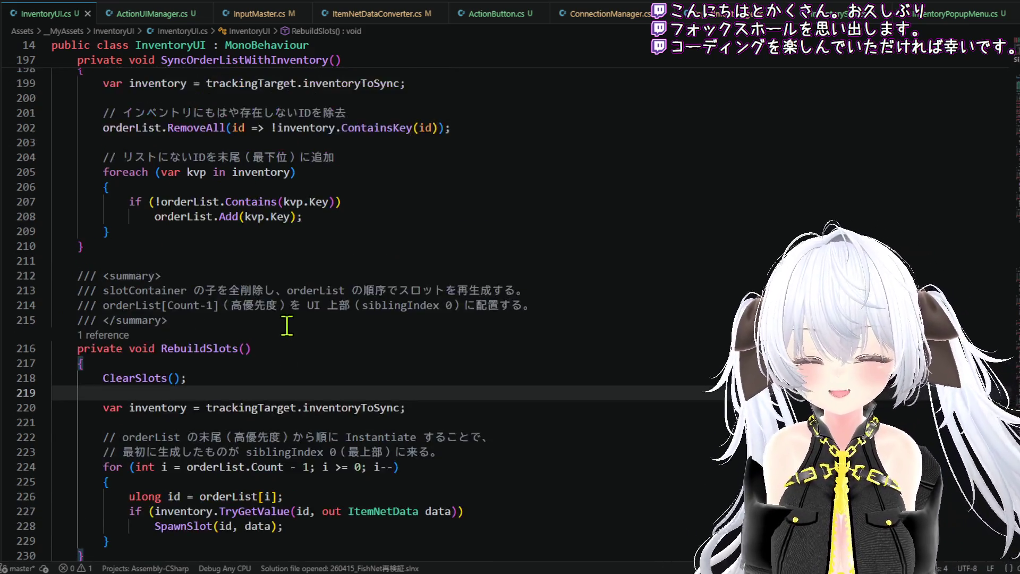
{"action": "scroll", "coordinate": [387, 341], "scroll_direction": "up", "scroll_amount": 9}
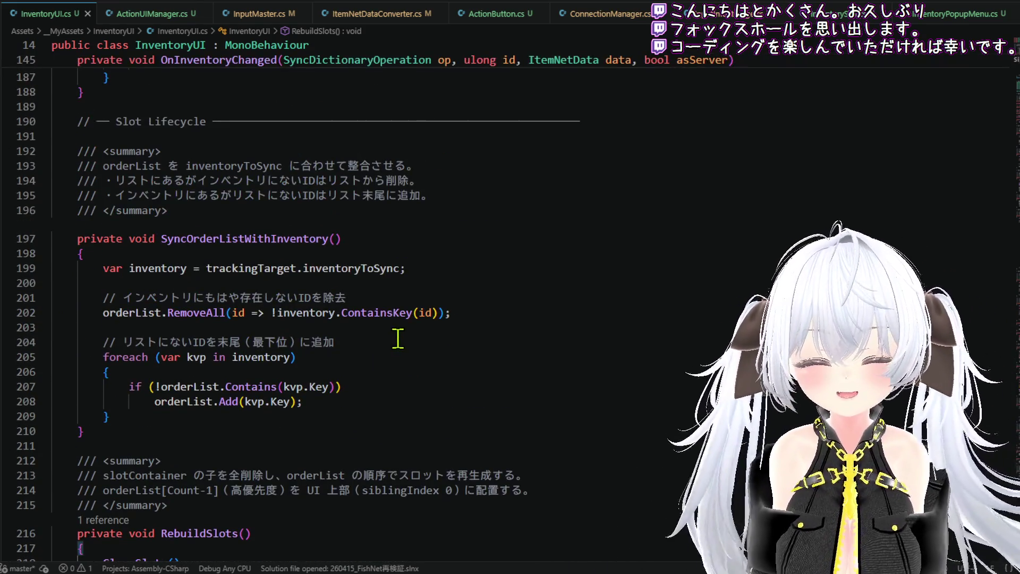
{"action": "scroll", "coordinate": [396, 340], "scroll_direction": "up", "scroll_amount": 8}
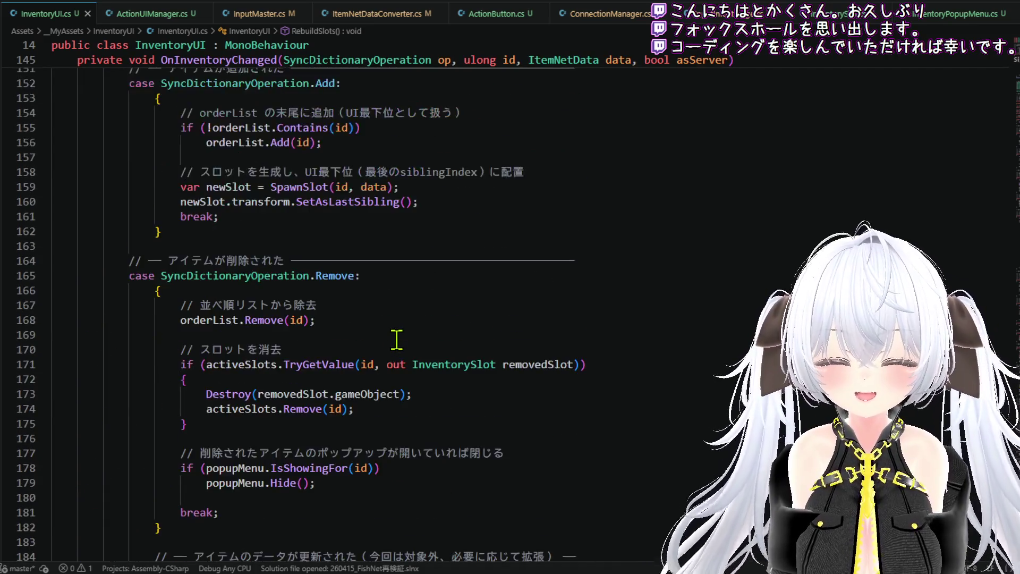
{"action": "scroll", "coordinate": [396, 340], "scroll_direction": "up", "scroll_amount": 2}
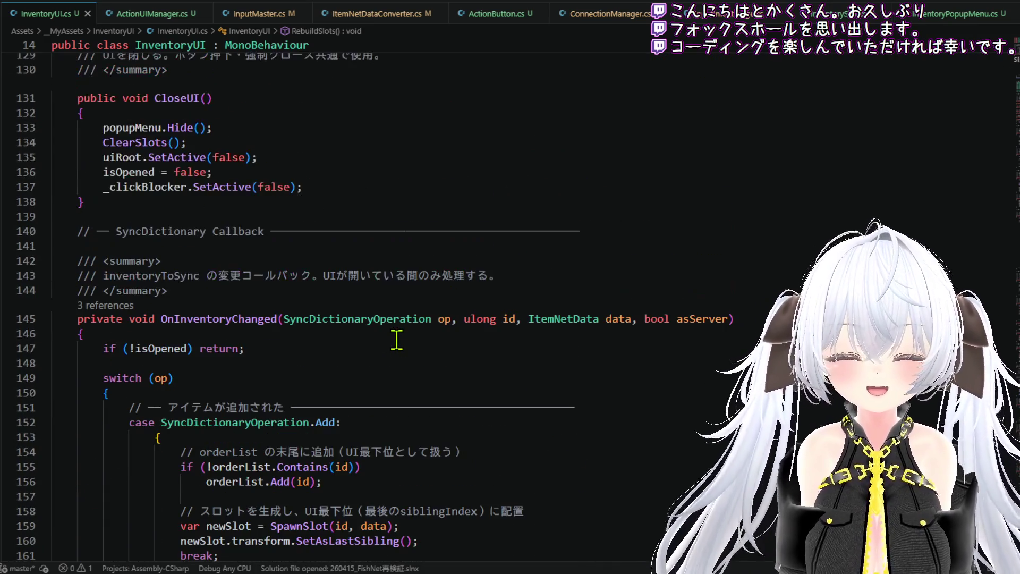
{"action": "scroll", "coordinate": [359, 257], "scroll_direction": "up", "scroll_amount": 3}
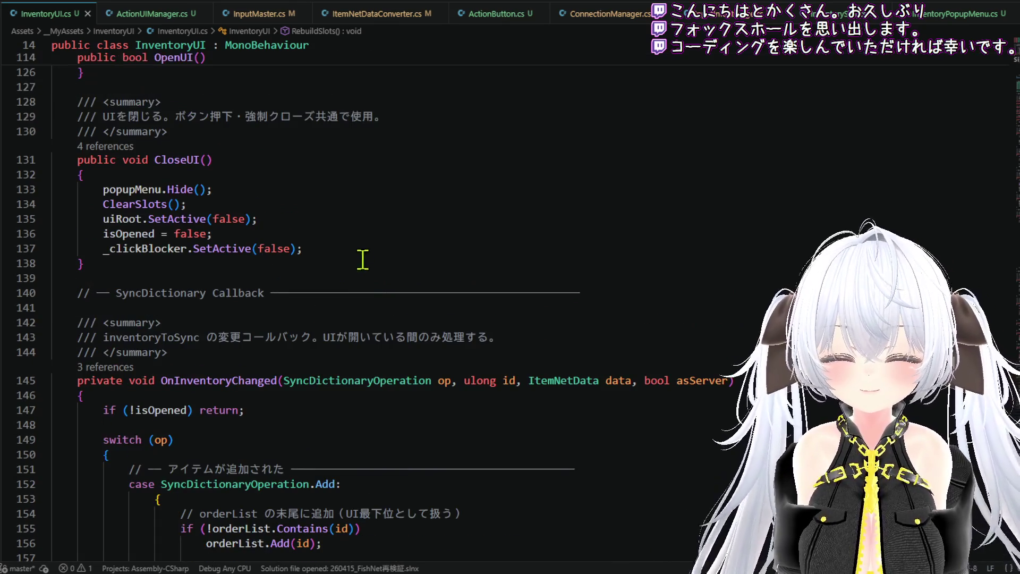
{"action": "left_click", "coordinate": [329, 304]}
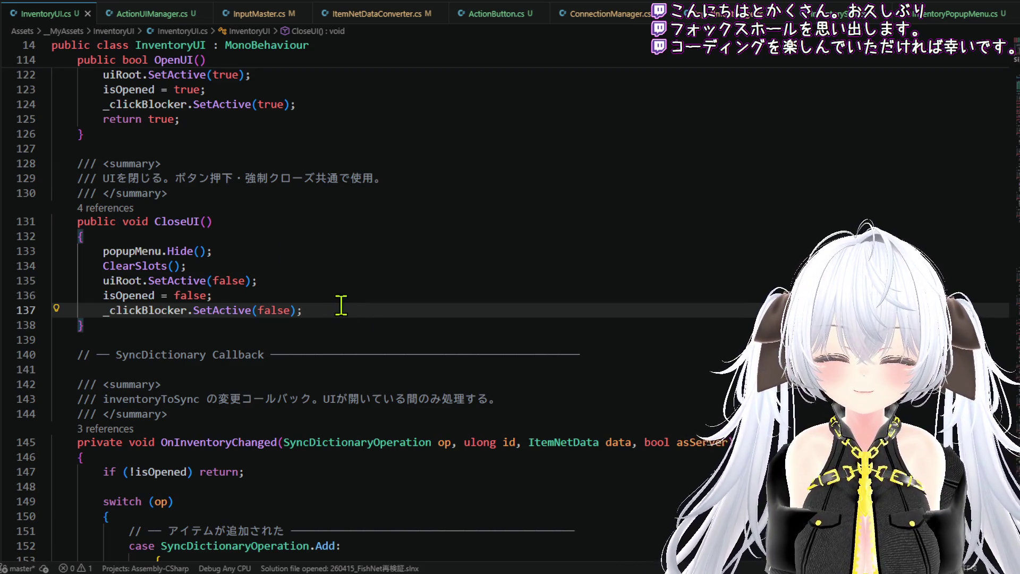
{"action": "scroll", "coordinate": [341, 305], "scroll_direction": "up", "scroll_amount": 4}
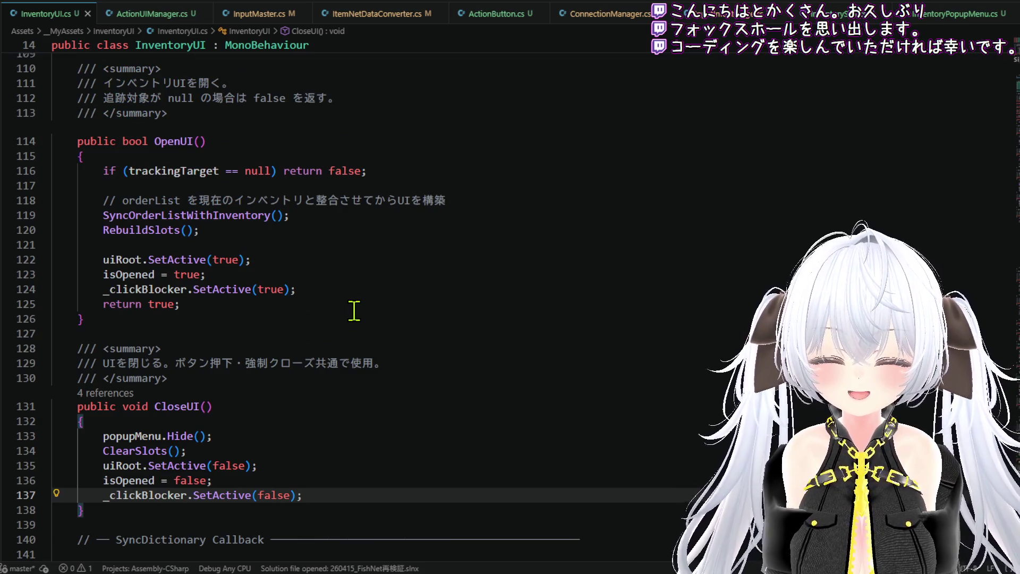
{"action": "scroll", "coordinate": [354, 311], "scroll_direction": "down", "scroll_amount": 2}
Step: Delete popupMenu.Hide() from CloseUI; the first replacement attempt inserts an unwanted PointEffector2D line
{"action": "left_click_drag", "start_coordinate": [232, 377], "coordinate": [108, 376]}
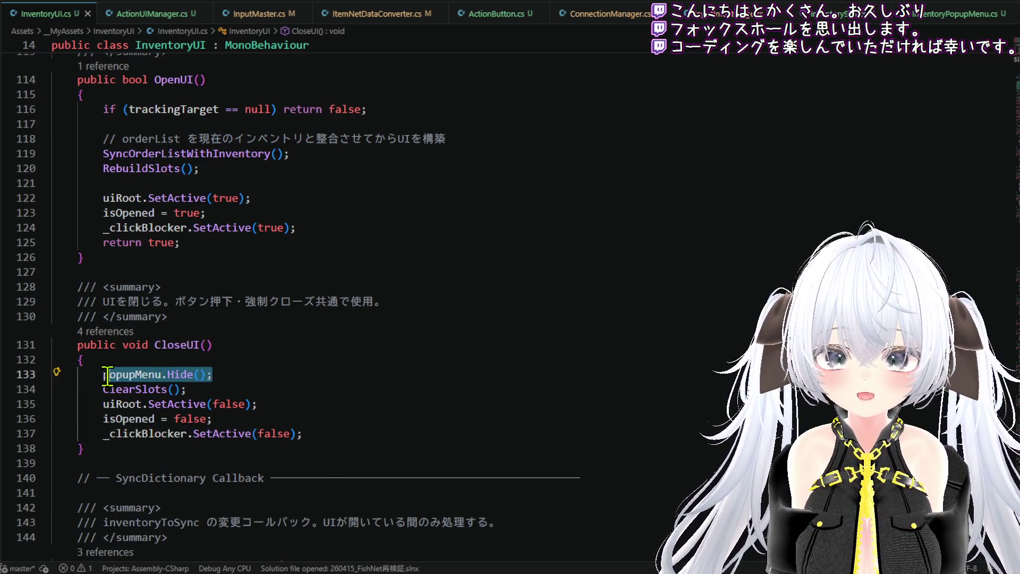
{"action": "key", "text": "BackSpace"}
{"action": "key", "text": "BackSpace"}
{"action": "type", "text": "po"}
{"action": "key", "text": "BackSpace"}
{"action": "key", "text": "BackSpace"}
{"action": "type", "text": "Po"}
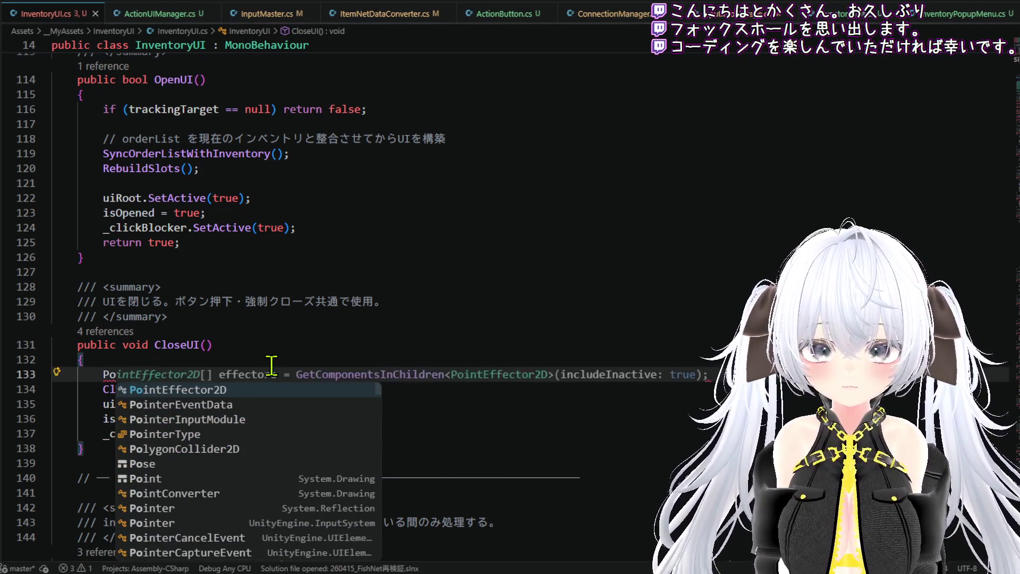
{"action": "key", "text": "Tab"}
{"action": "scroll", "coordinate": [329, 345], "scroll_direction": "down", "scroll_amount": 15}
{"action": "scroll", "coordinate": [333, 332], "scroll_direction": "down", "scroll_amount": 20}
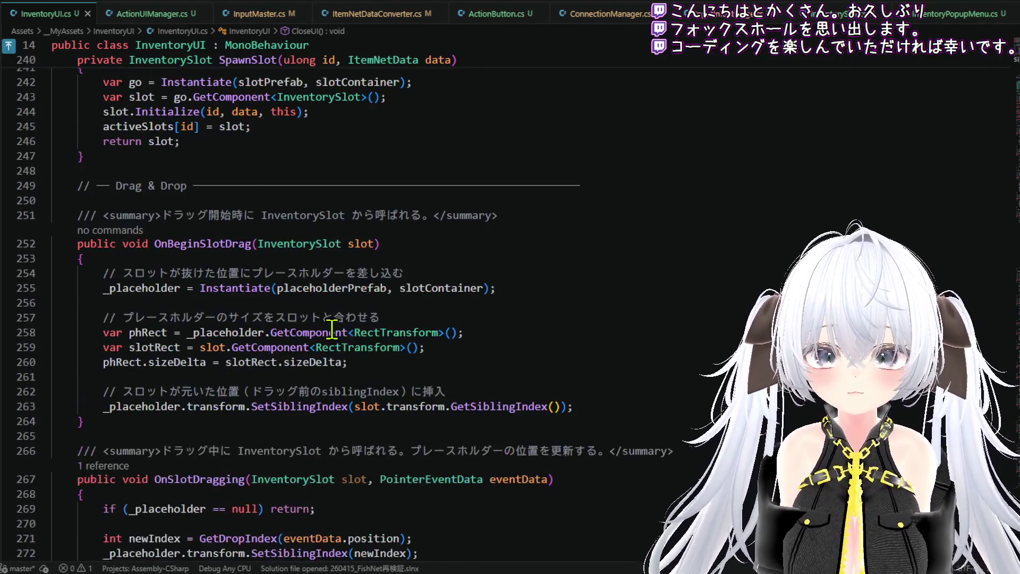
{"action": "scroll", "coordinate": [332, 328], "scroll_direction": "down", "scroll_amount": 9}
{"action": "scroll", "coordinate": [332, 329], "scroll_direction": "down", "scroll_amount": 3}
{"action": "scroll", "coordinate": [332, 329], "scroll_direction": "down", "scroll_amount": 13}
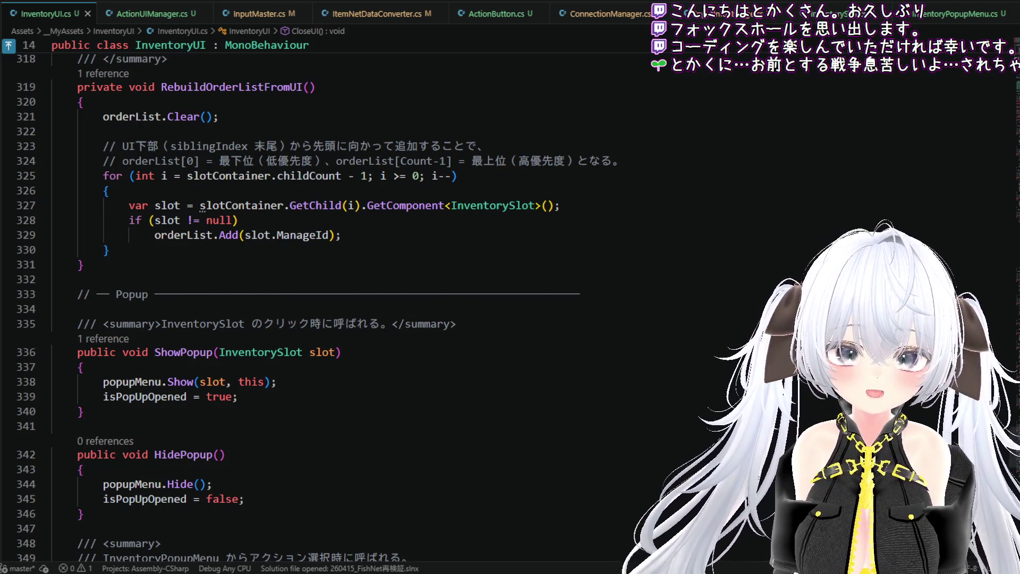
{"action": "key", "text": "Return"}
Step: Dismiss the Copilot suggestion and complete the CloseUI call as HidePopup()
{"action": "scroll", "coordinate": [576, 298], "scroll_direction": "up", "scroll_amount": 9}
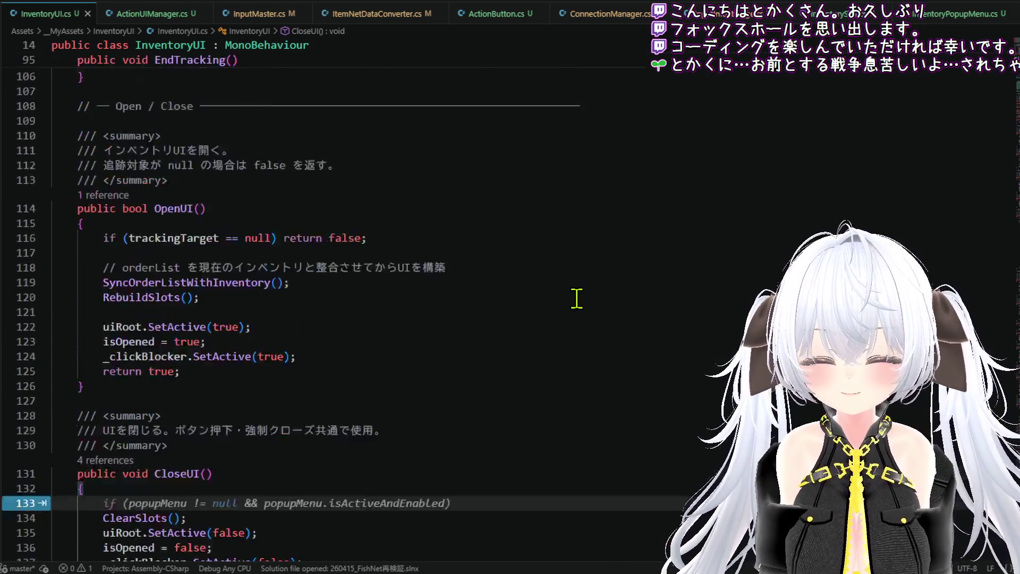
{"action": "scroll", "coordinate": [576, 298], "scroll_direction": "up", "scroll_amount": 4}
{"action": "scroll", "coordinate": [447, 259], "scroll_direction": "up", "scroll_amount": 7}
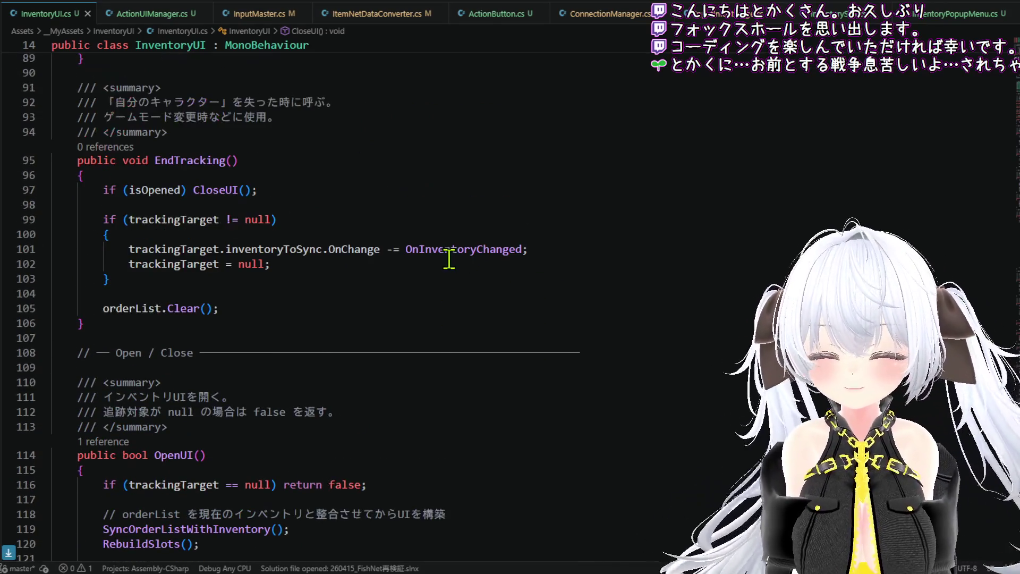
{"action": "scroll", "coordinate": [449, 314], "scroll_direction": "up", "scroll_amount": 7}
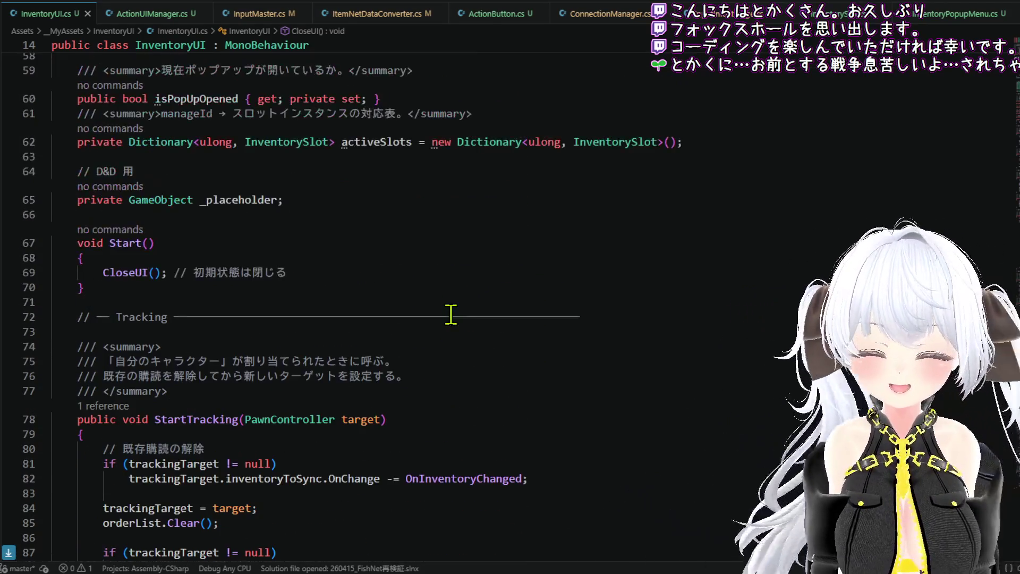
{"action": "scroll", "coordinate": [455, 312], "scroll_direction": "down", "scroll_amount": 5}
{"action": "scroll", "coordinate": [452, 314], "scroll_direction": "down", "scroll_amount": 8}
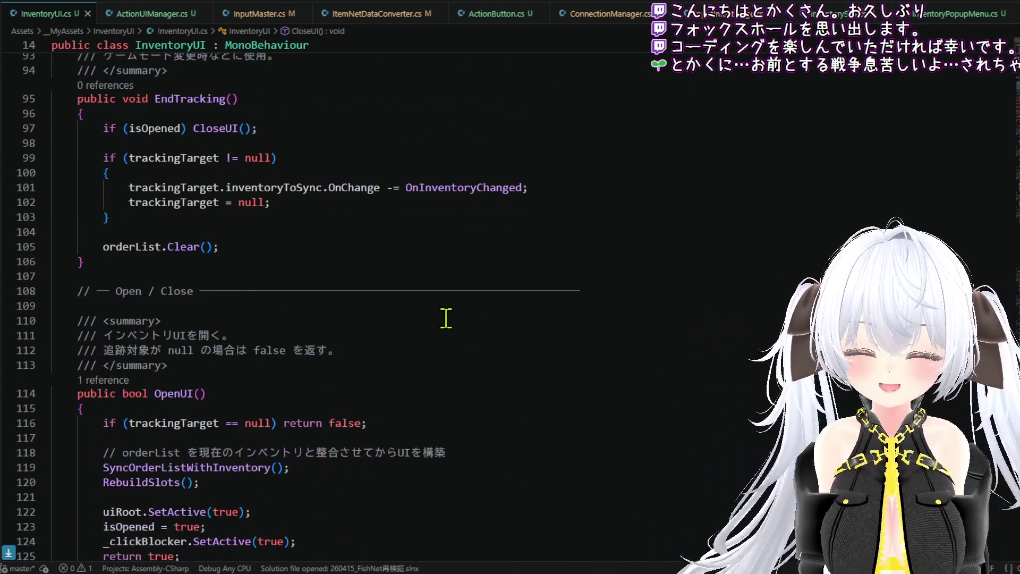
{"action": "scroll", "coordinate": [277, 265], "scroll_direction": "down", "scroll_amount": 7}
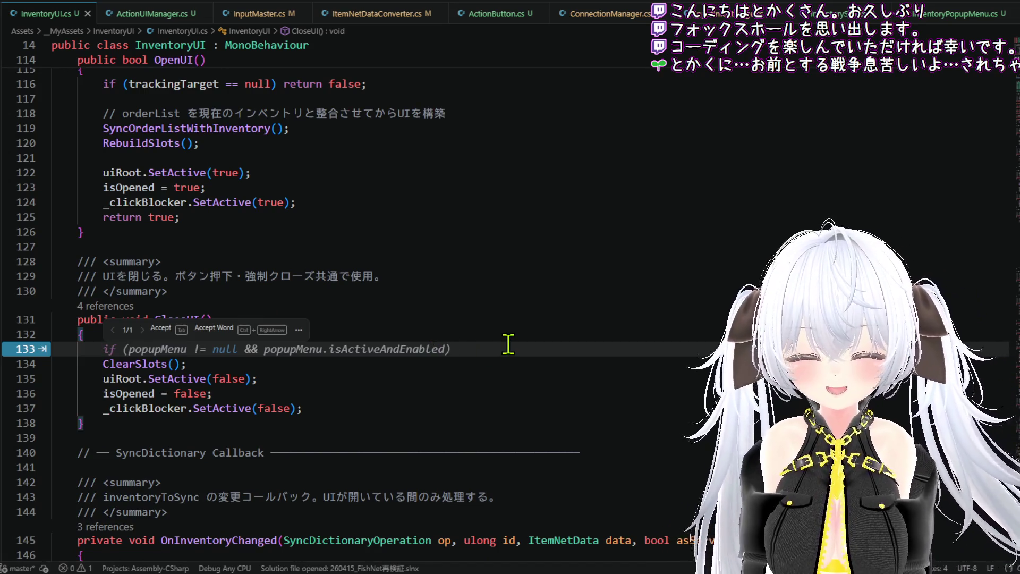
{"action": "key", "text": "Escape"}
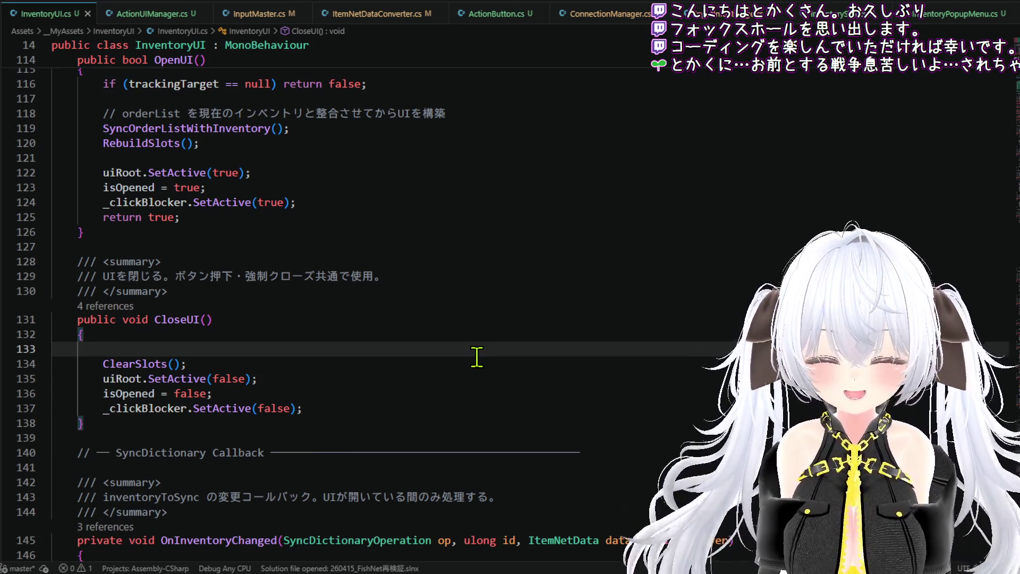
{"action": "type", "text": "Hide"}
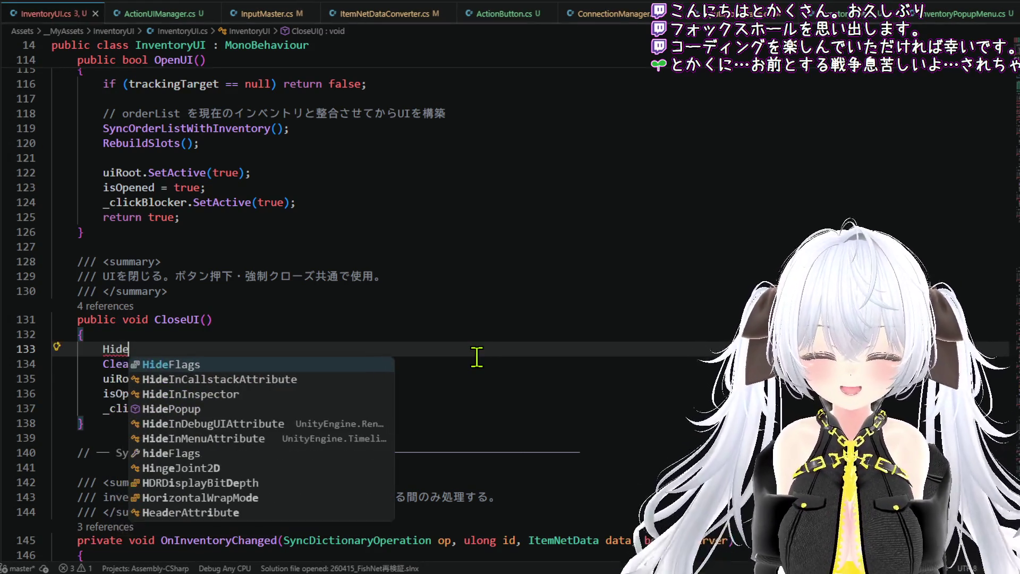
{"action": "key", "text": "Down"}
{"action": "key", "text": "Down"}
{"action": "key", "text": "Tab"}
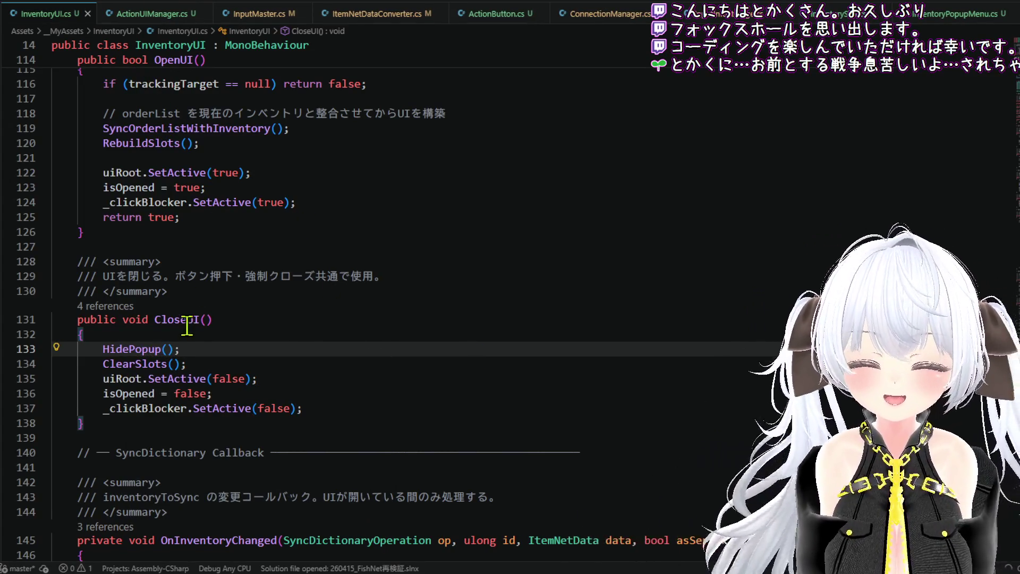
Step: Jump to the HidePopup method definition, then switch to the Unity editor
{"action": "double_click", "coordinate": [149, 351]}
{"action": "right_click", "coordinate": [148, 353]}
{"action": "left_click", "coordinate": [215, 185]}
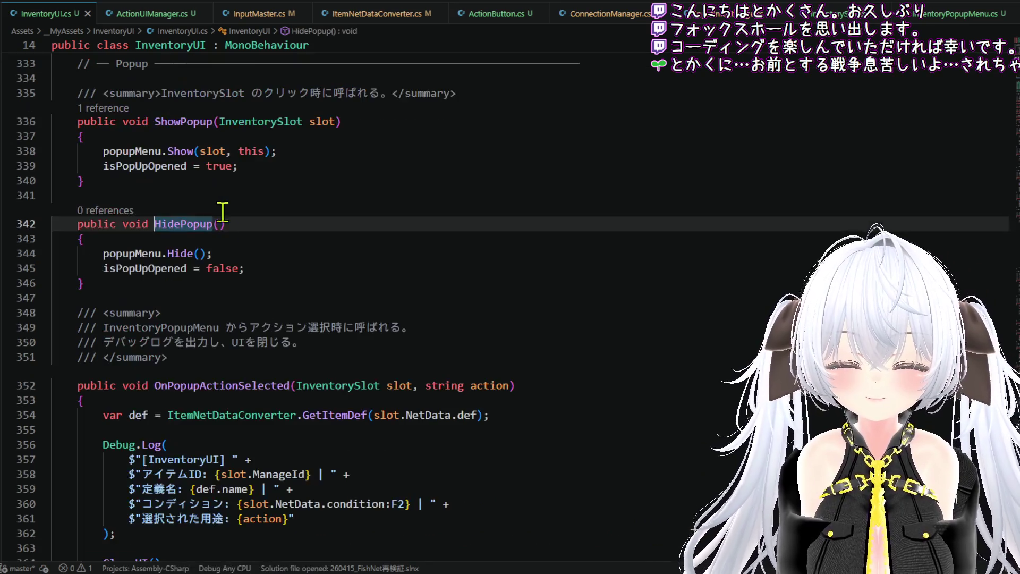
{"action": "left_click", "coordinate": [281, 267]}
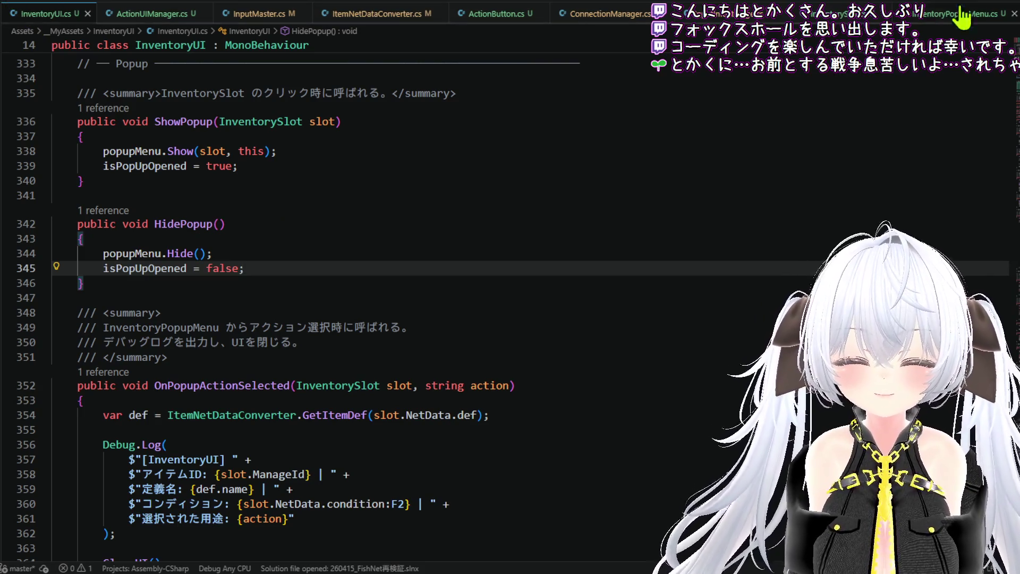
{"action": "key", "text": "alt+Tab"}
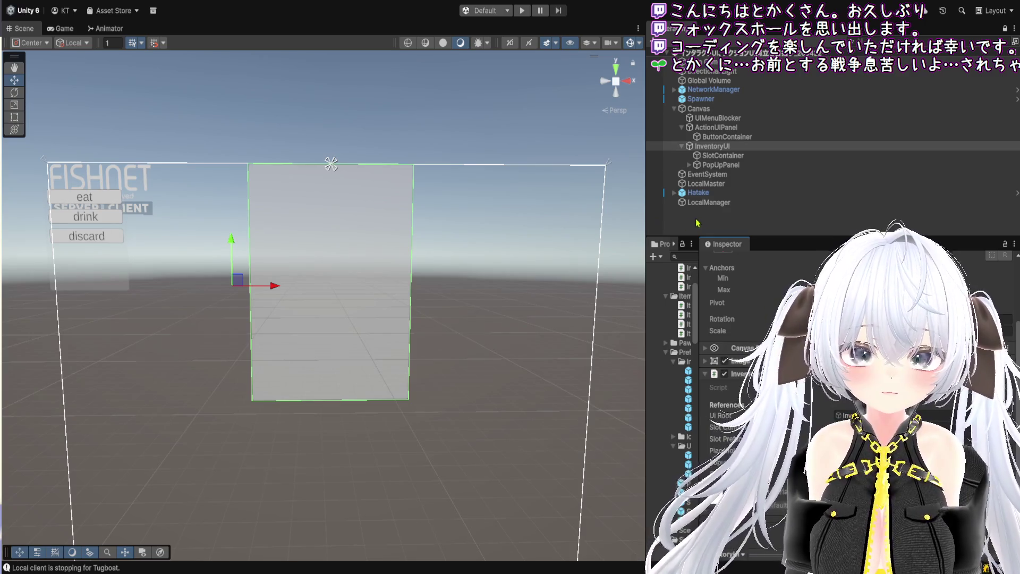
Step: Return from Unity to Visual Studio Code showing InventoryUI's HidePopup method
{"action": "key", "text": "alt+Tab"}
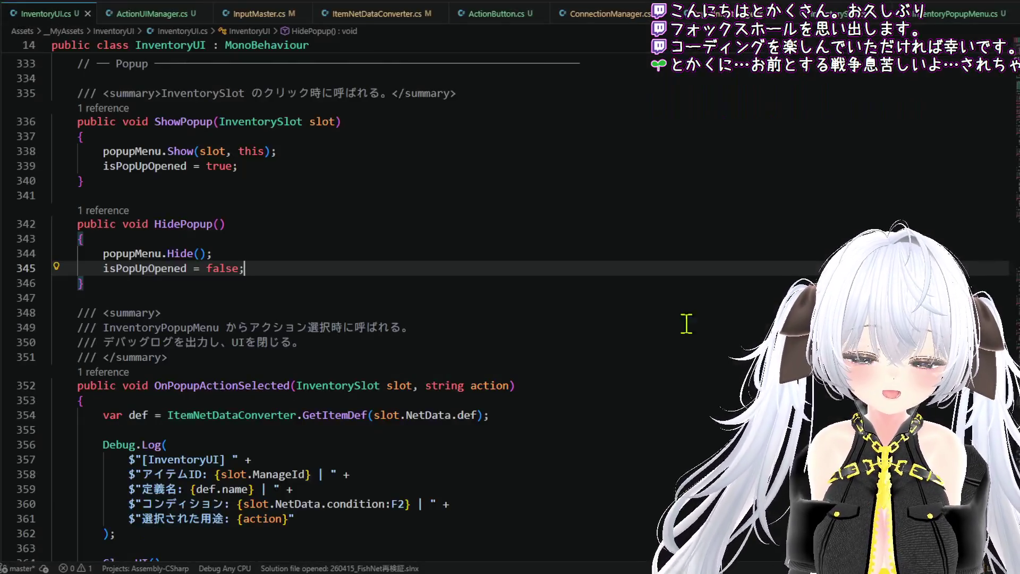
Step: In ActionMenuBlocker's OnPointerClick, start a new if statement on empty line 19
{"action": "key", "text": "ctrl+Tab"}
{"action": "scroll", "coordinate": [357, 321], "scroll_direction": "down", "scroll_amount": 3}
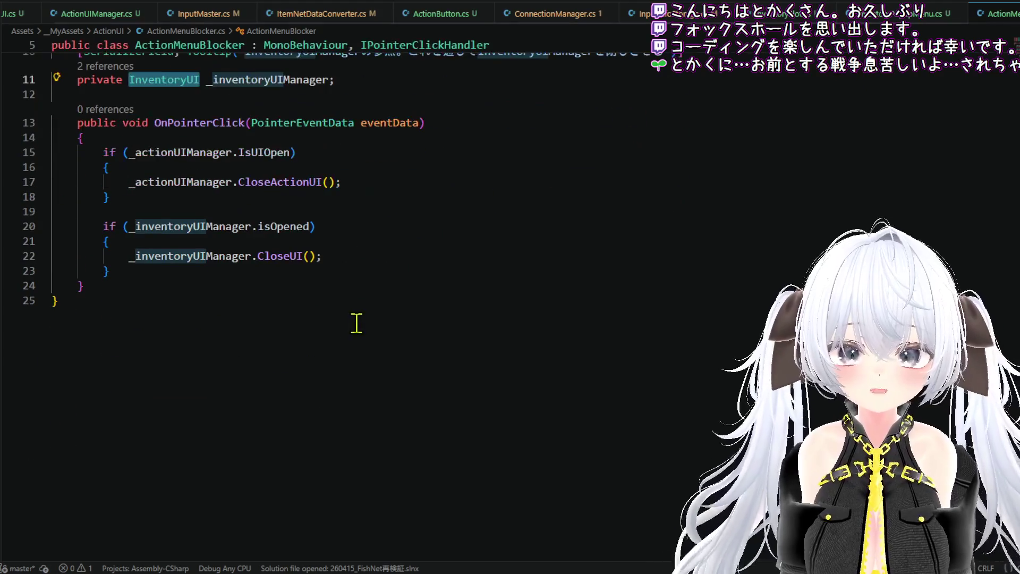
{"action": "left_click", "coordinate": [359, 269]}
{"action": "left_click", "coordinate": [355, 226]}
{"action": "left_click", "coordinate": [360, 271]}
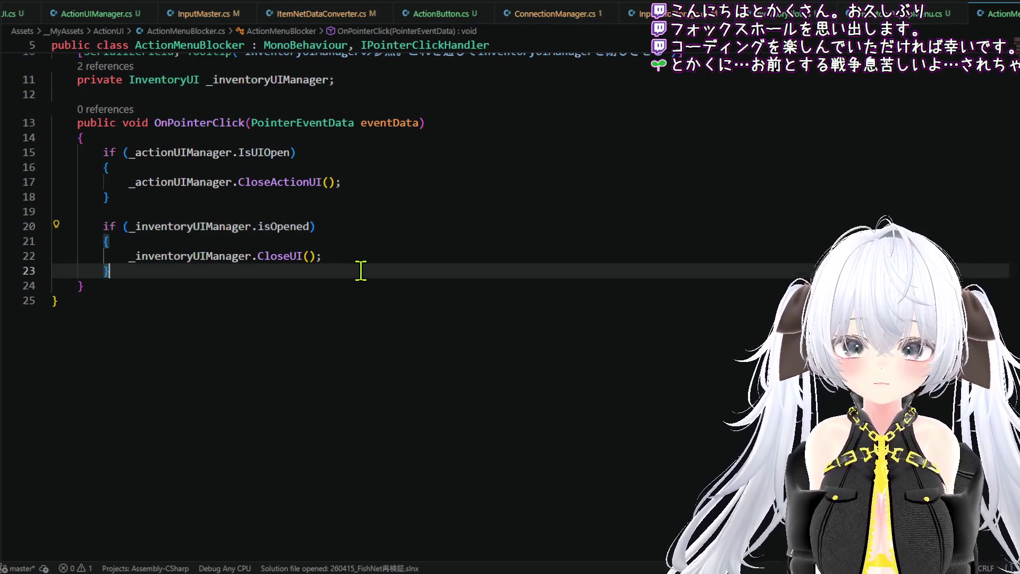
{"action": "left_click", "coordinate": [354, 211]}
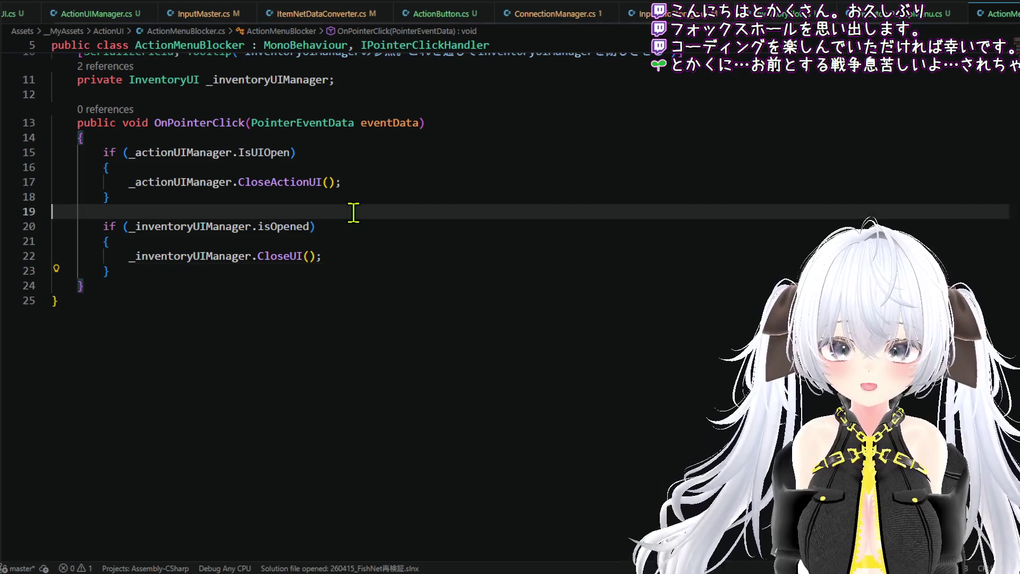
{"action": "type", "text": "if"}
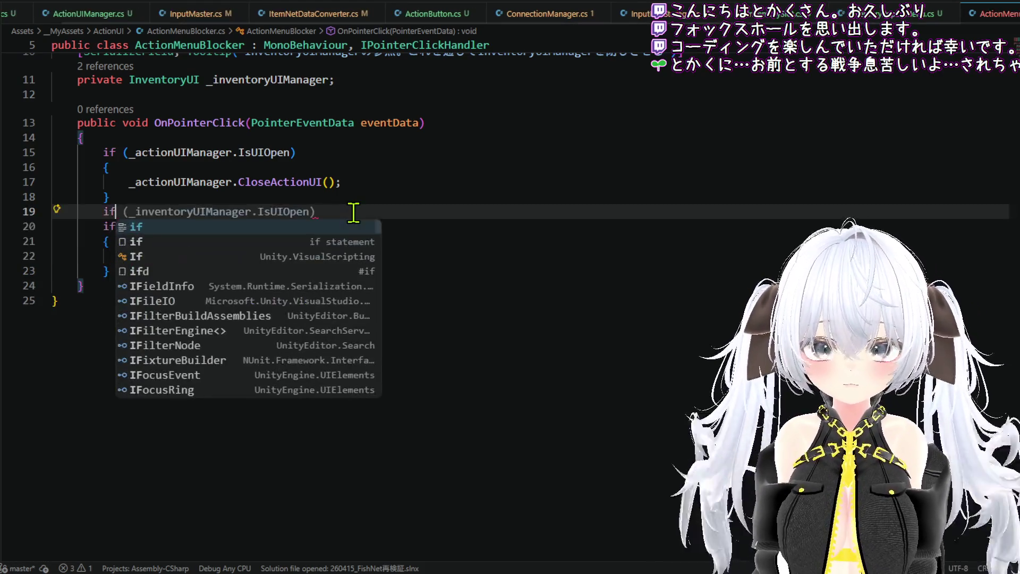
{"action": "key", "text": "Escape"}
{"action": "key", "text": "Tab"}
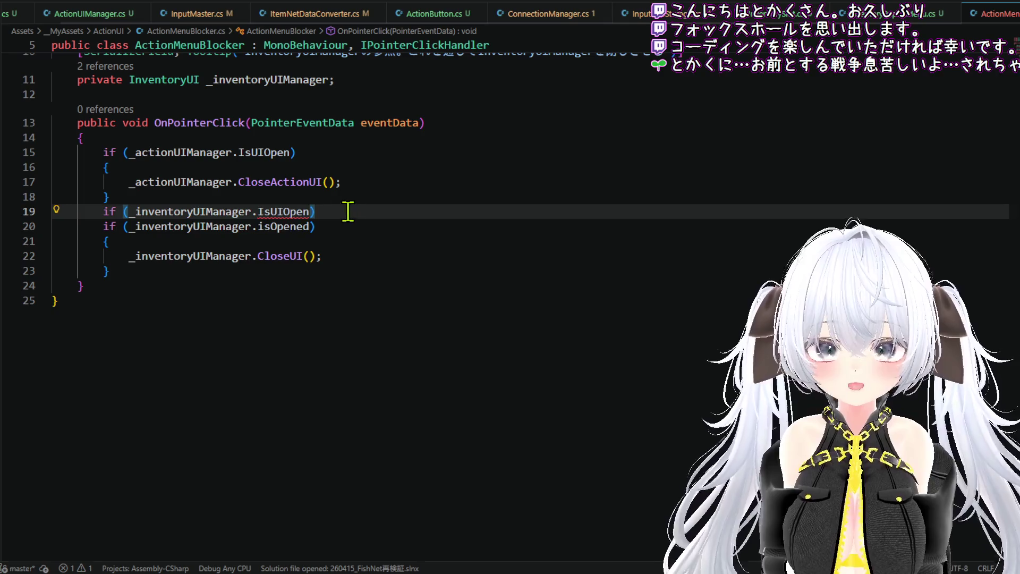
Step: Use isPopUpOpened to call HidePopup, else CloseUI, and delete the old isOpened block
{"action": "double_click", "coordinate": [304, 211]}
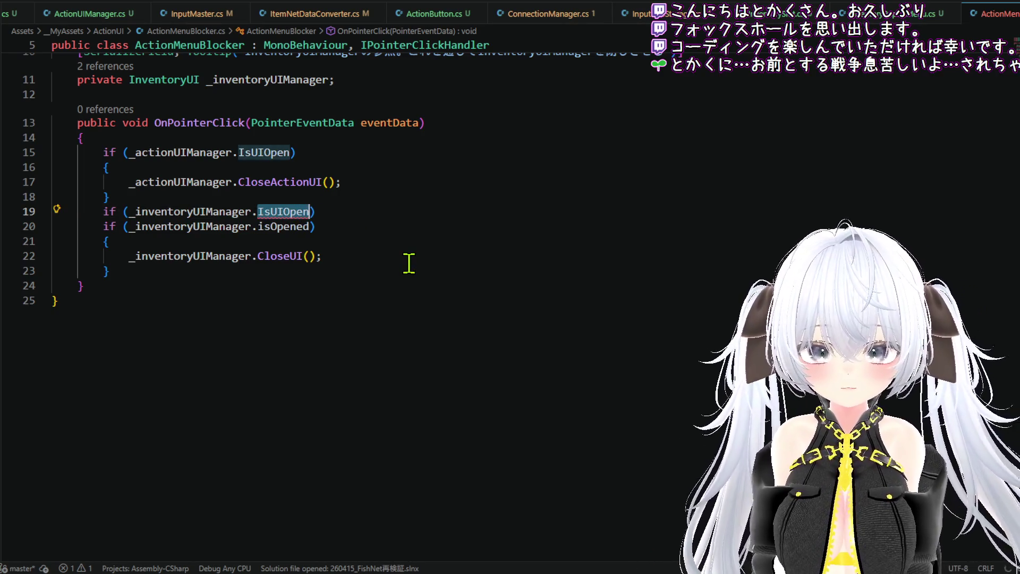
{"action": "type", "text": "IsPo"}
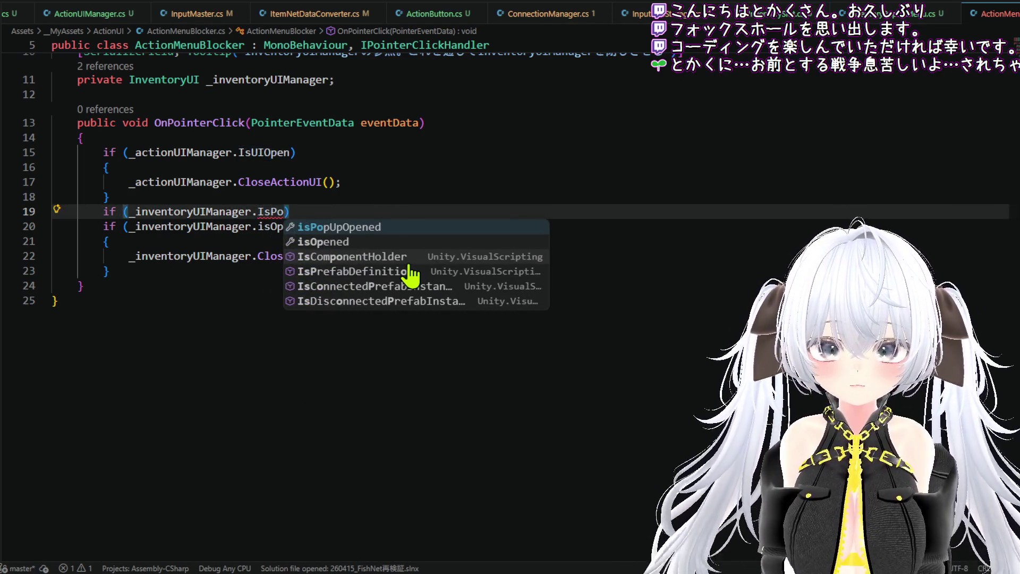
{"action": "key", "text": "Tab"}
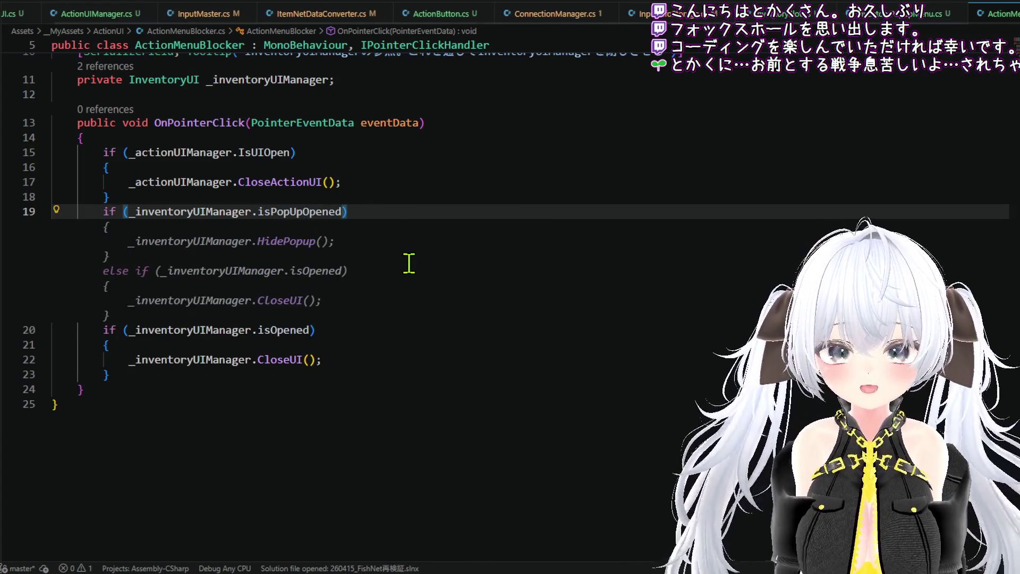
{"action": "mouse_move", "coordinate": [371, 245]}
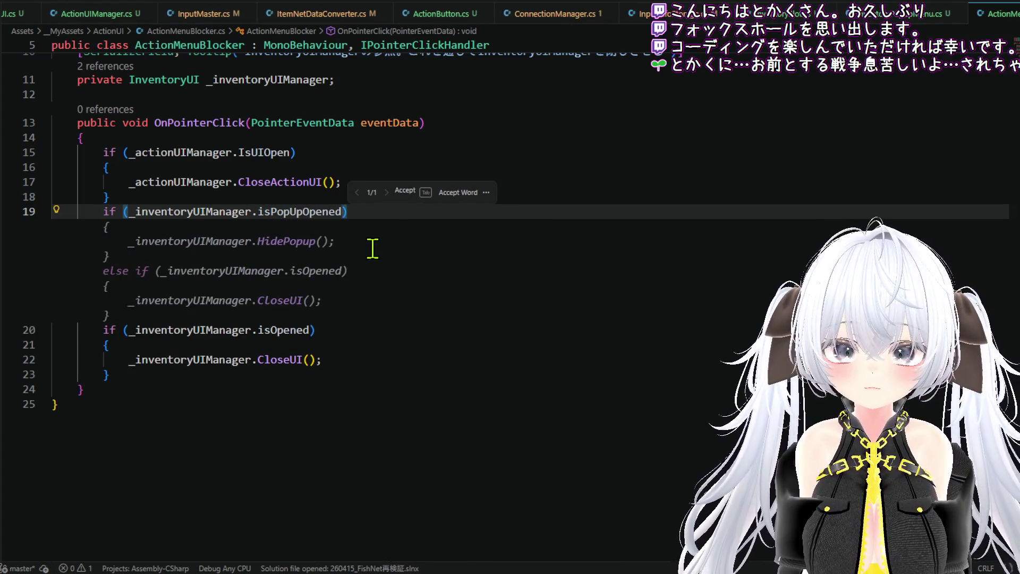
{"action": "key", "text": "Tab"}
{"action": "left_click_drag", "start_coordinate": [342, 377], "coordinate": [336, 320]}
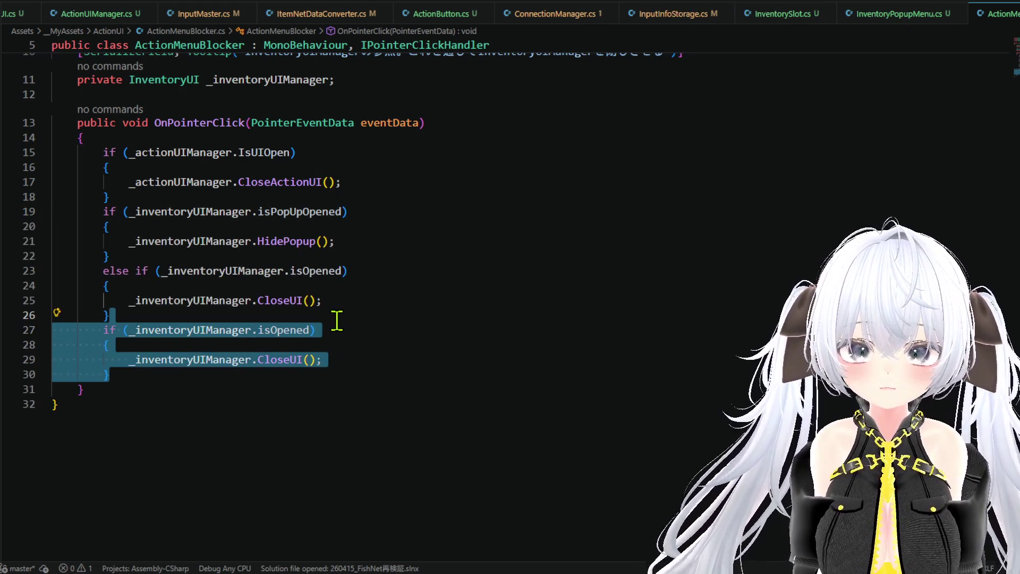
{"action": "key", "text": "Delete"}
Step: Open and close the File menu, then switch back to Unity
{"action": "scroll", "coordinate": [360, 267], "scroll_direction": "up", "scroll_amount": 5}
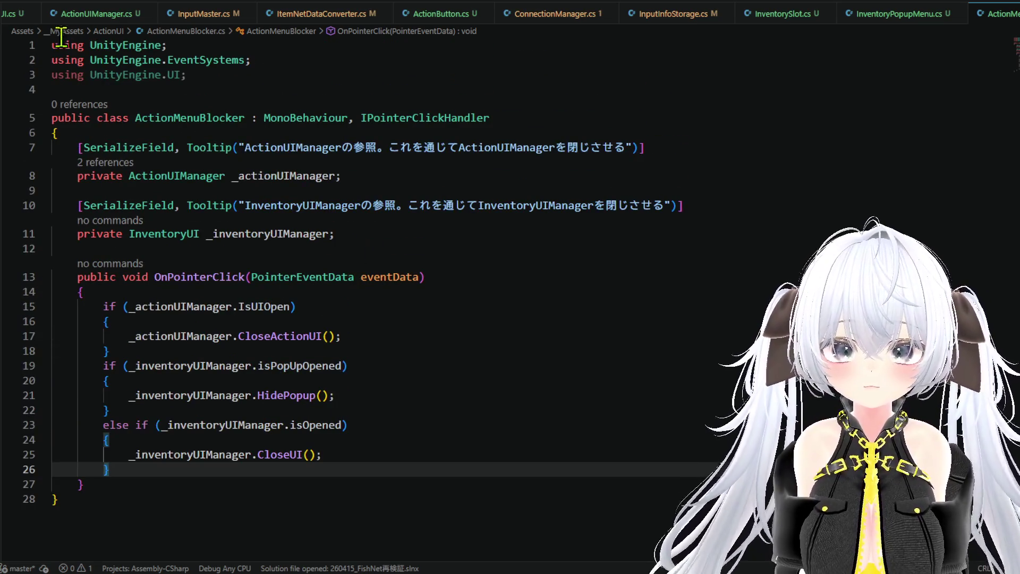
{"action": "left_click", "coordinate": [7, 4]}
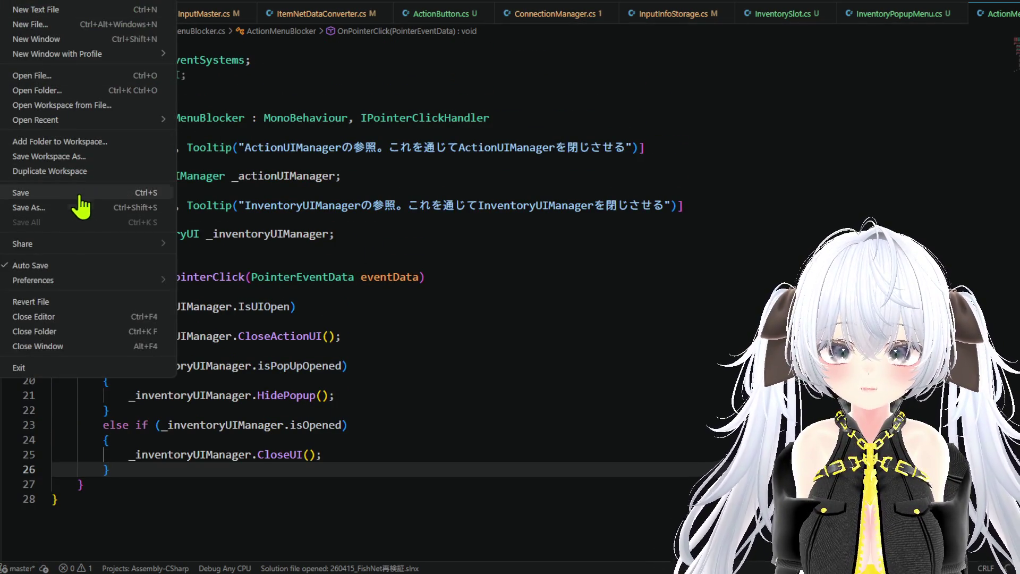
{"action": "left_click", "coordinate": [486, 312]}
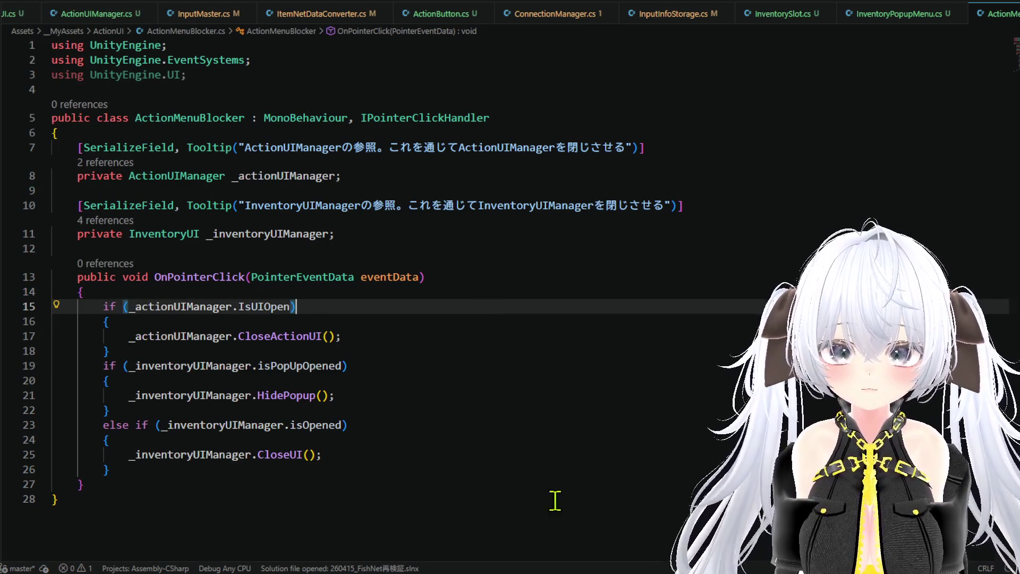
{"action": "scroll", "coordinate": [845, 13], "scroll_direction": "down", "scroll_amount": 2}
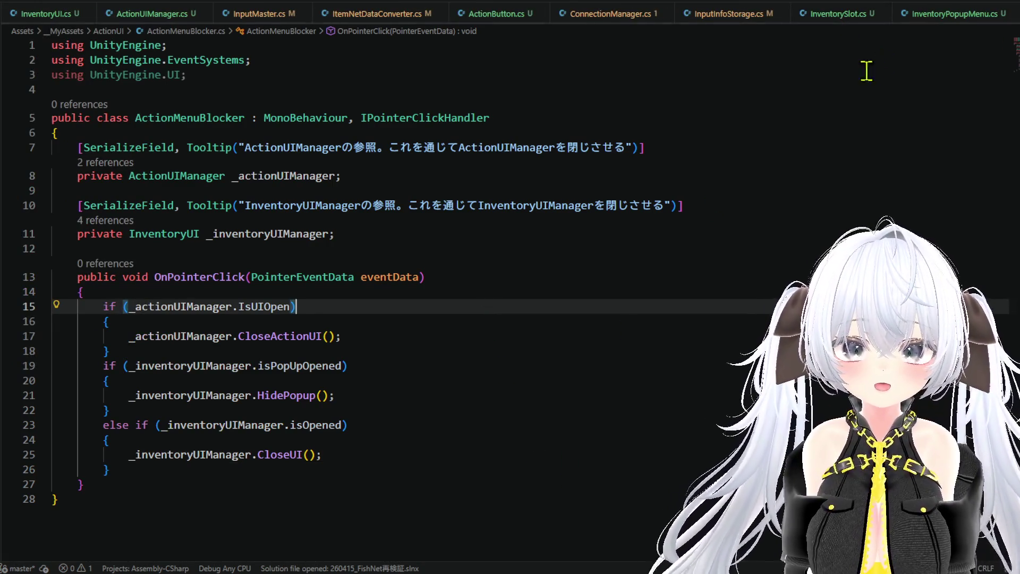
{"action": "key", "text": "alt+Tab"}
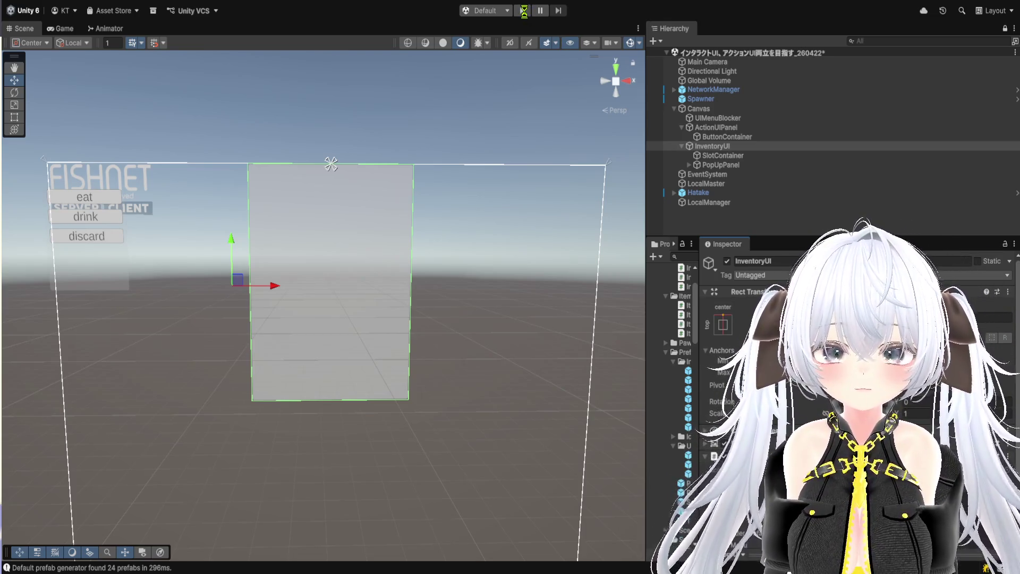
Step: Enter Unity Play mode and start the server and client to spawn the soldier for testing
{"action": "left_click", "coordinate": [524, 11]}
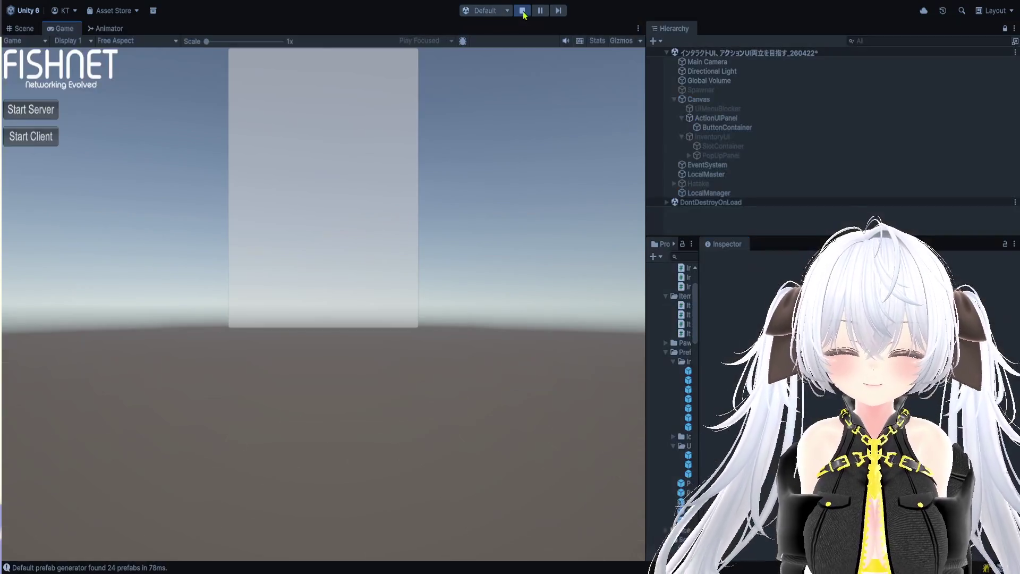
{"action": "left_click", "coordinate": [49, 115]}
{"action": "left_click", "coordinate": [51, 139]}
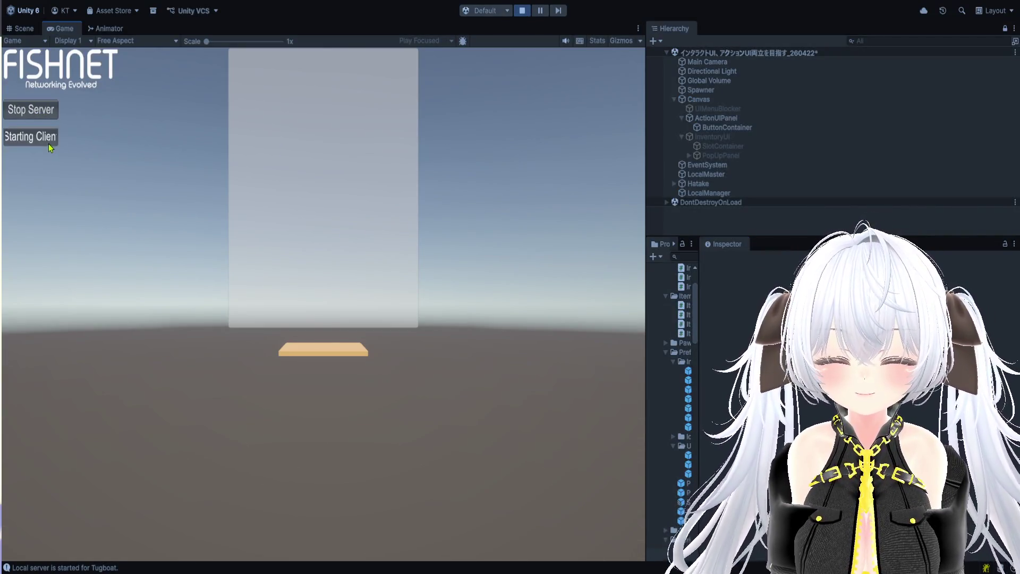
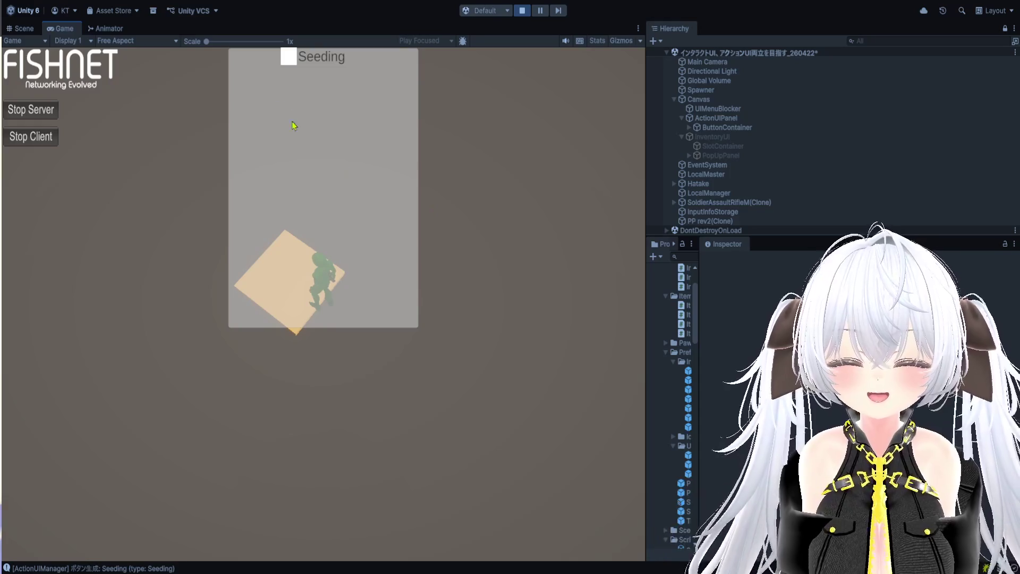
Step: Seed, water and harvest the corn on the field plot
{"action": "left_click", "coordinate": [290, 63]}
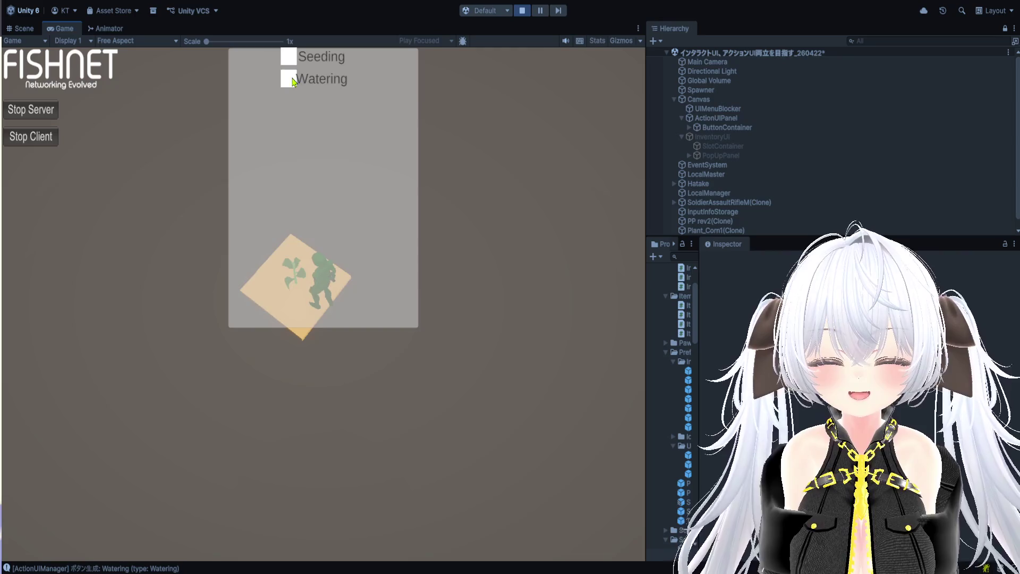
{"action": "left_click", "coordinate": [293, 80]}
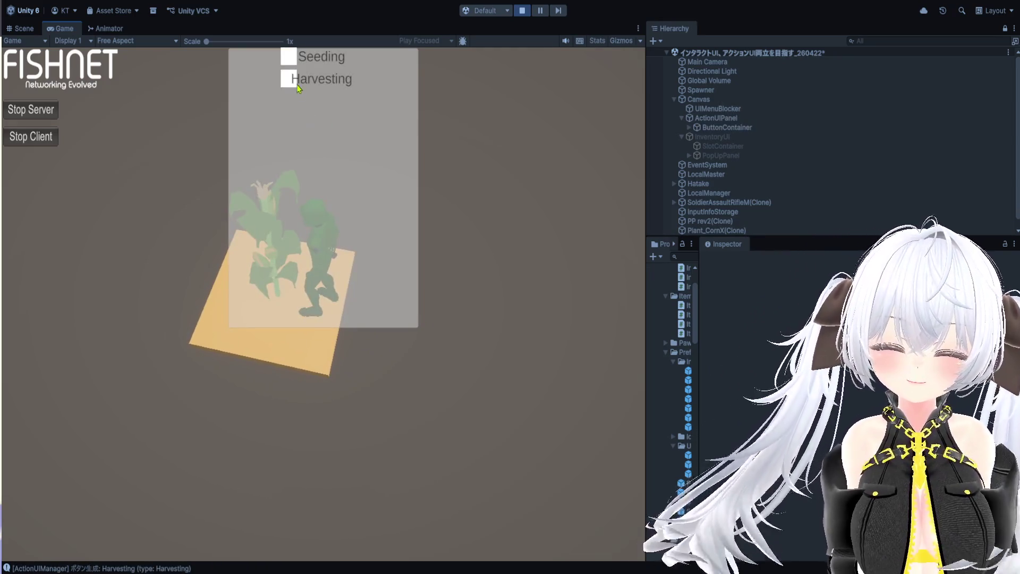
{"action": "left_click", "coordinate": [296, 82]}
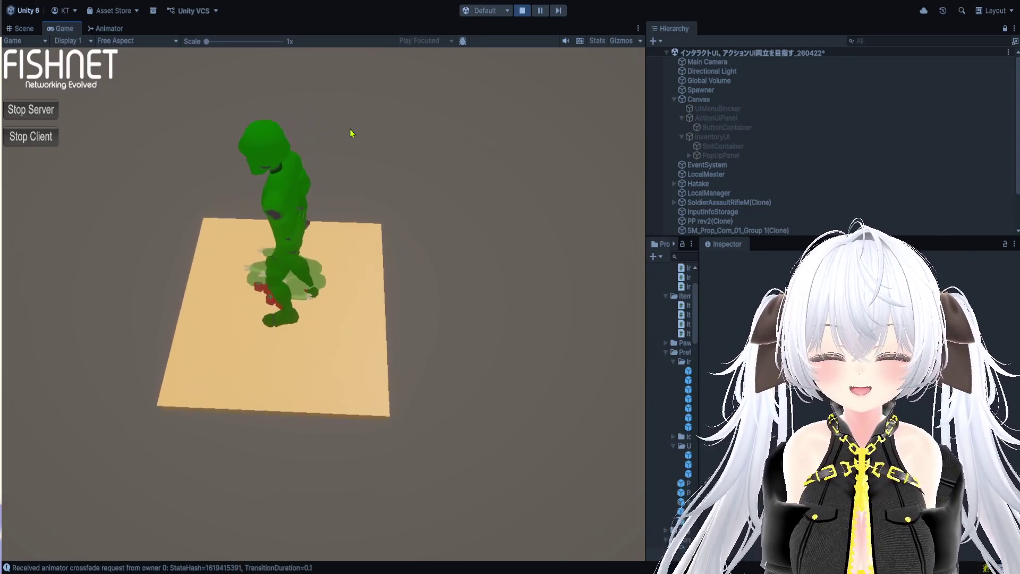
Step: Pick the crops from the plot, collecting a tomato into the inventory
{"action": "left_click", "coordinate": [316, 173]}
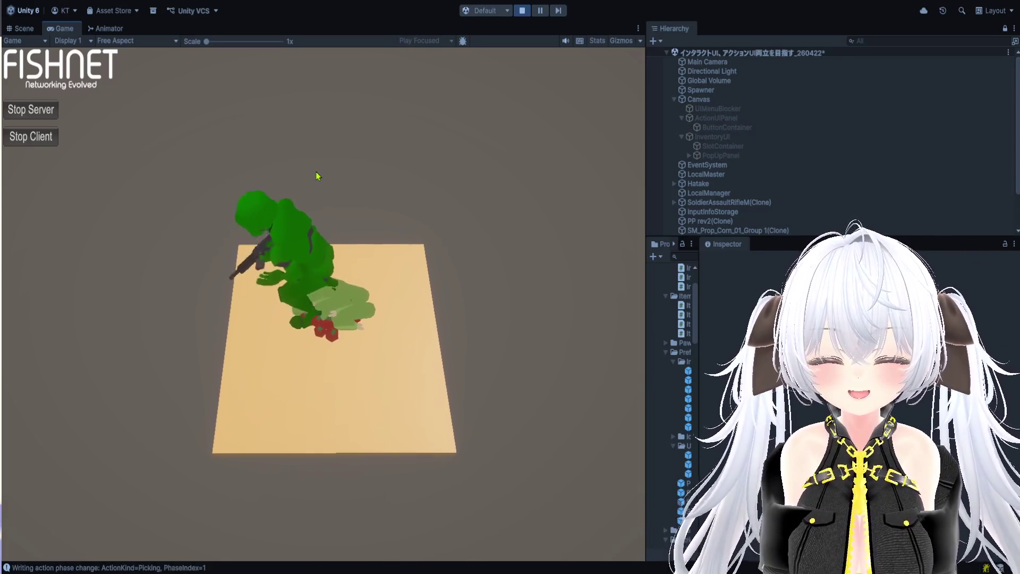
{"action": "left_click", "coordinate": [294, 148]}
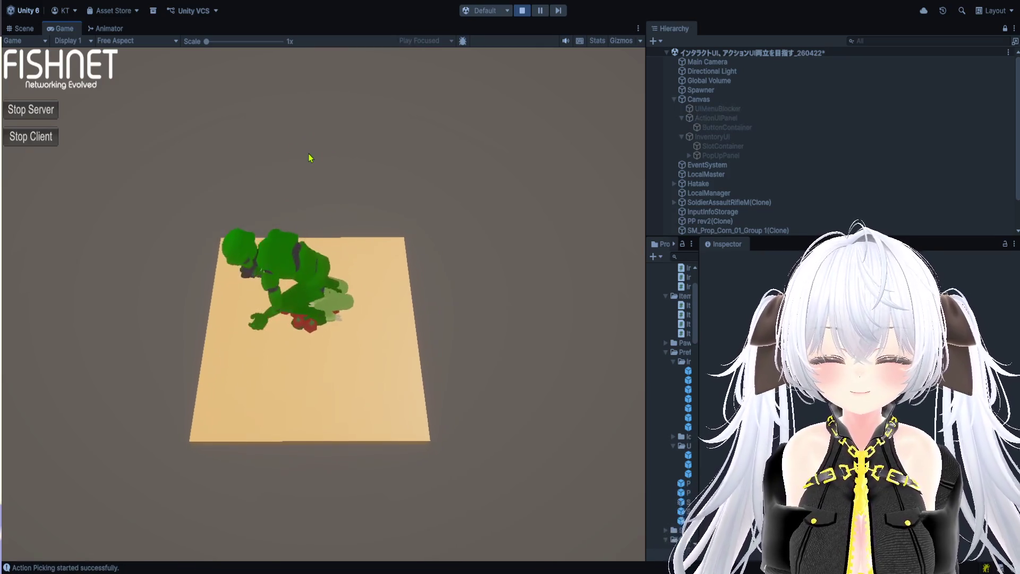
{"action": "left_click", "coordinate": [295, 152]}
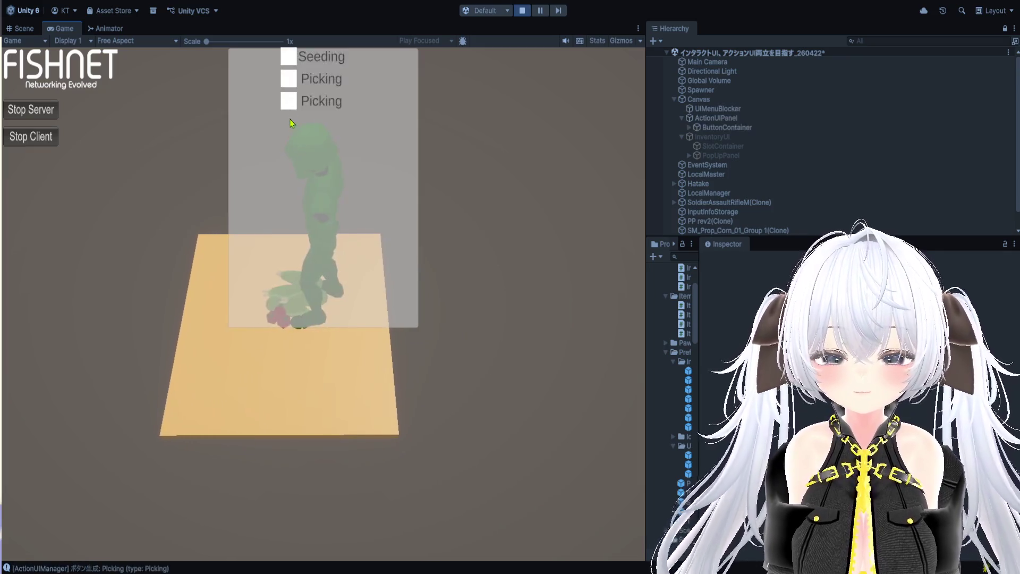
{"action": "left_click", "coordinate": [293, 107]}
{"action": "left_click", "coordinate": [304, 120]}
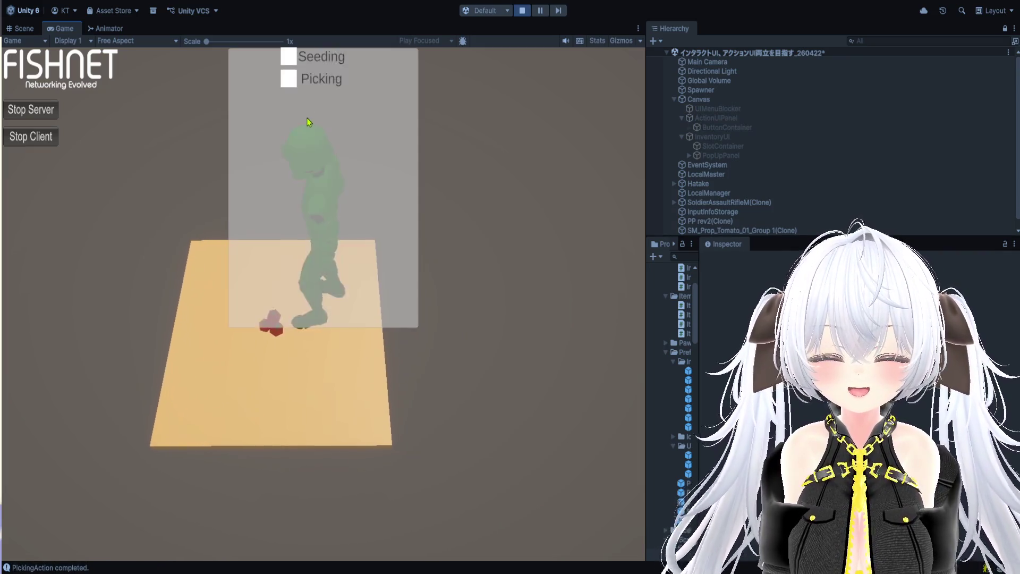
{"action": "left_click", "coordinate": [296, 80]}
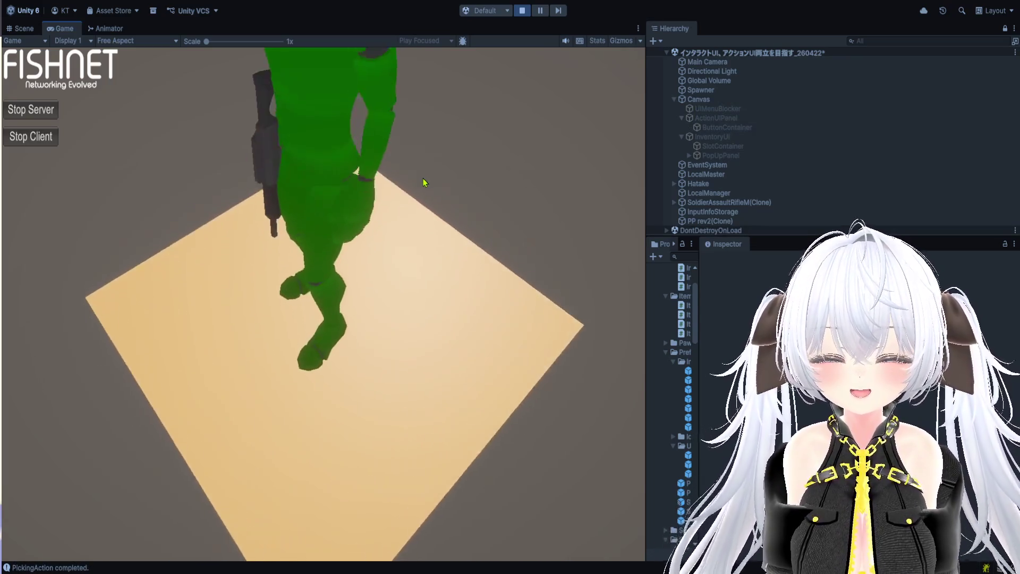
Step: Open the inventory, check two items' action popups, then close the popup and inventory
{"action": "key", "text": "i"}
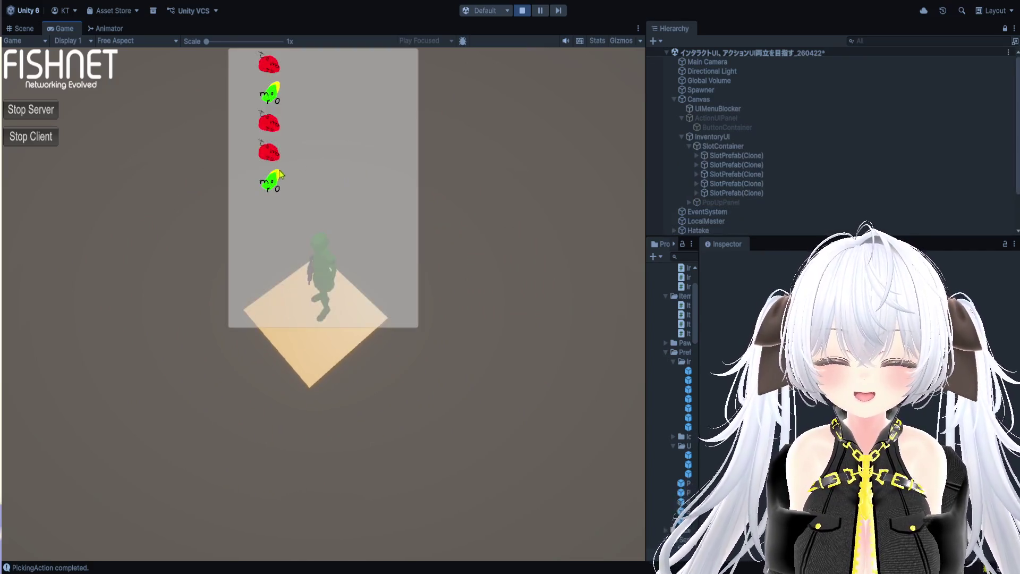
{"action": "left_click", "coordinate": [274, 183]}
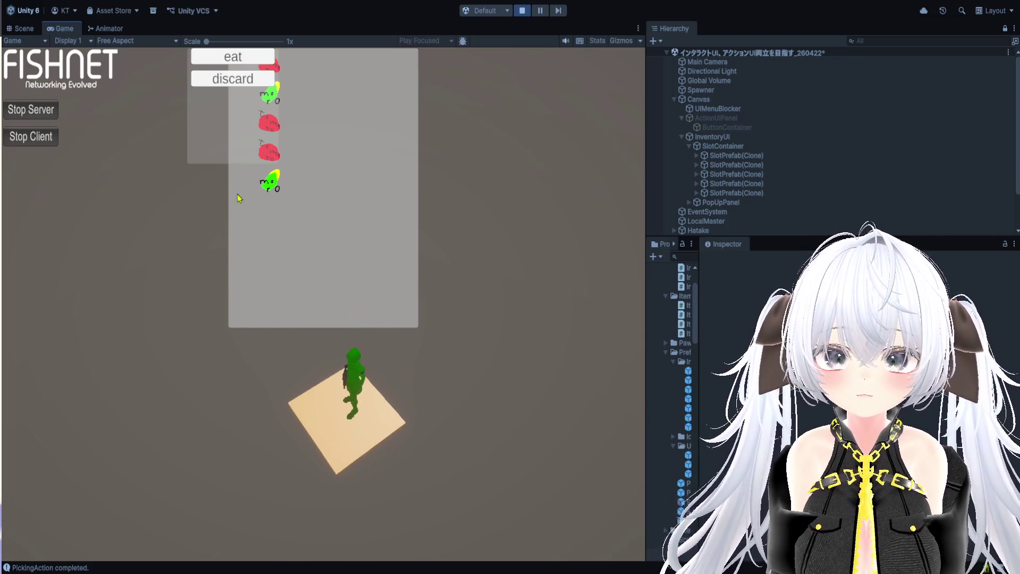
{"action": "left_click", "coordinate": [181, 249]}
{"action": "left_click", "coordinate": [270, 156]}
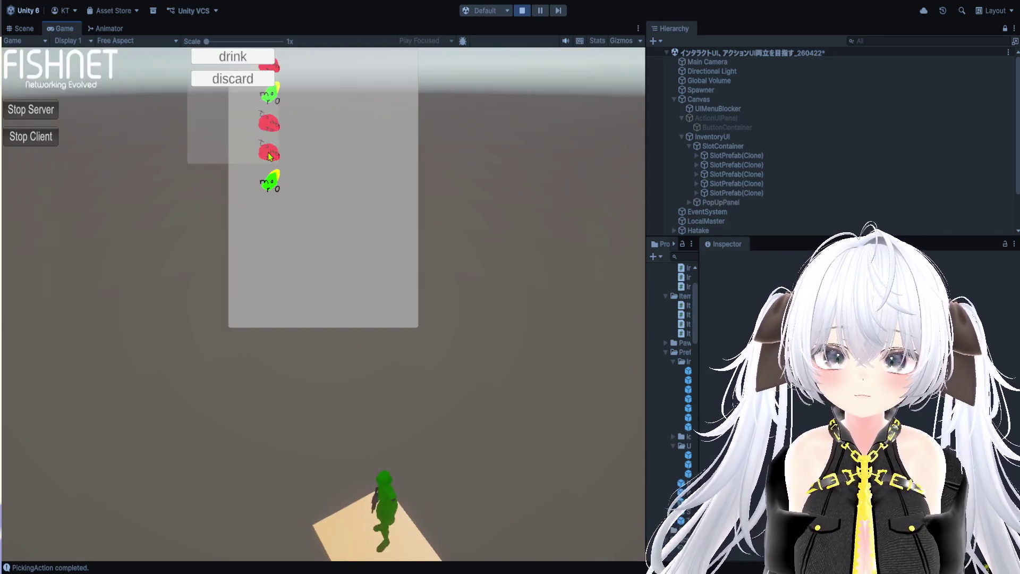
{"action": "left_click", "coordinate": [201, 256]}
{"action": "left_click", "coordinate": [210, 321]}
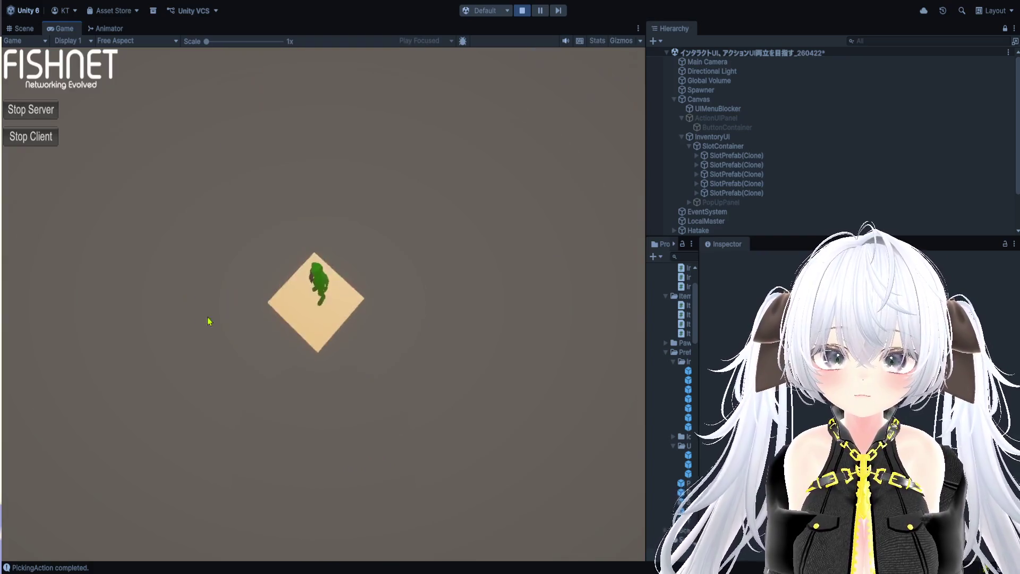
Step: Reopen the inventory and check items until a popup offers eat and discard
{"action": "key", "text": "i"}
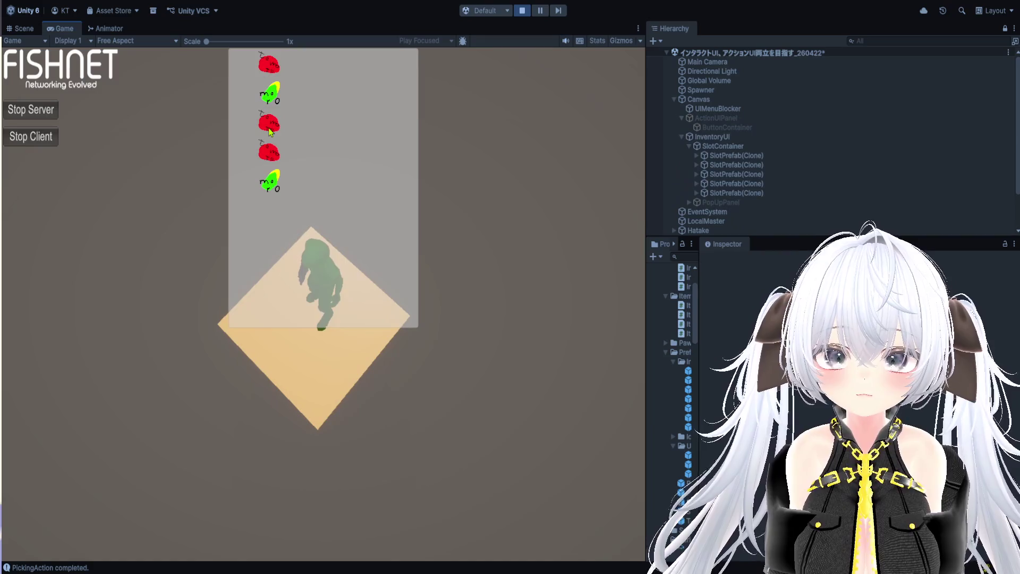
{"action": "left_click", "coordinate": [270, 130]}
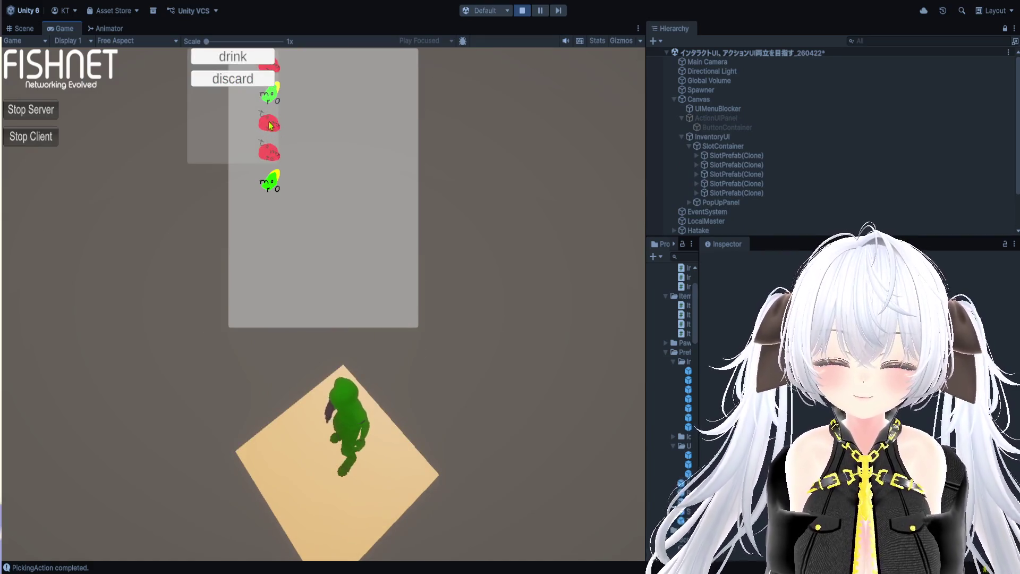
{"action": "left_click", "coordinate": [432, 147]}
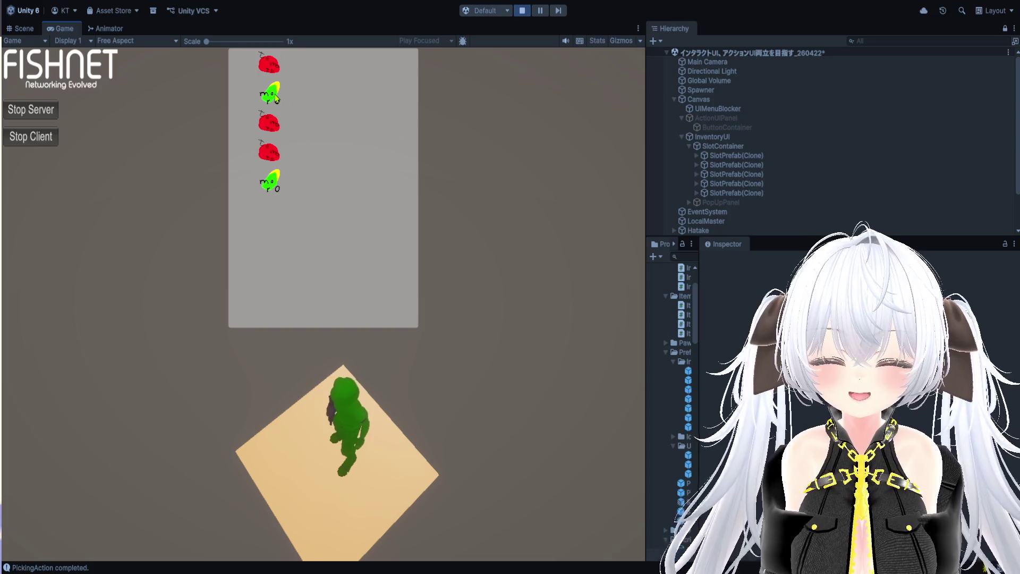
{"action": "left_click", "coordinate": [448, 160]}
{"action": "left_click", "coordinate": [264, 184]}
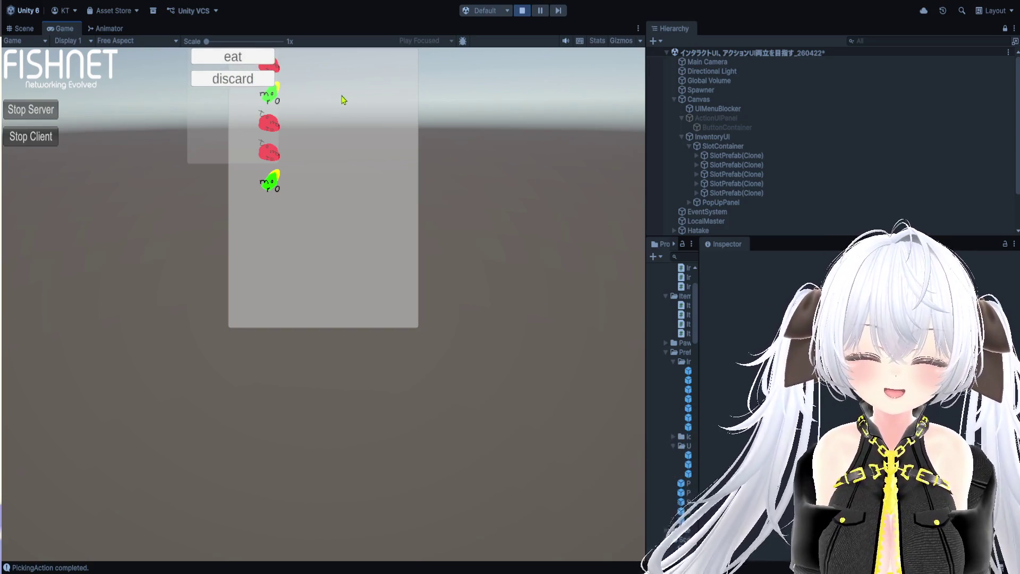
Step: Stop the game, select PopUpPanel in the Hierarchy, and restart Play mode
{"action": "left_click", "coordinate": [522, 11]}
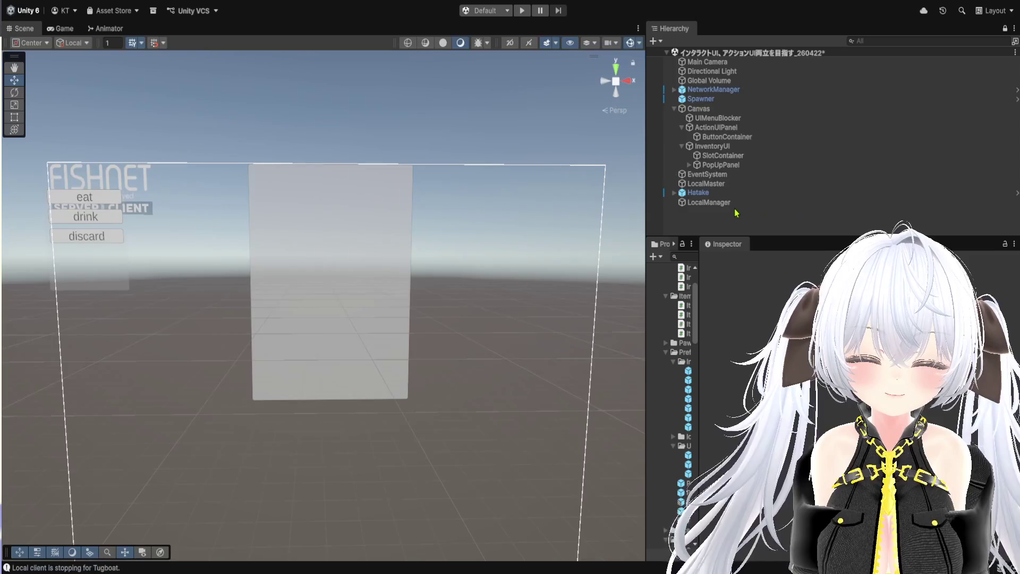
{"action": "left_click", "coordinate": [720, 165]}
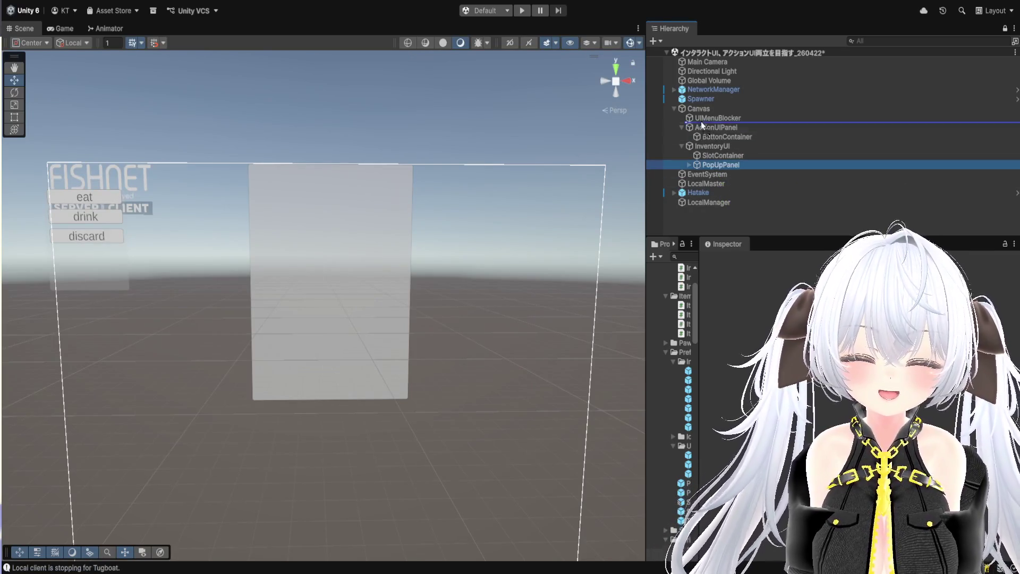
{"action": "left_click", "coordinate": [523, 11]}
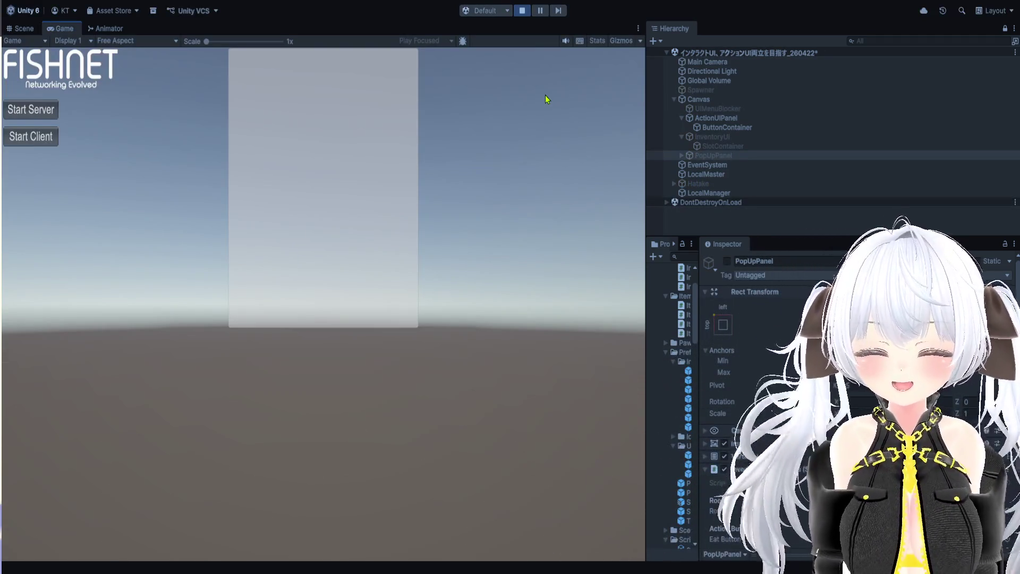
Step: Start the server and client, then seed, water and harvest the corn
{"action": "left_click", "coordinate": [45, 110]}
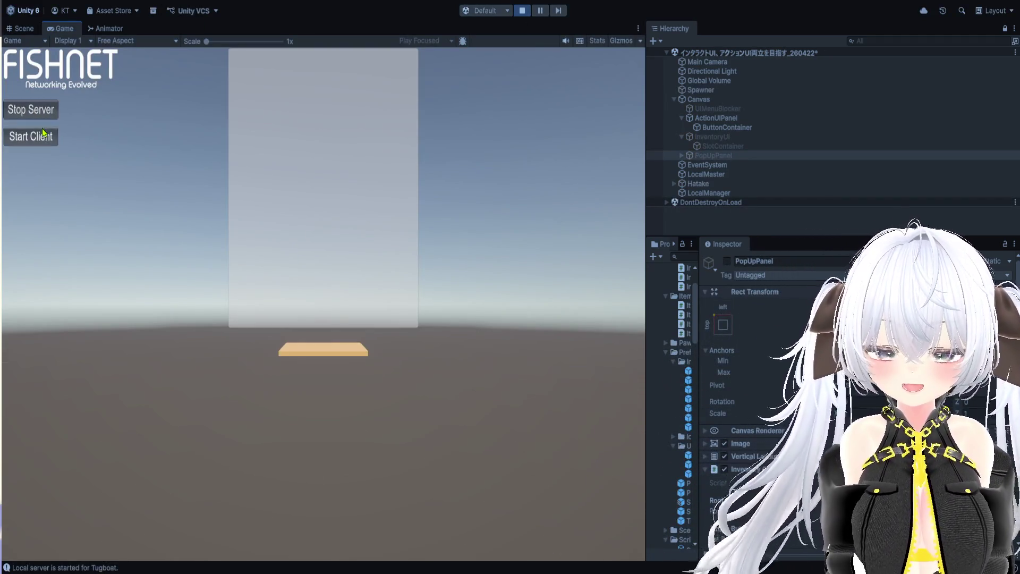
{"action": "left_click", "coordinate": [44, 133]}
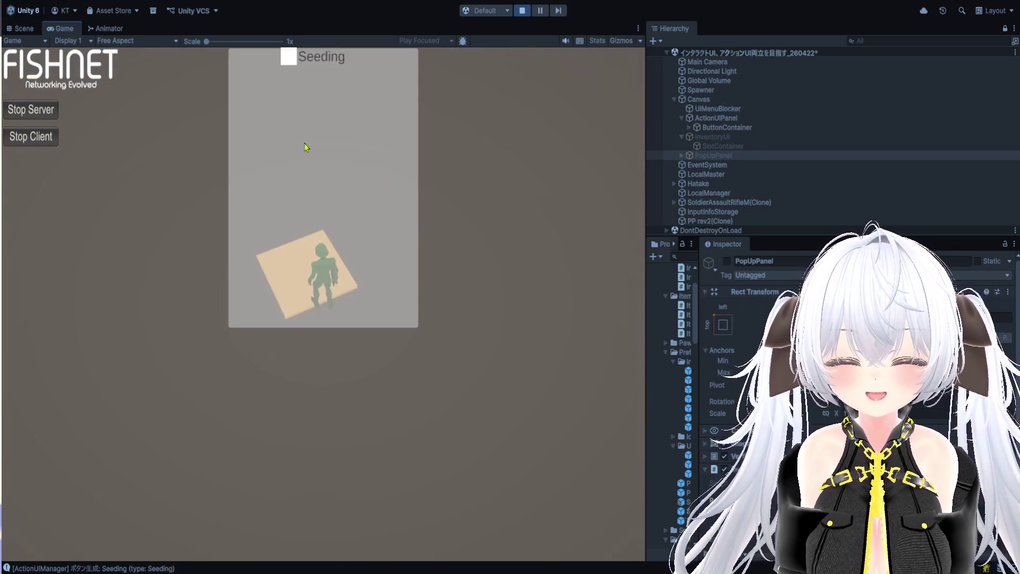
{"action": "left_click", "coordinate": [291, 58]}
{"action": "left_click", "coordinate": [294, 80]}
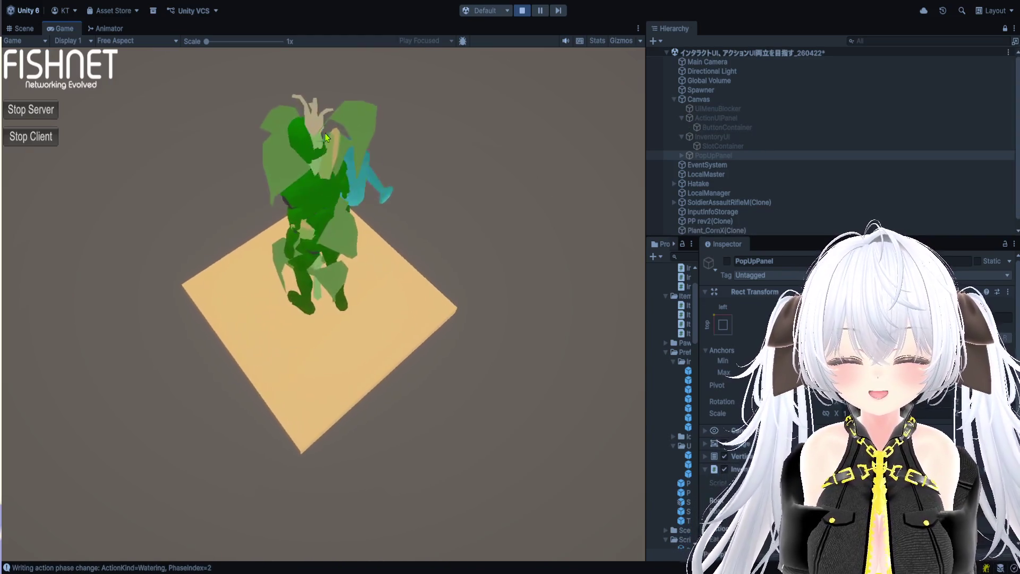
{"action": "left_click", "coordinate": [293, 79]}
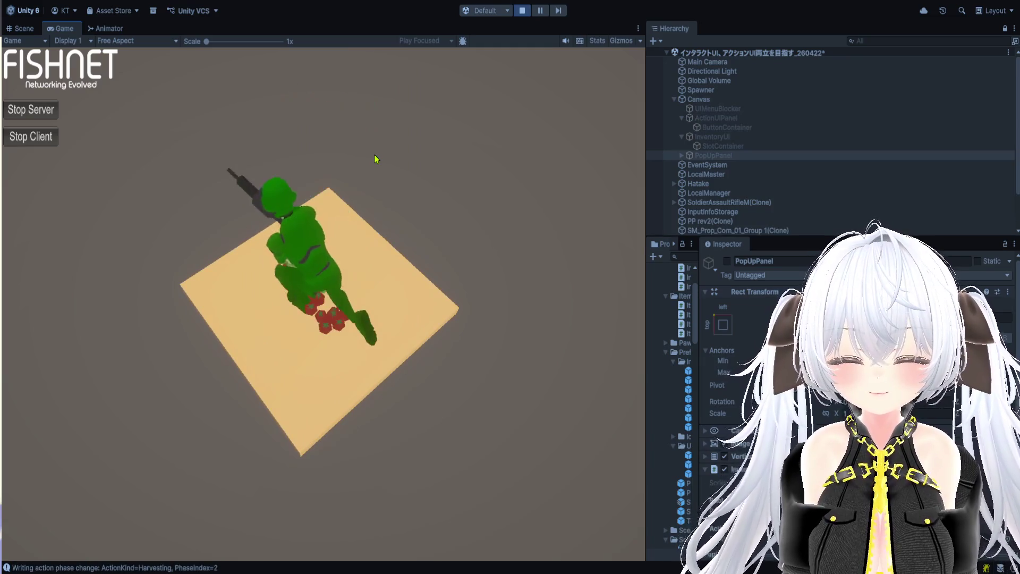
Step: Pick all six crops from the plot until it is empty
{"action": "left_click", "coordinate": [292, 148]}
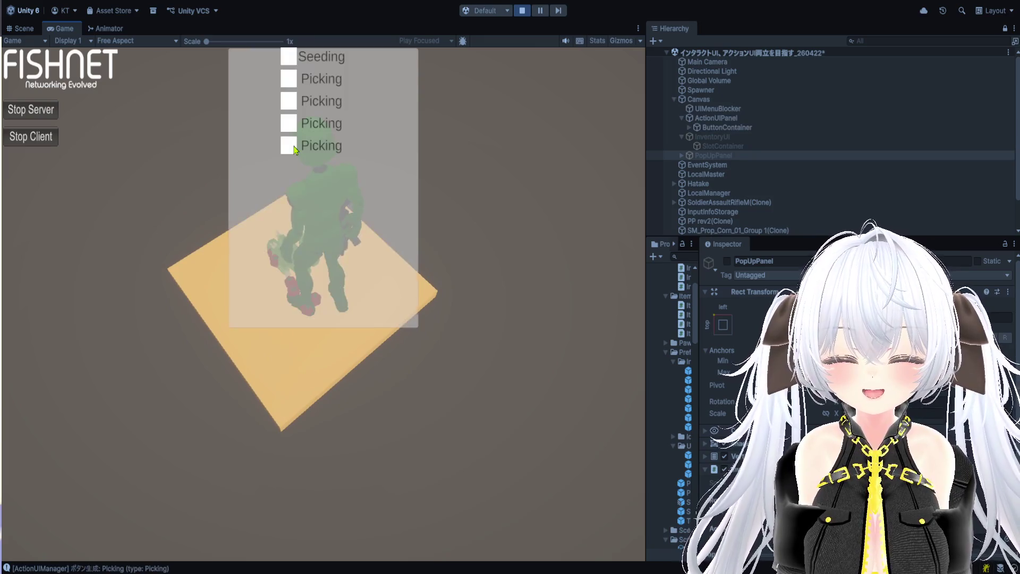
{"action": "left_click", "coordinate": [293, 150]}
{"action": "left_click", "coordinate": [293, 139]}
{"action": "left_click", "coordinate": [294, 133]}
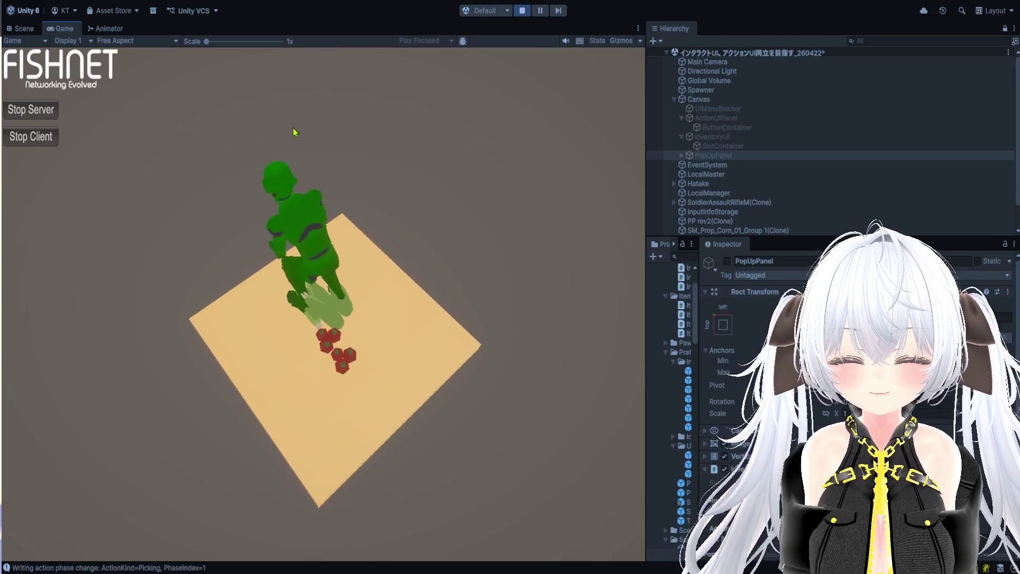
{"action": "left_click", "coordinate": [285, 102]}
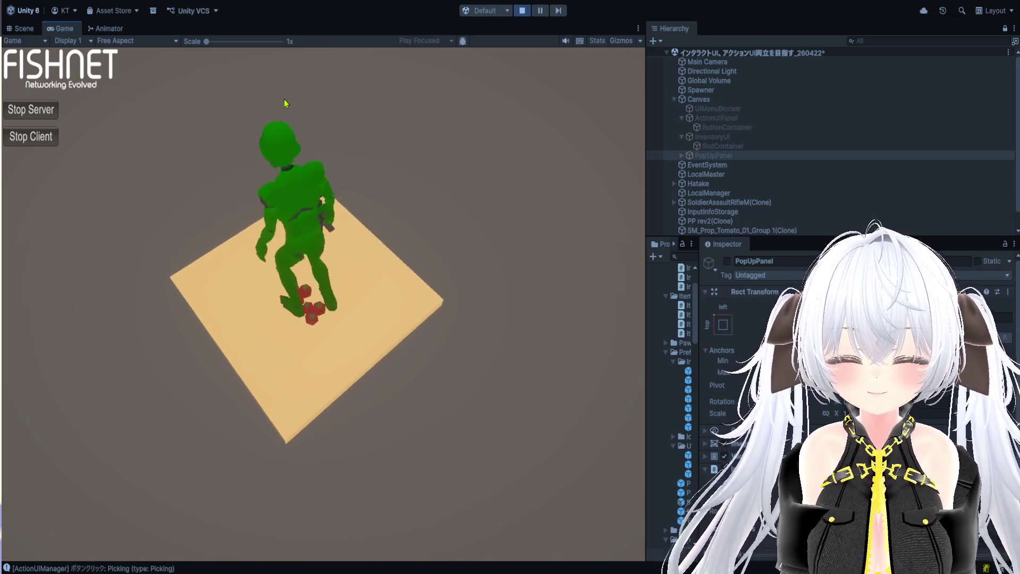
{"action": "left_click", "coordinate": [296, 90]}
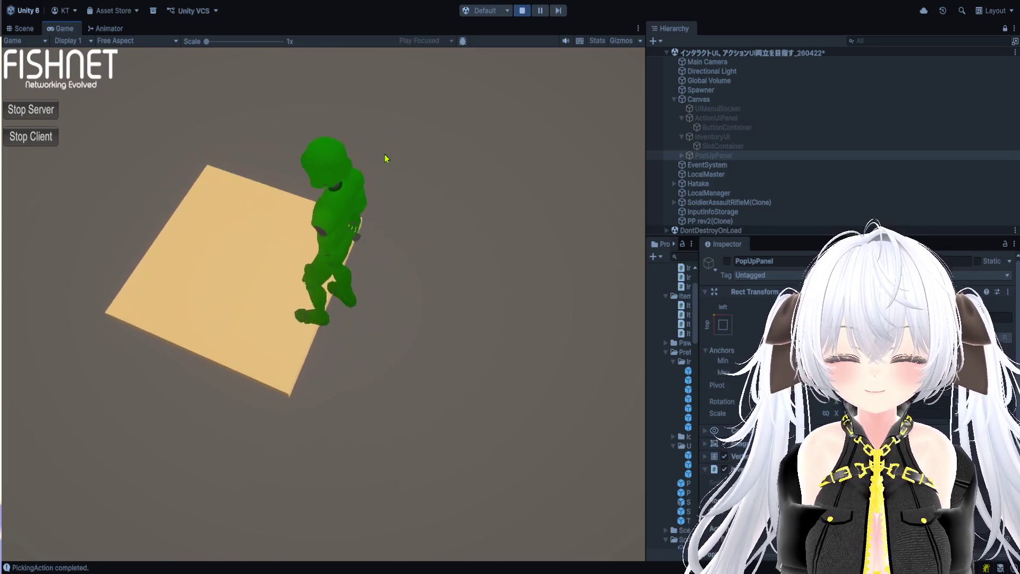
Step: Open the inventory and check the green and red items' action popups
{"action": "key", "text": "i"}
{"action": "left_click", "coordinate": [272, 182]}
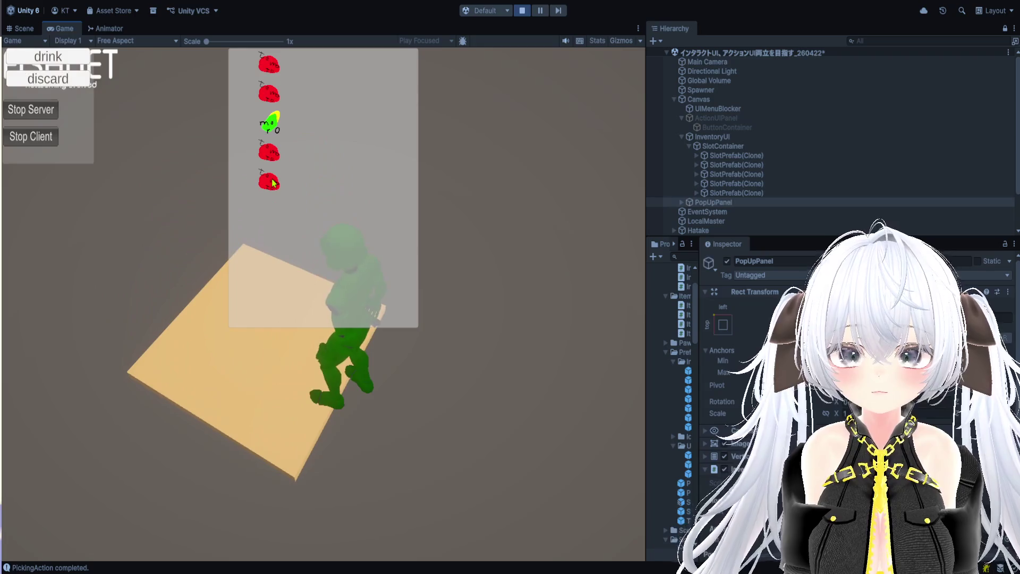
{"action": "left_click", "coordinate": [270, 125]}
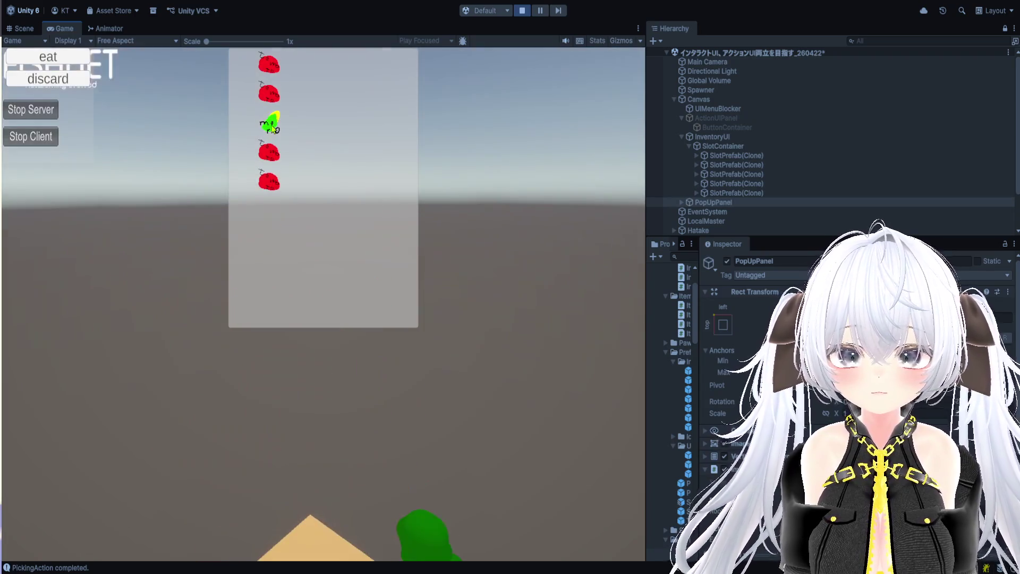
{"action": "left_click", "coordinate": [269, 100]}
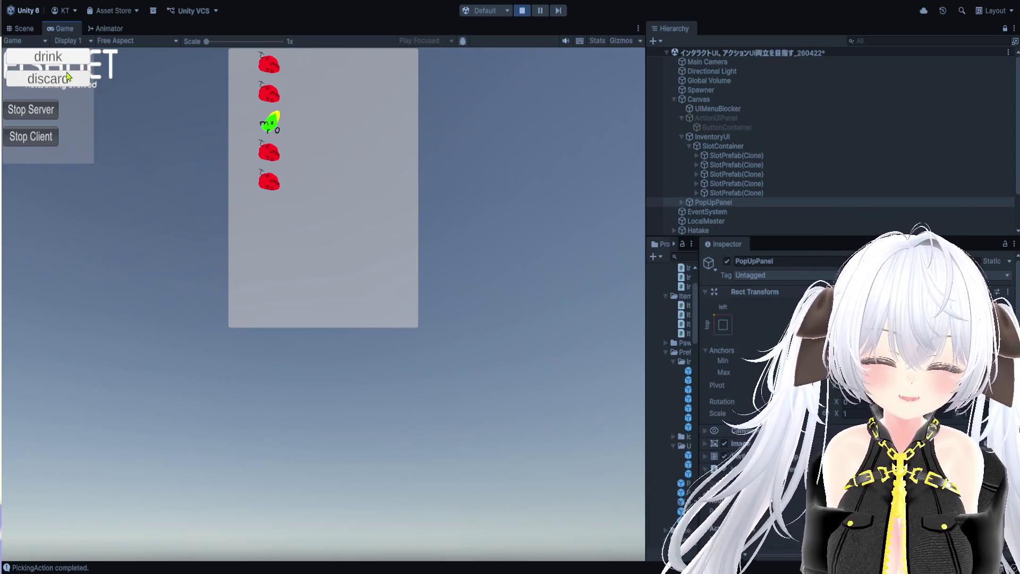
{"action": "left_click", "coordinate": [276, 185]}
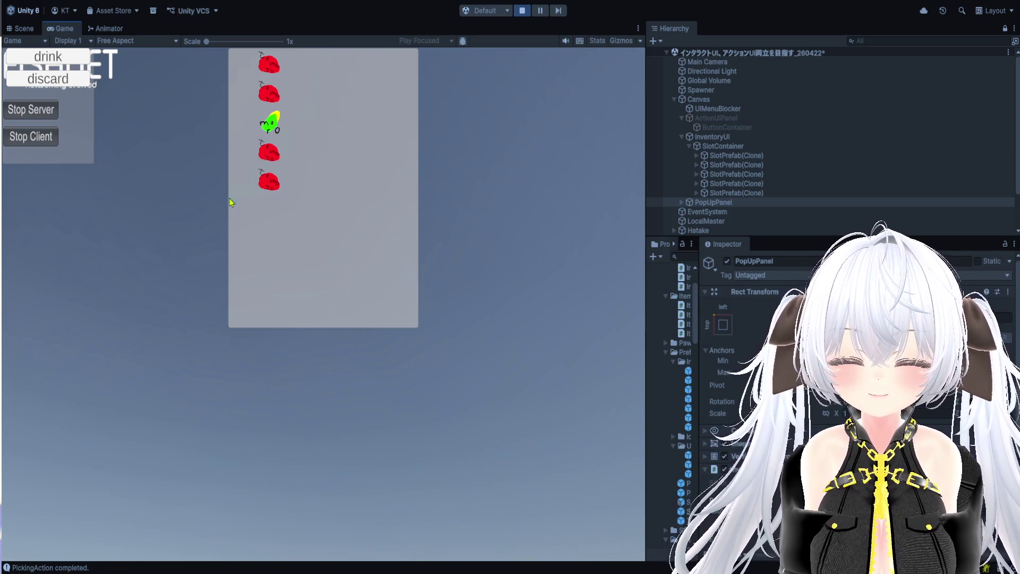
{"action": "left_click", "coordinate": [182, 262]}
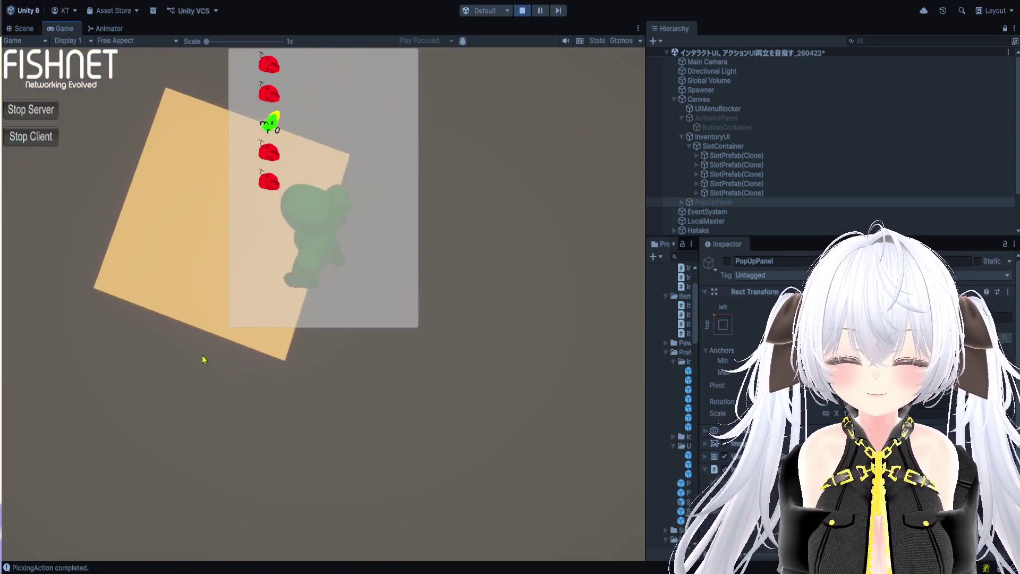
Step: Reopen the inventory, confirm eat for green and drink for red items, then stop play
{"action": "key", "text": "Tab"}
{"action": "key", "text": "Tab"}
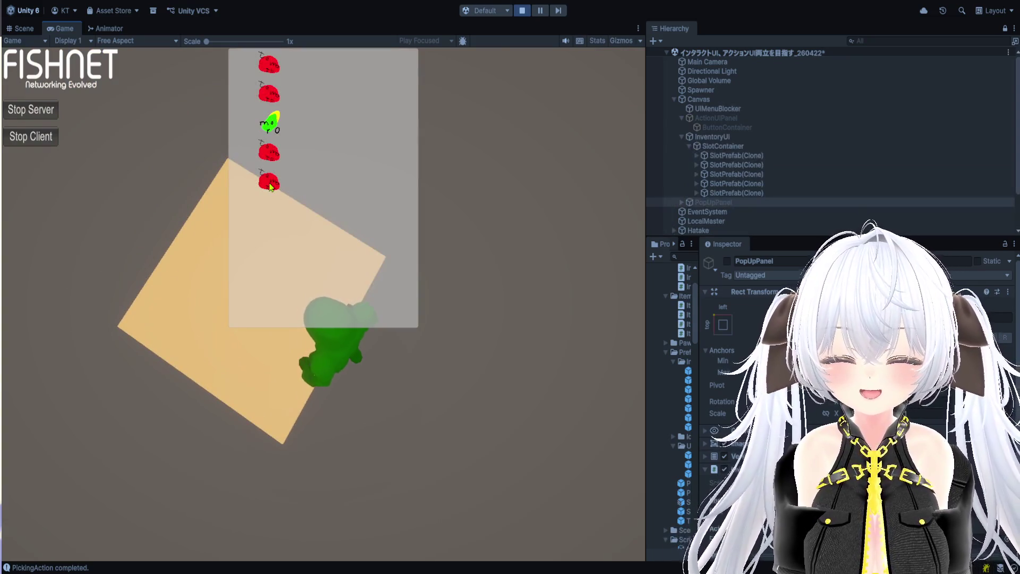
{"action": "left_click", "coordinate": [271, 154]}
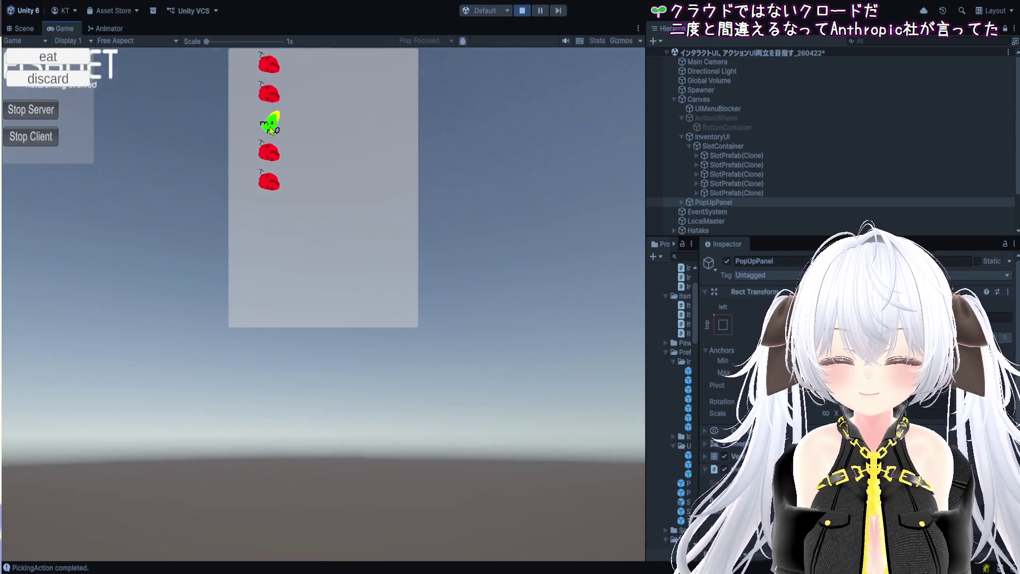
{"action": "left_click", "coordinate": [272, 160]}
{"action": "left_click", "coordinate": [271, 160]}
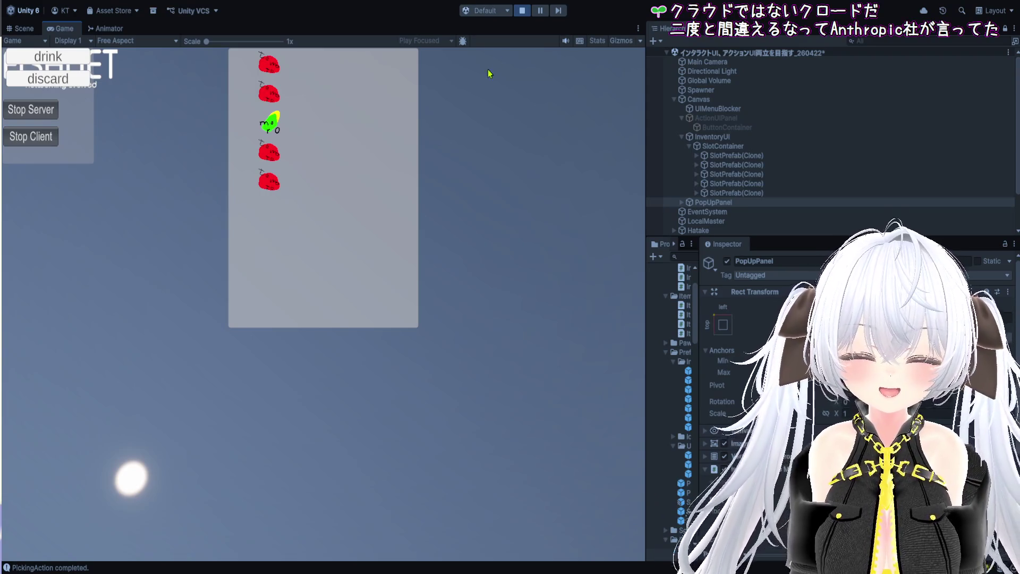
{"action": "left_click", "coordinate": [522, 10]}
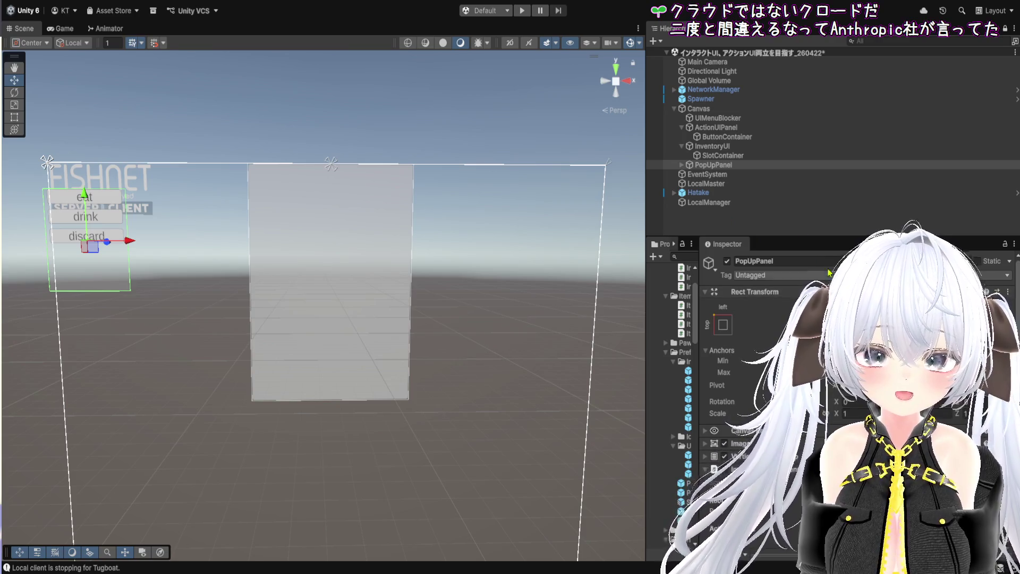
Step: Inspect PopUpPanel's eat, drink and discard buttons and its popup script, then enter Play mode
{"action": "left_click", "coordinate": [733, 168]}
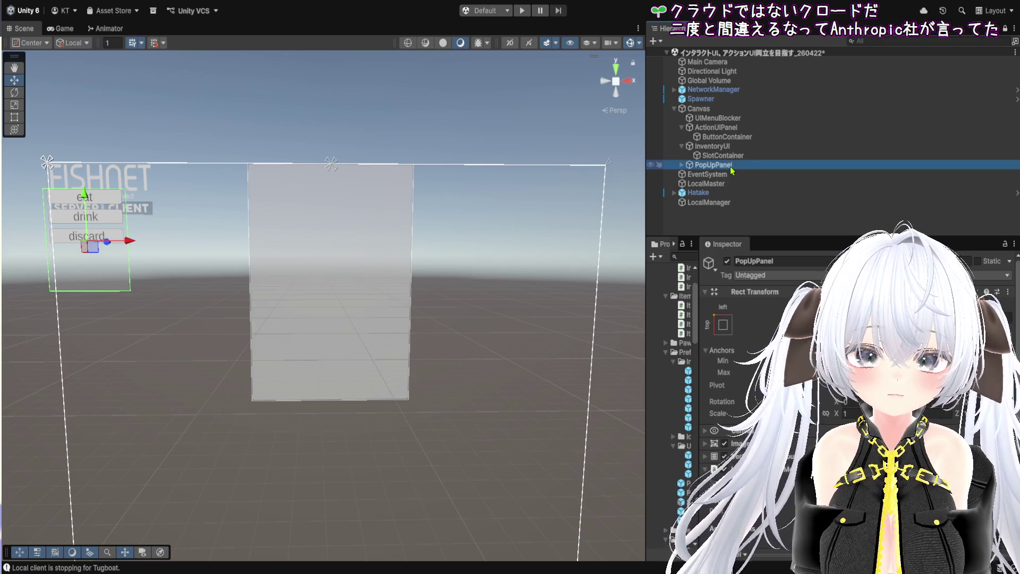
{"action": "left_click", "coordinate": [723, 150]}
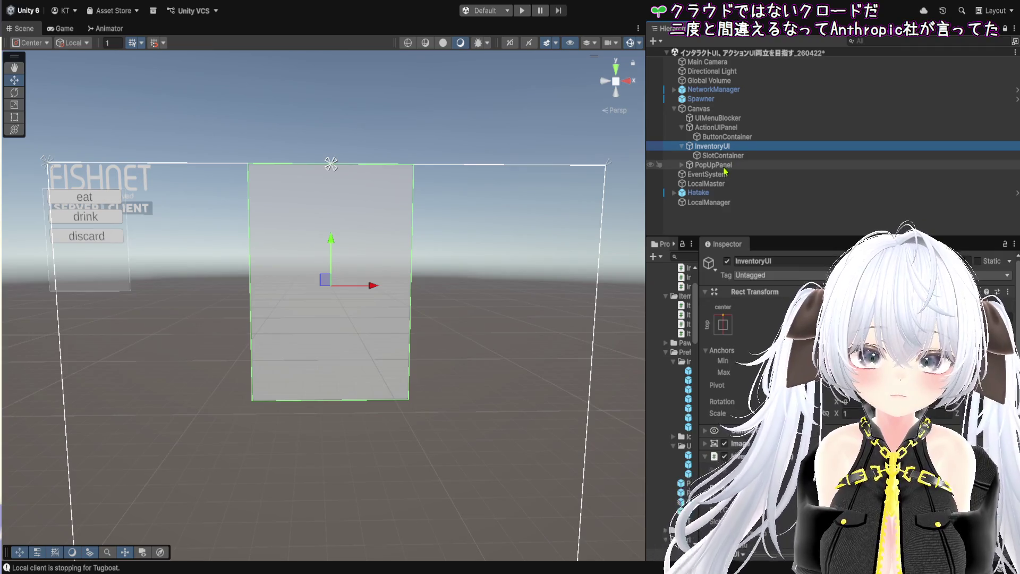
{"action": "left_click", "coordinate": [689, 165]}
{"action": "left_click", "coordinate": [681, 165]}
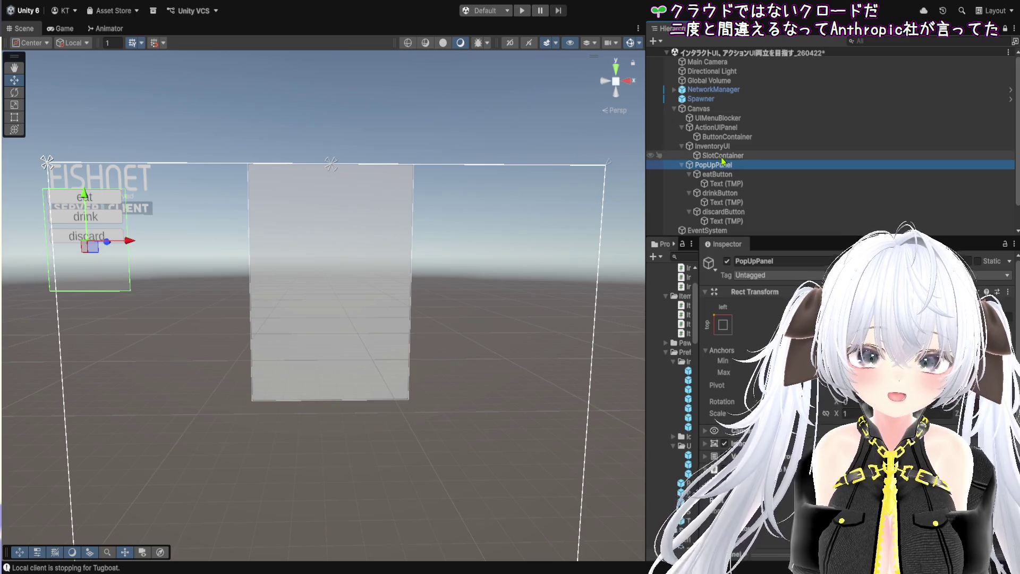
{"action": "scroll", "coordinate": [831, 415], "scroll_direction": "down", "scroll_amount": 3}
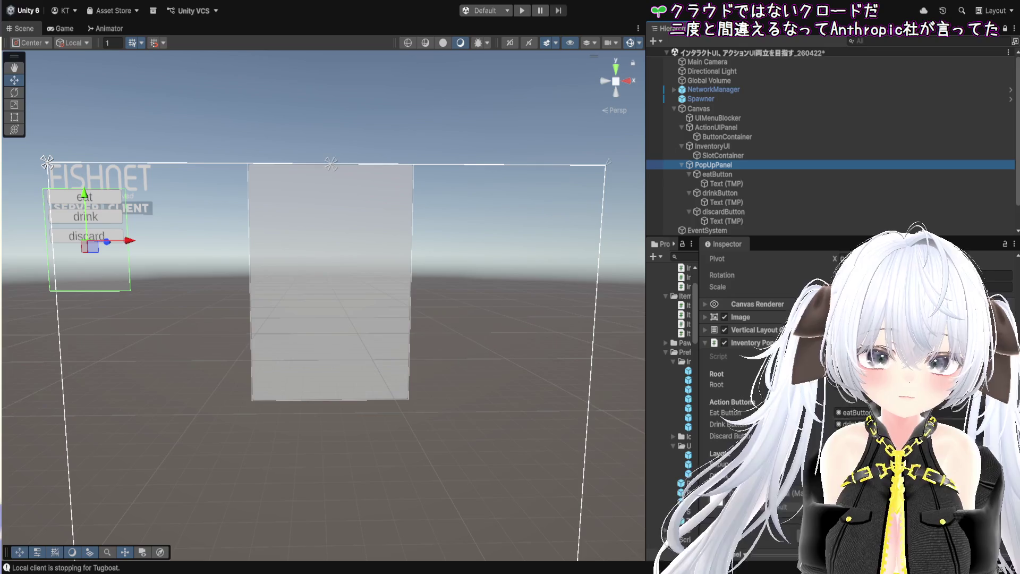
{"action": "left_click", "coordinate": [861, 464]}
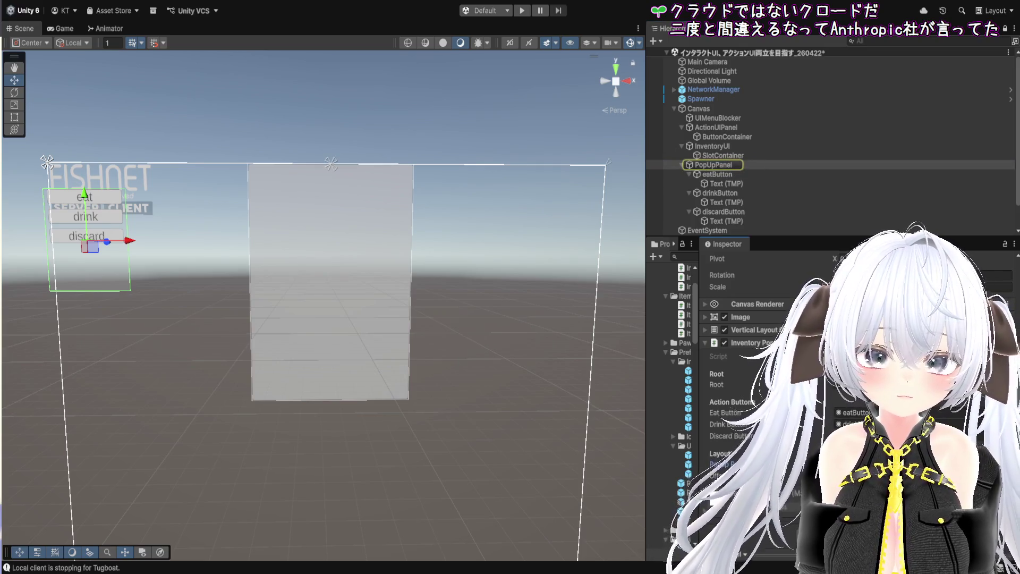
{"action": "left_click", "coordinate": [876, 356]}
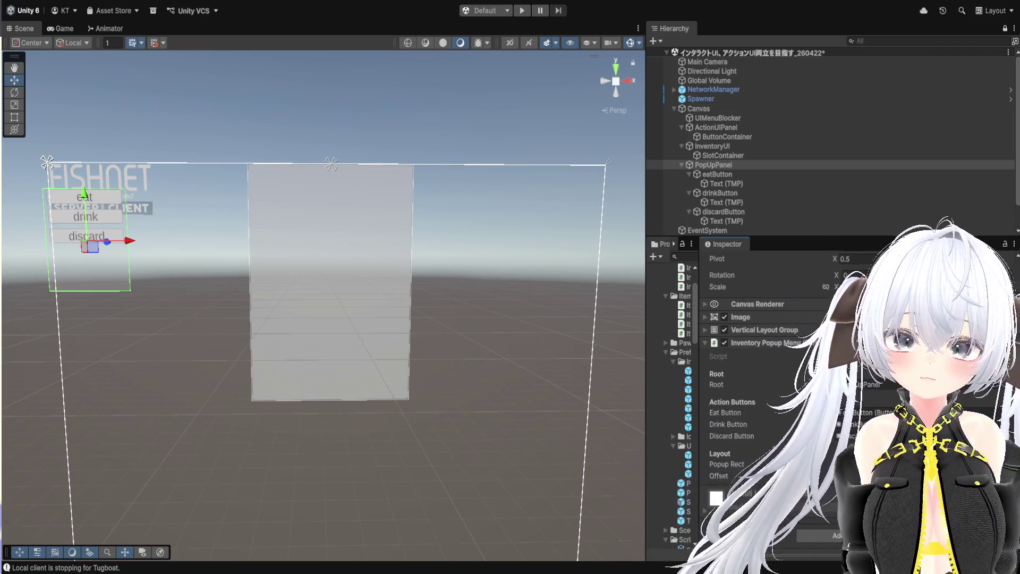
{"action": "left_click", "coordinate": [522, 11]}
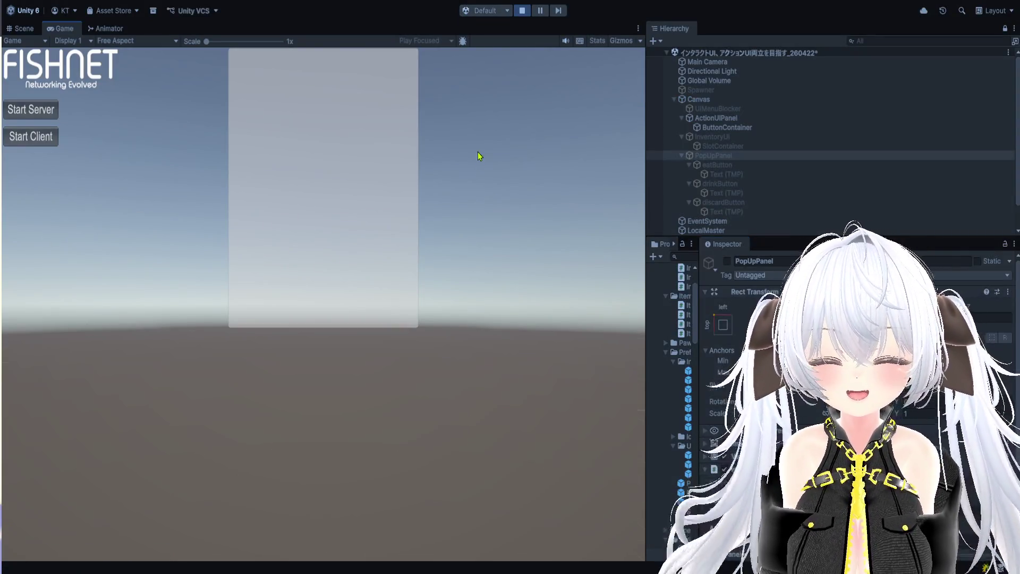
Step: Start the server and client, walk onto the field, and water and harvest the corn
{"action": "left_click", "coordinate": [40, 110]}
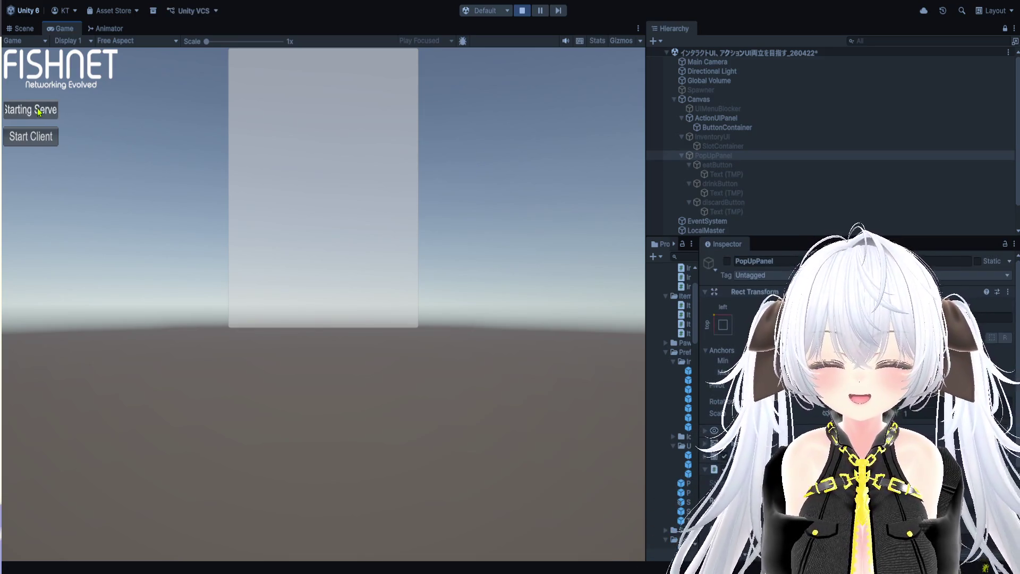
{"action": "left_click", "coordinate": [42, 137]}
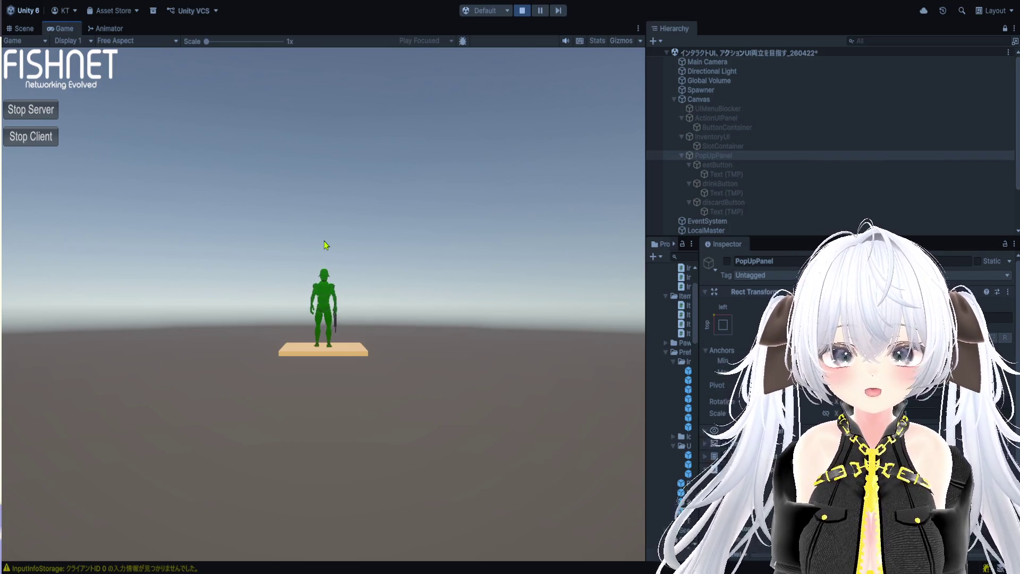
{"action": "mouse_move", "coordinate": [329, 220]}
{"action": "left_mouse_down"}
{"action": "mouse_move", "coordinate": [445, 266]}
{"action": "mouse_move", "coordinate": [389, 243]}
{"action": "left_mouse_up"}
{"action": "key", "text": "w"}
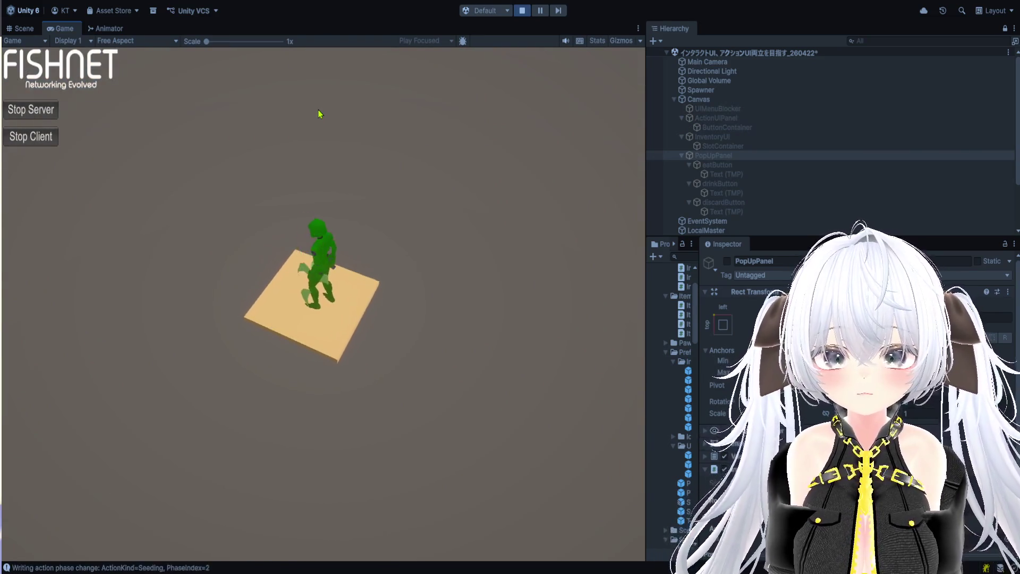
{"action": "key", "text": "e"}
{"action": "left_click", "coordinate": [290, 82]}
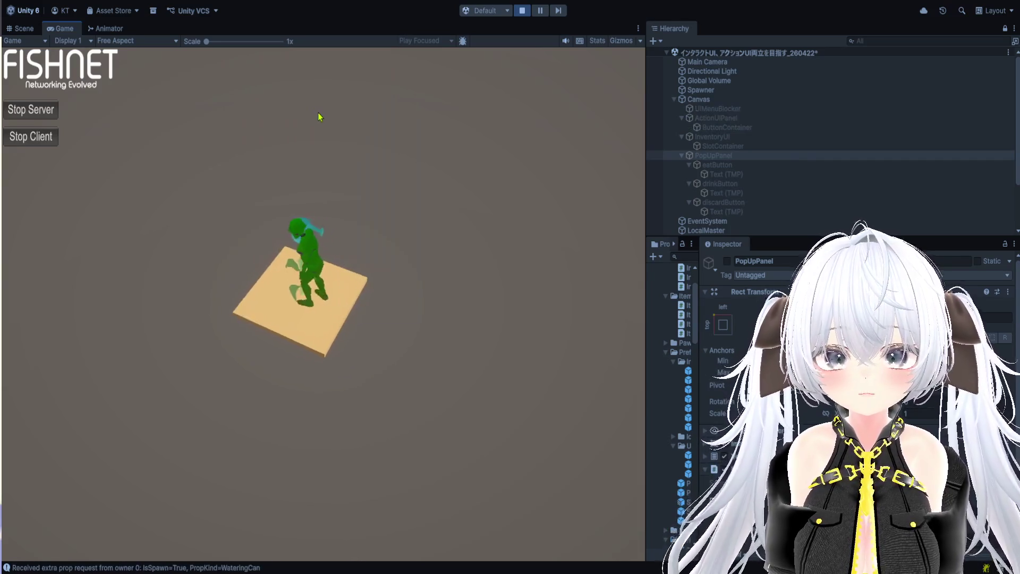
{"action": "key", "text": "e"}
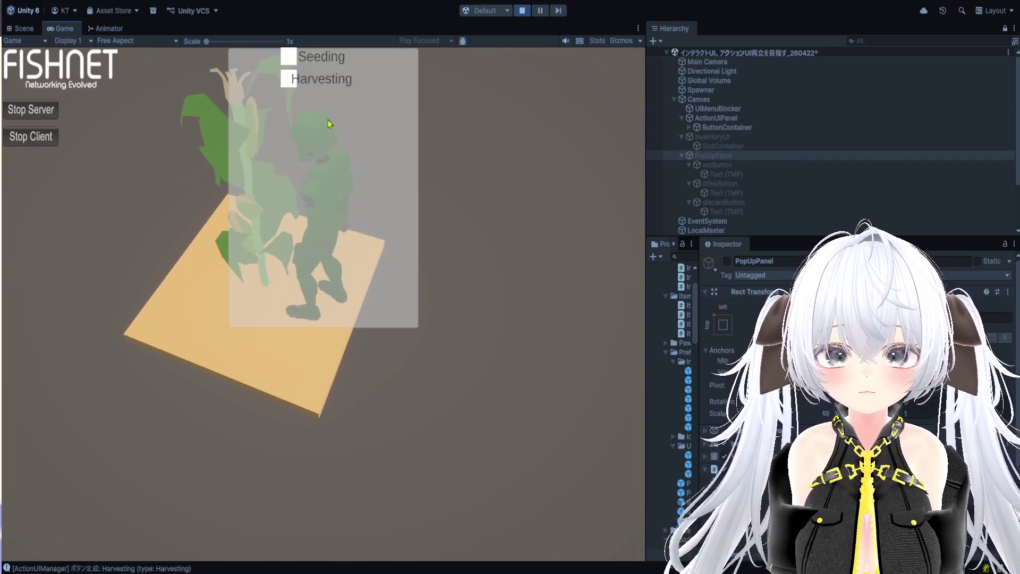
{"action": "left_click", "coordinate": [291, 80]}
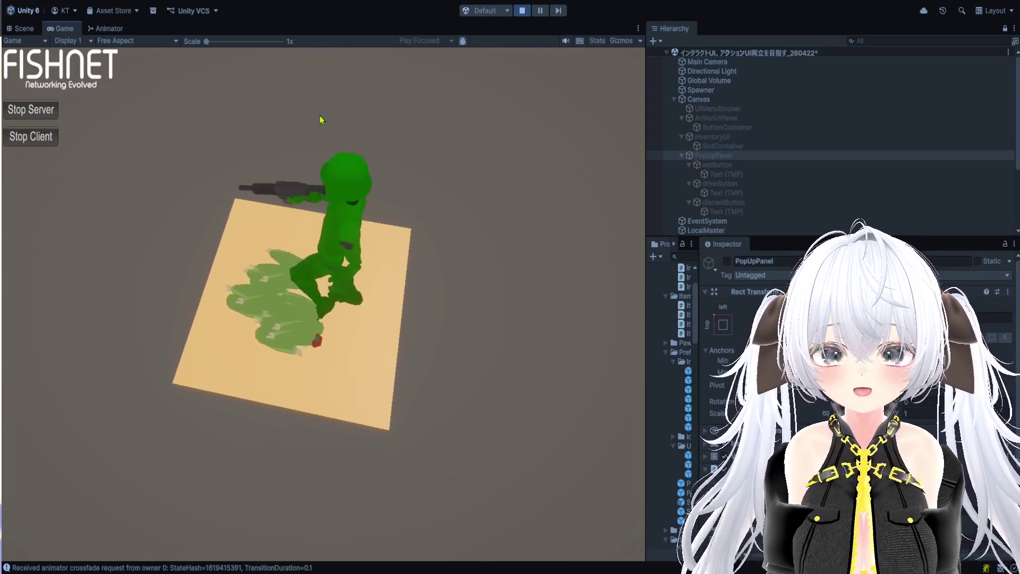
Step: Pick all the crops, including the corn, into the inventory
{"action": "key", "text": "e"}
{"action": "left_click", "coordinate": [300, 173]}
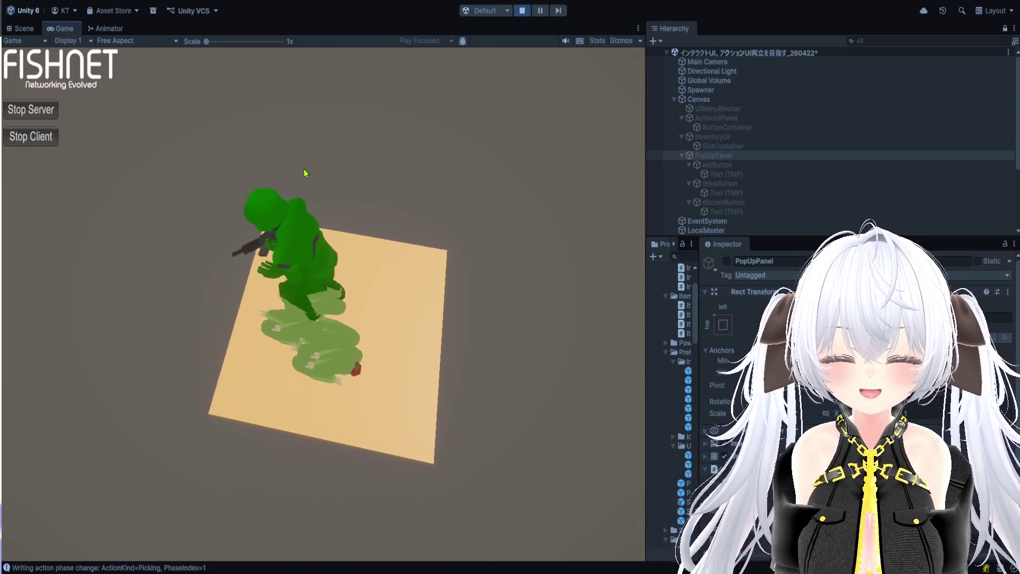
{"action": "key", "text": "e"}
{"action": "left_click", "coordinate": [291, 150]}
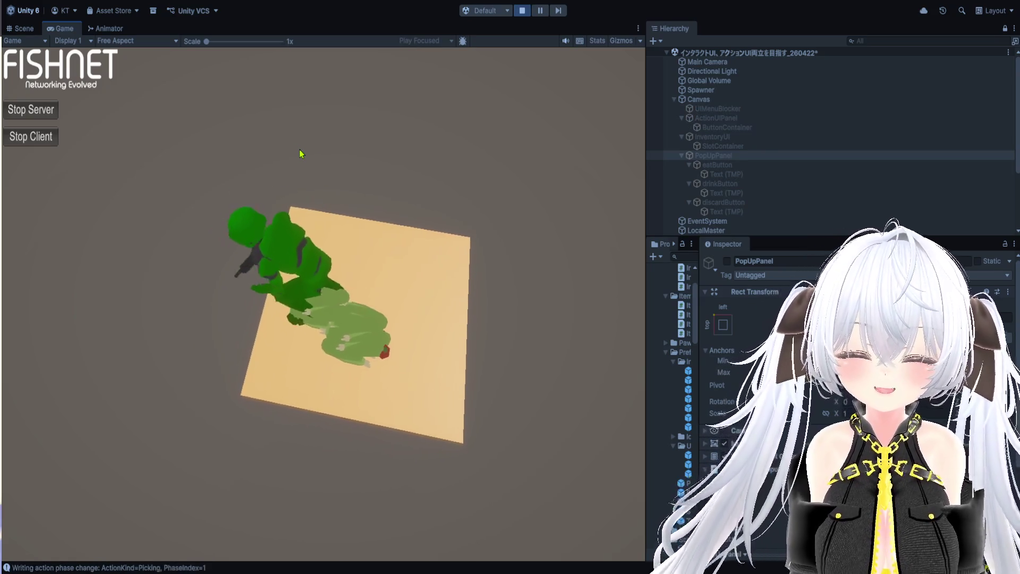
{"action": "key", "text": "e"}
{"action": "left_click", "coordinate": [289, 130]}
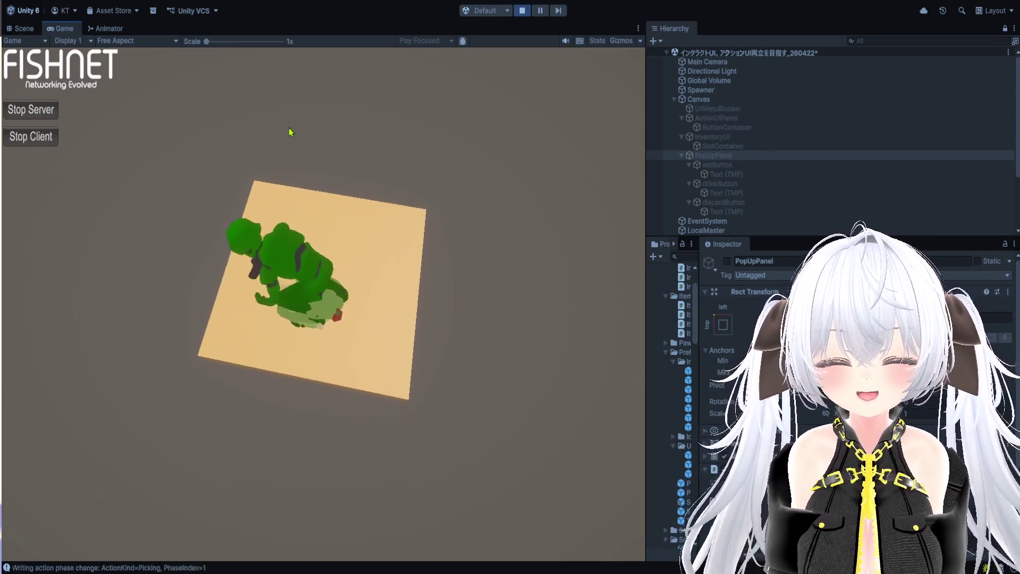
{"action": "key", "text": "e"}
{"action": "left_click", "coordinate": [291, 109]}
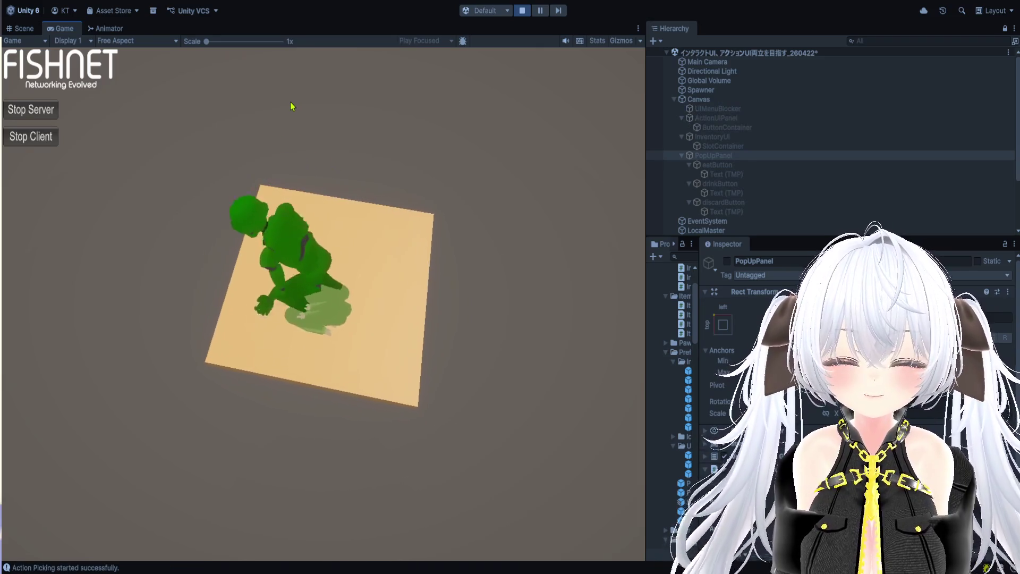
{"action": "key", "text": "e"}
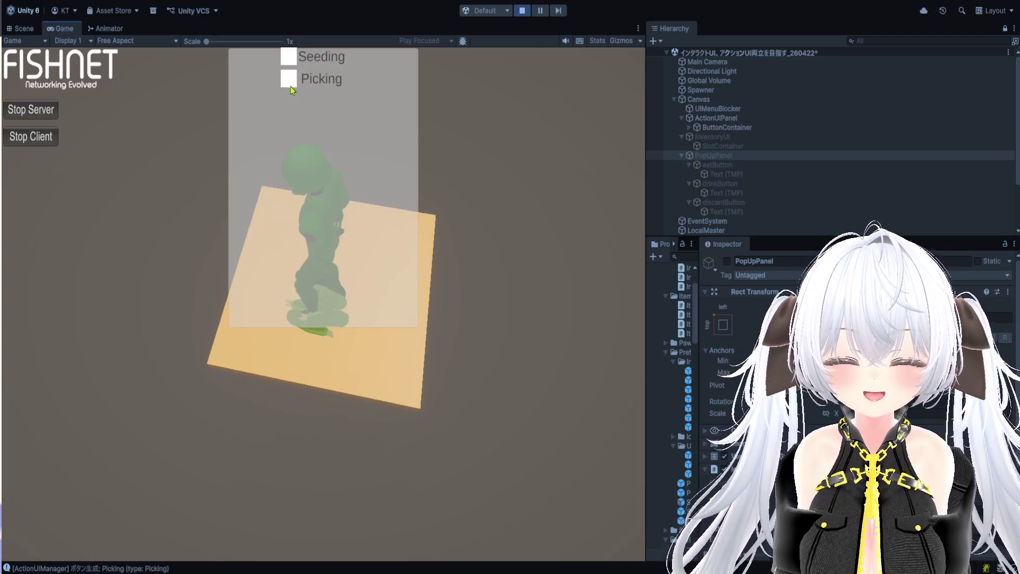
{"action": "left_click", "coordinate": [294, 90]}
Step: Open the inventory and bring up an item's action popup, revealing PopUpPanel's buttons
{"action": "key", "text": "d"}
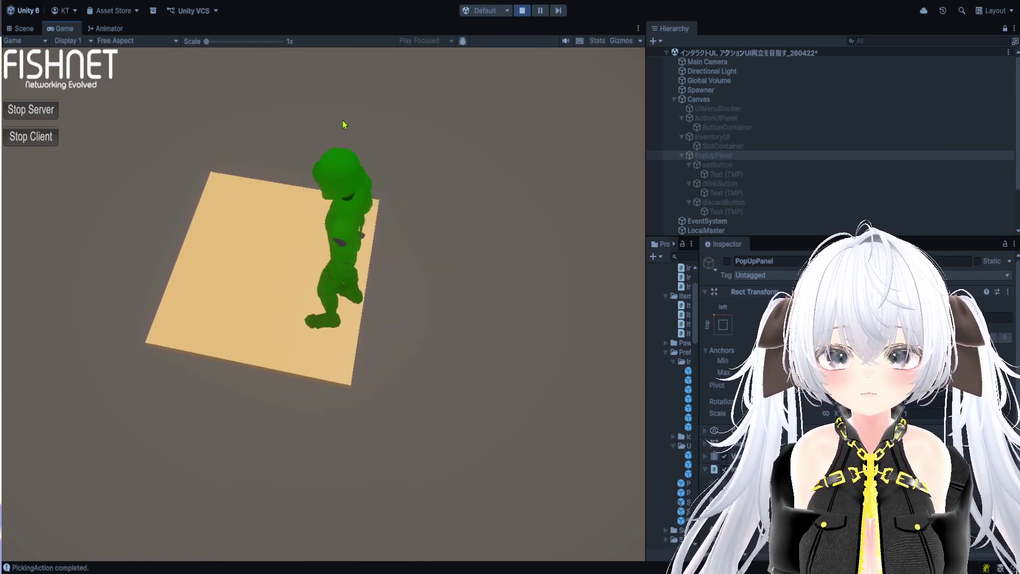
{"action": "key", "text": "i"}
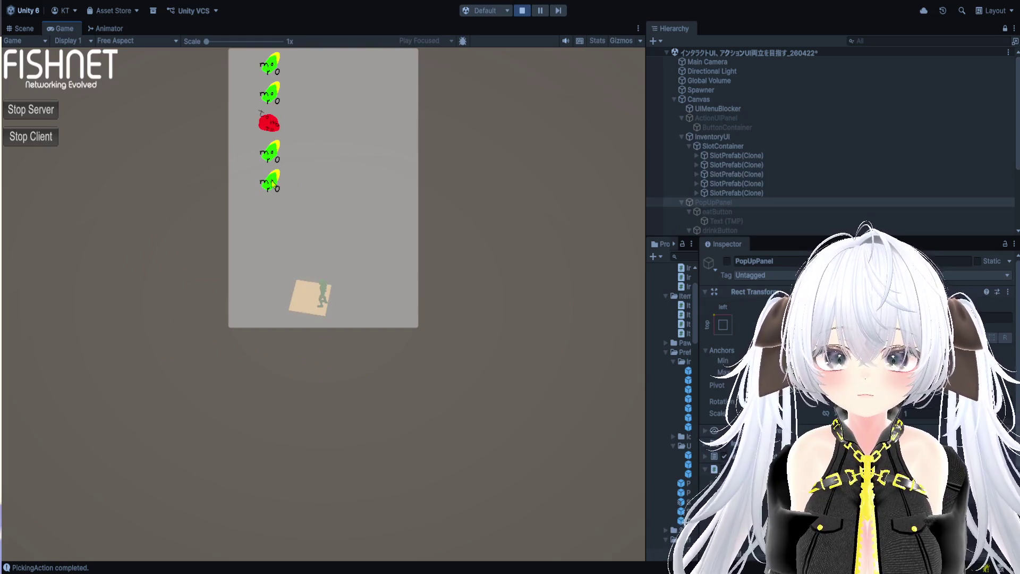
{"action": "key", "text": "s"}
{"action": "left_click", "coordinate": [273, 184]}
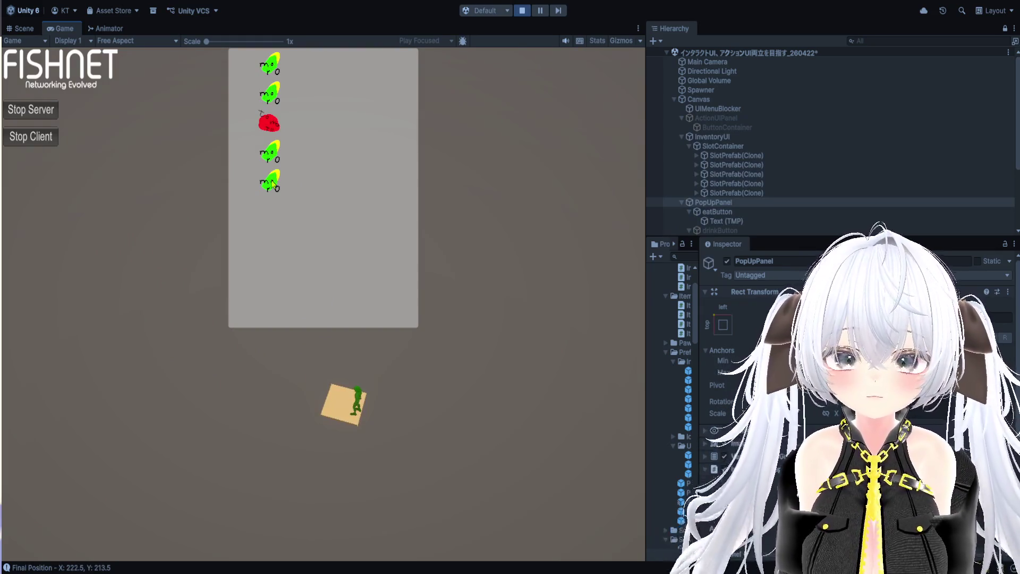
{"action": "scroll", "coordinate": [744, 188], "scroll_direction": "down", "scroll_amount": 3}
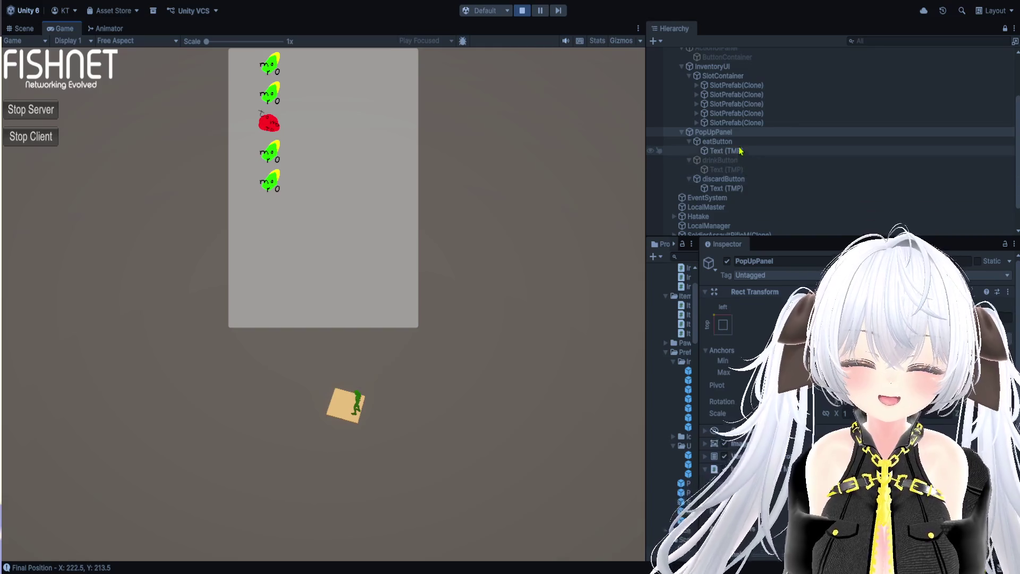
Step: Pause and frame eatButton in the Scene view, zooming out to see the popup against the canvas
{"action": "left_click", "coordinate": [540, 11]}
{"action": "key", "text": "ctrl+1"}
{"action": "double_click", "coordinate": [714, 141]}
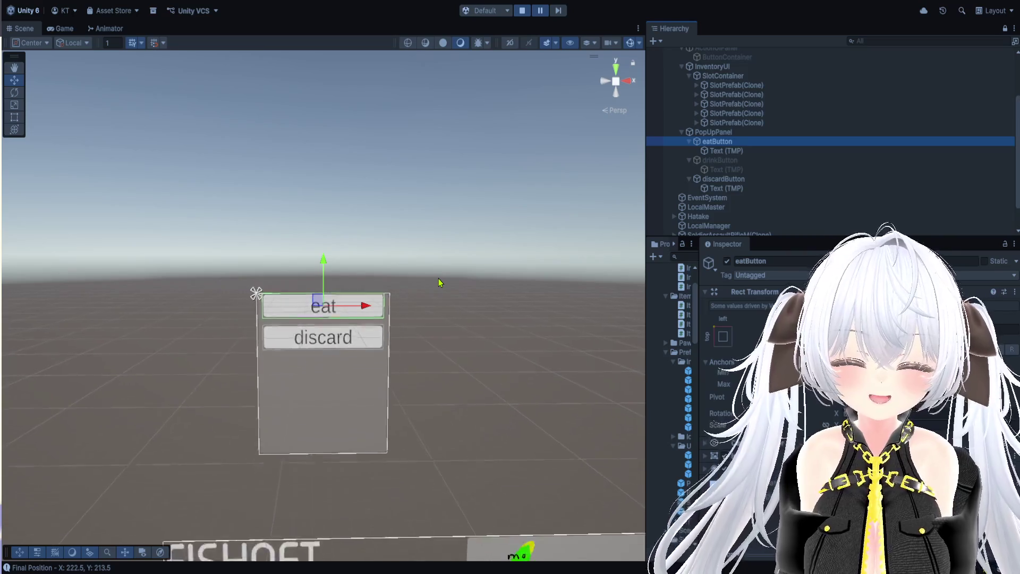
{"action": "scroll", "coordinate": [441, 298], "scroll_direction": "down", "scroll_amount": 5}
{"action": "left_click_drag", "start_coordinate": [451, 353], "coordinate": [390, 182]}
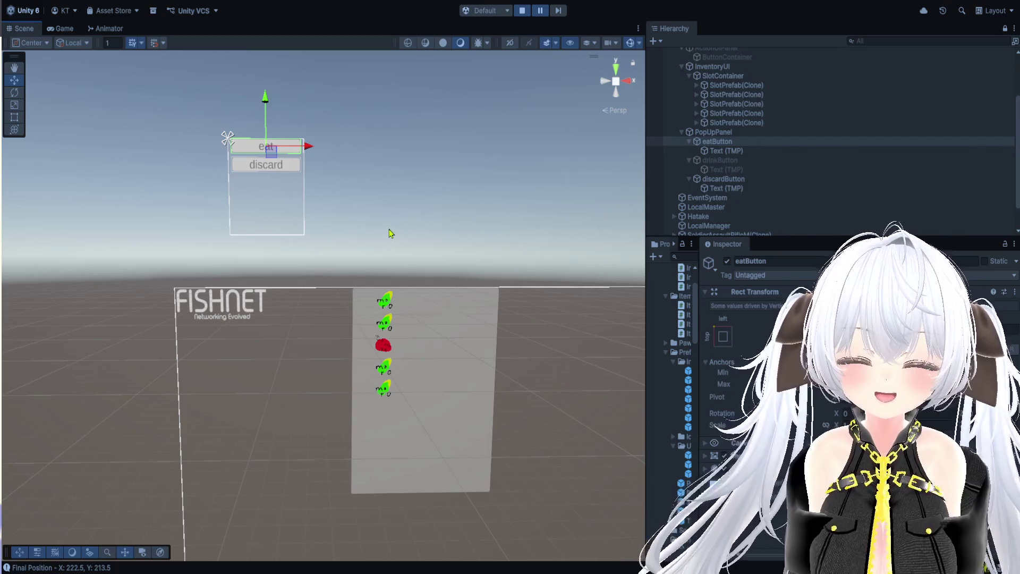
{"action": "scroll", "coordinate": [380, 226], "scroll_direction": "up", "scroll_amount": 3}
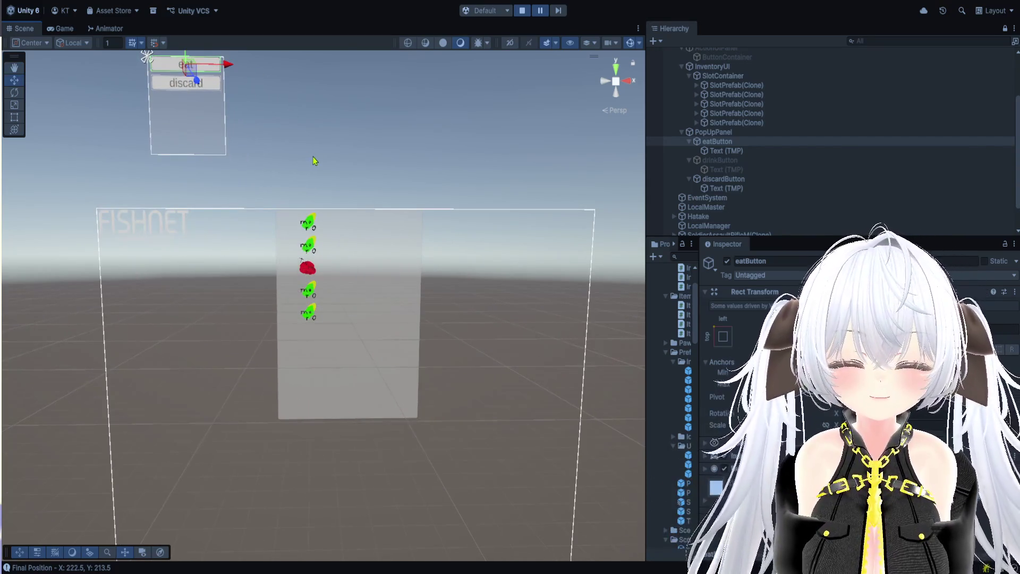
Step: Stop and restart Play mode, then select discardButton in the Hierarchy
{"action": "left_click", "coordinate": [522, 10]}
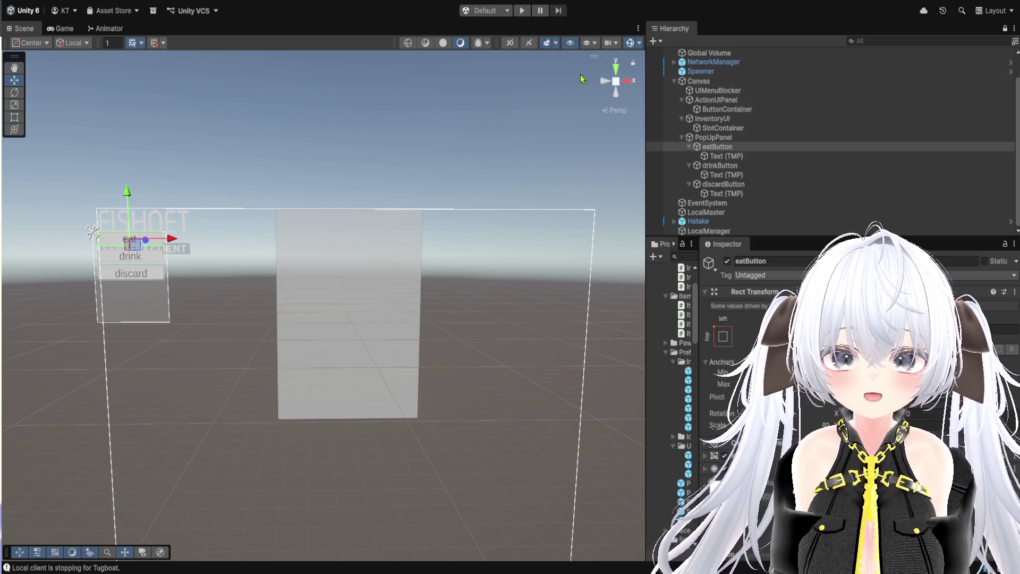
{"action": "left_click", "coordinate": [521, 11]}
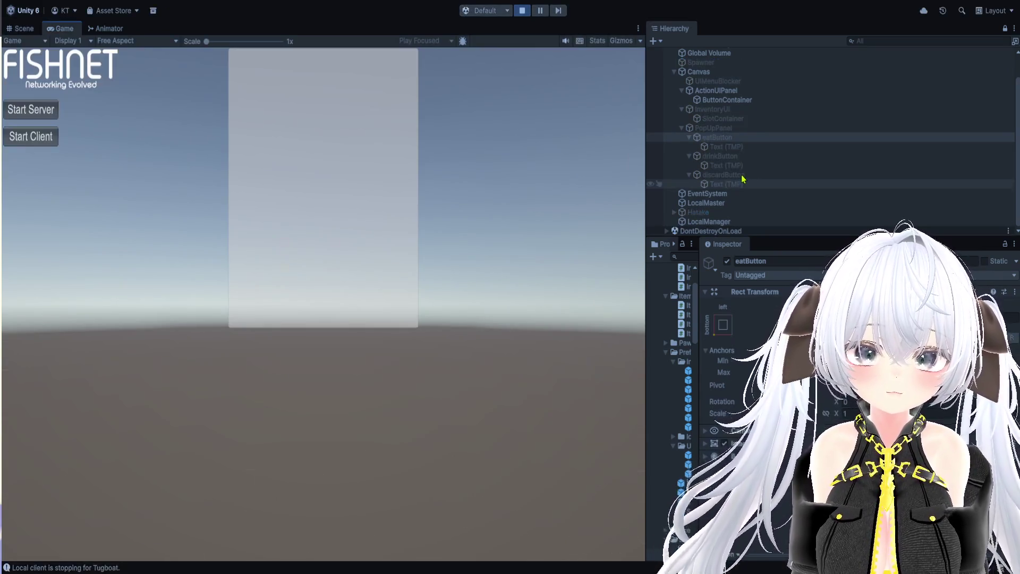
{"action": "left_click", "coordinate": [742, 176]}
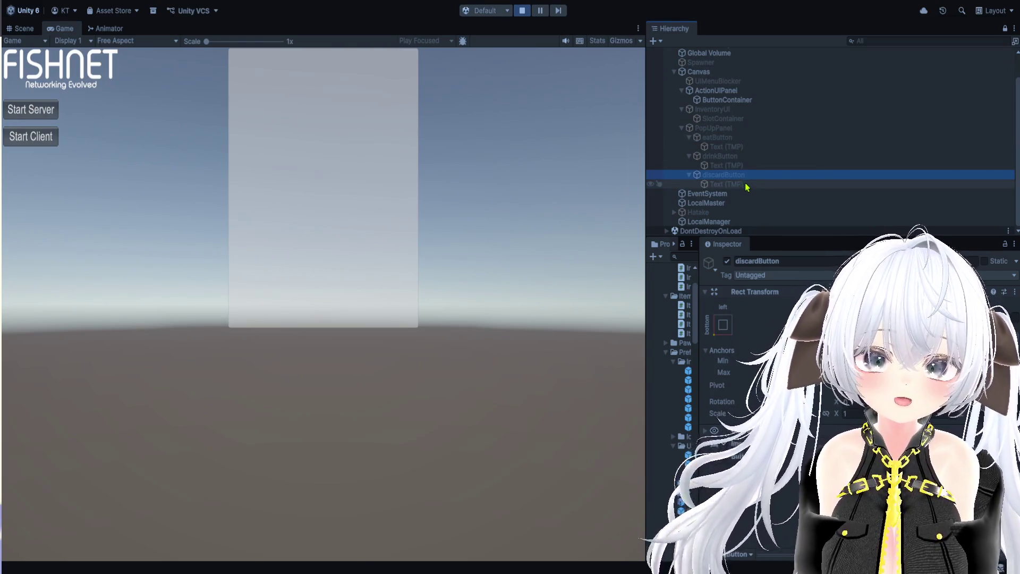
Step: Inspect the popup panel's components, then start the server and client
{"action": "left_click", "coordinate": [732, 129]}
{"action": "scroll", "coordinate": [765, 345], "scroll_direction": "down", "scroll_amount": 4}
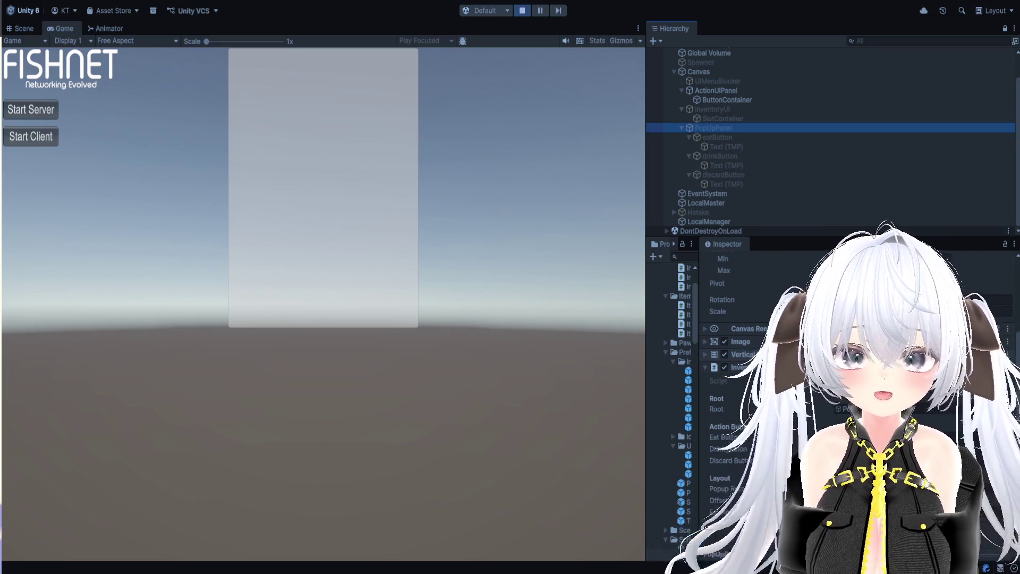
{"action": "left_click", "coordinate": [32, 110]}
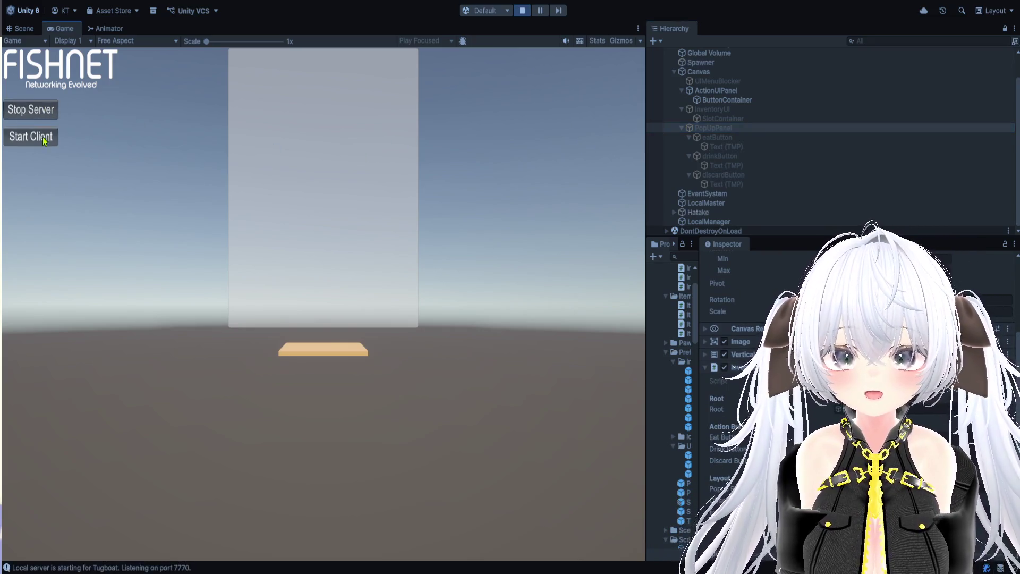
{"action": "left_click", "coordinate": [45, 139]}
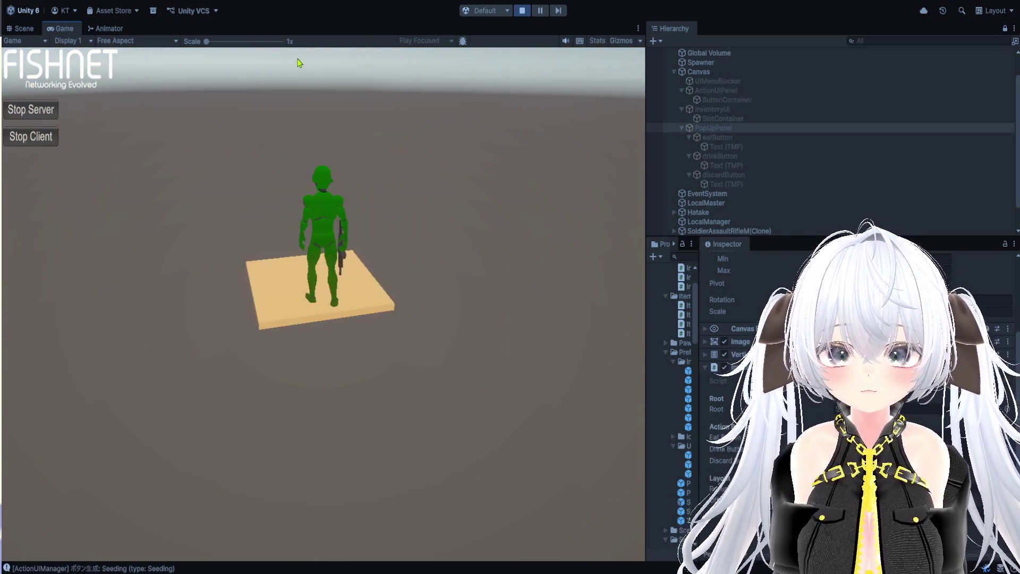
Step: Seed, water, harvest and pick tomatoes, check them in the inventory, then stop play
{"action": "left_click", "coordinate": [292, 62]}
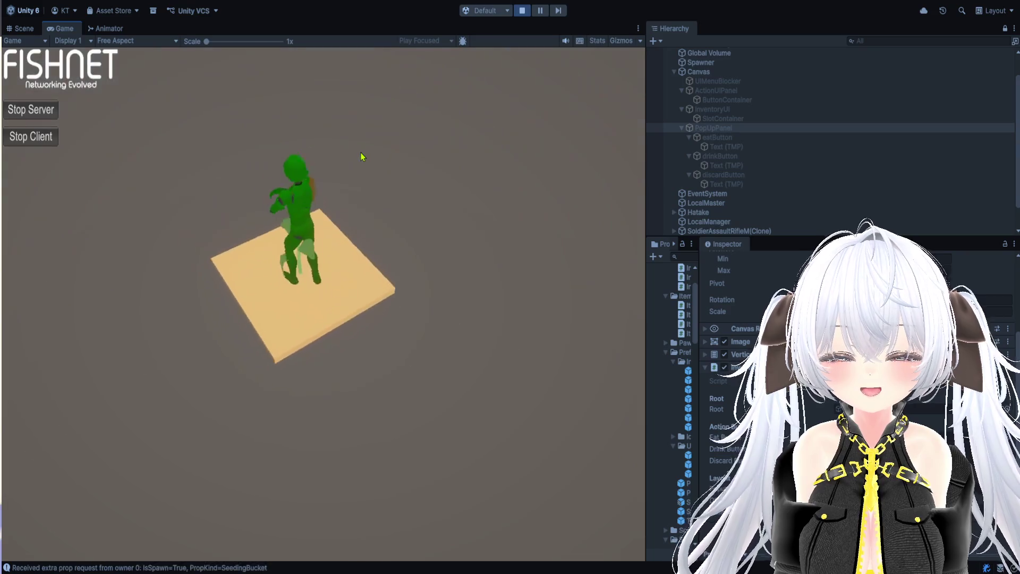
{"action": "left_click", "coordinate": [295, 75]}
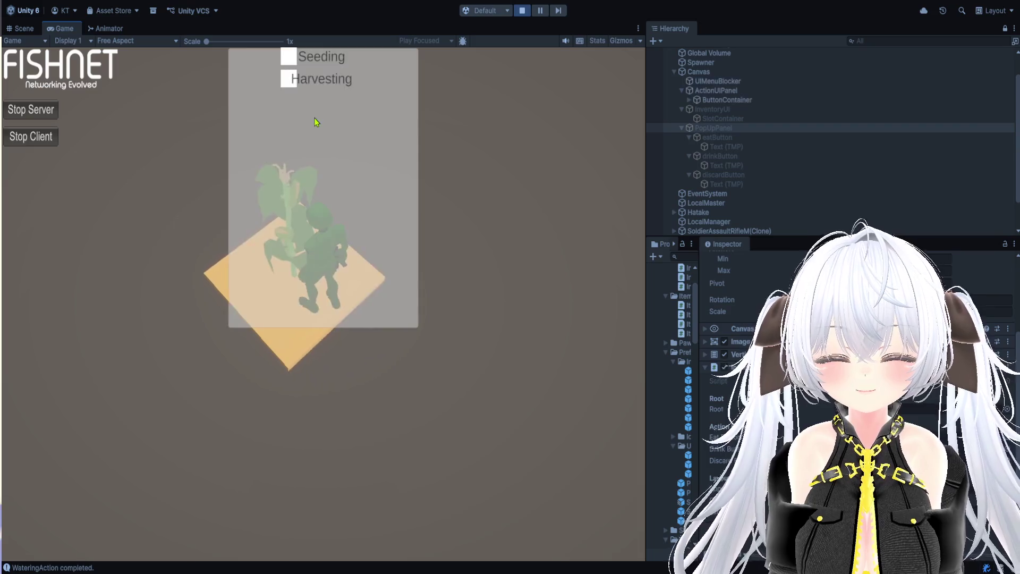
{"action": "left_click", "coordinate": [296, 79]}
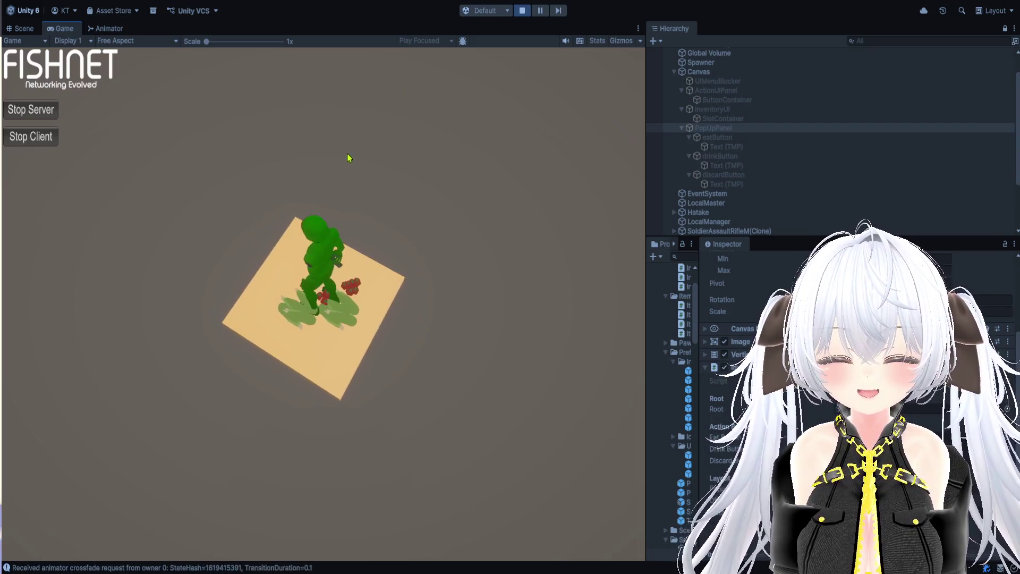
{"action": "left_click", "coordinate": [293, 170]}
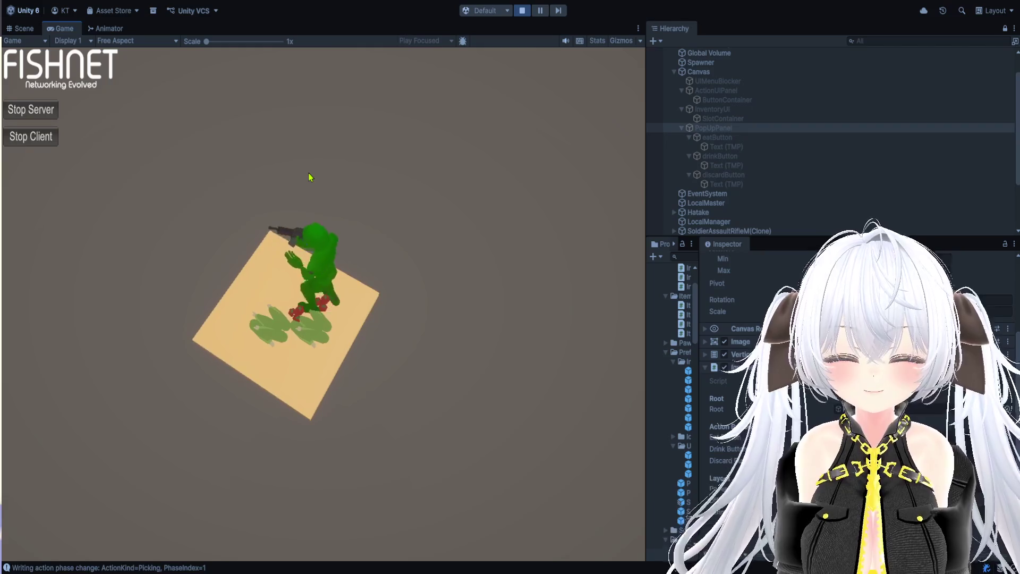
{"action": "key", "text": "i"}
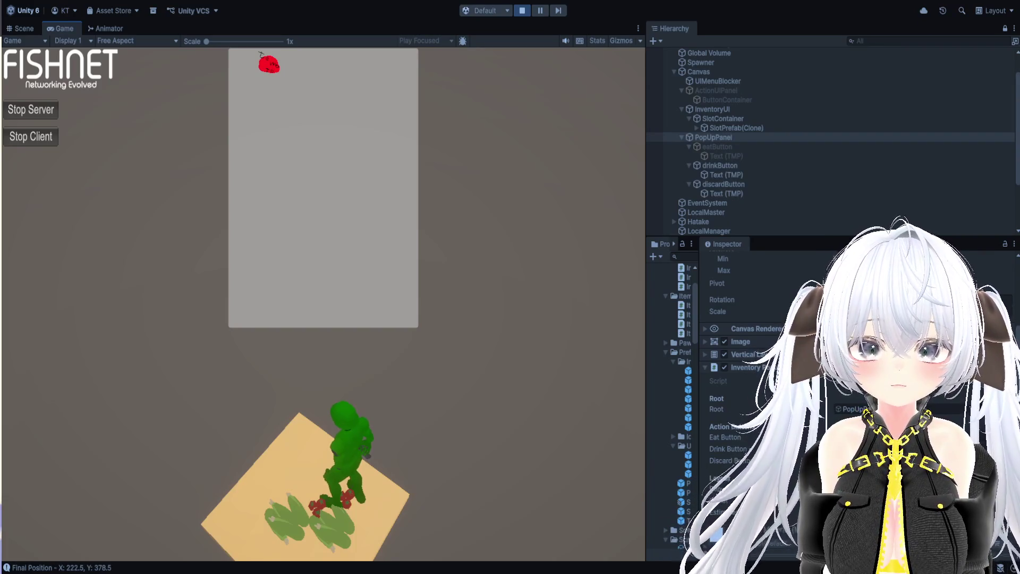
{"action": "left_click", "coordinate": [522, 11]}
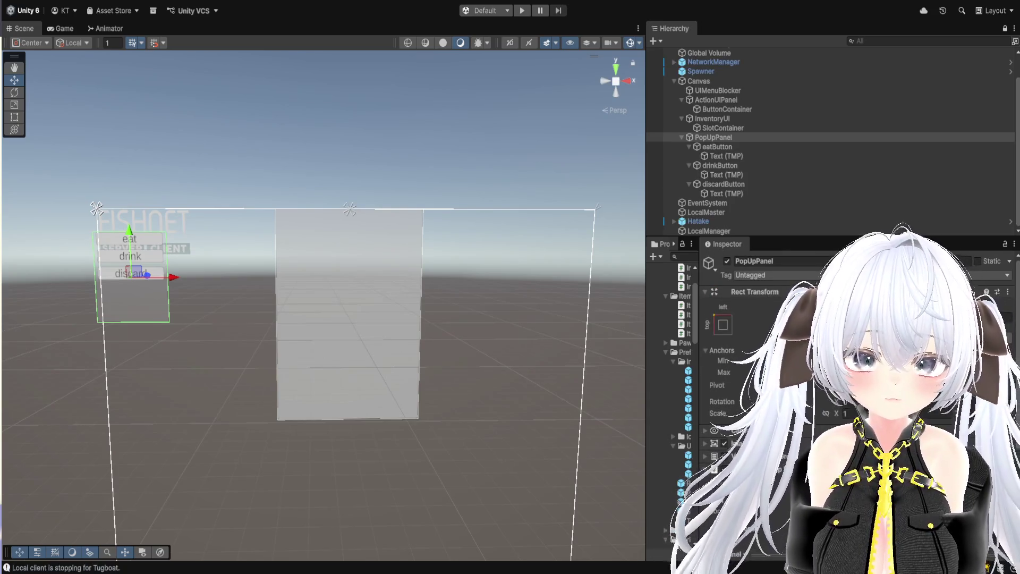
Step: Anchor PopUpPanel to middle-center, move it to the canvas centre, and restart Play mode
{"action": "mouse_move", "coordinate": [220, 317]}
{"action": "left_mouse_down"}
{"action": "mouse_move", "coordinate": [276, 317]}
{"action": "mouse_move", "coordinate": [231, 317]}
{"action": "left_mouse_up"}
{"action": "key", "text": "w"}
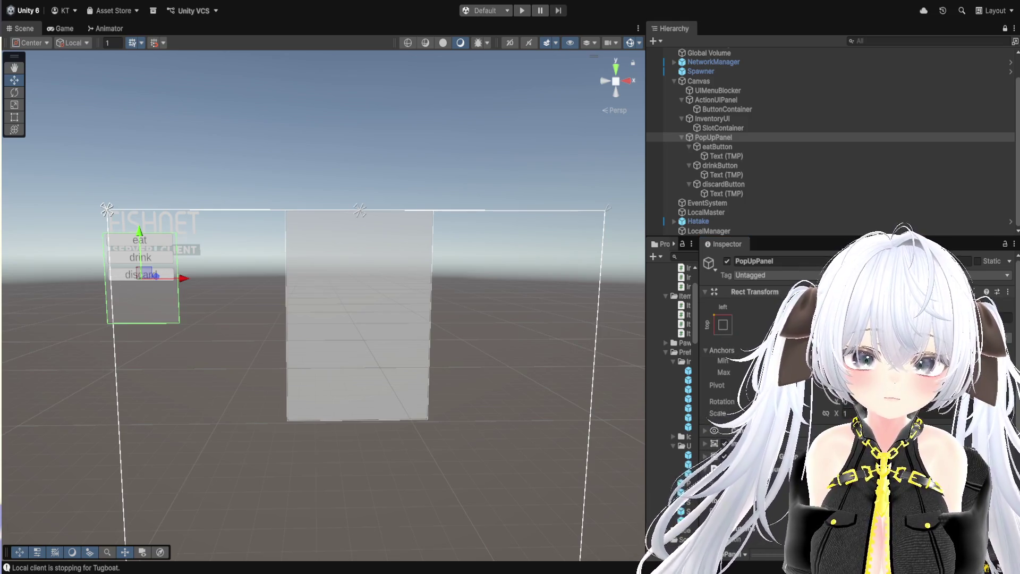
{"action": "key", "text": "ctrl+z"}
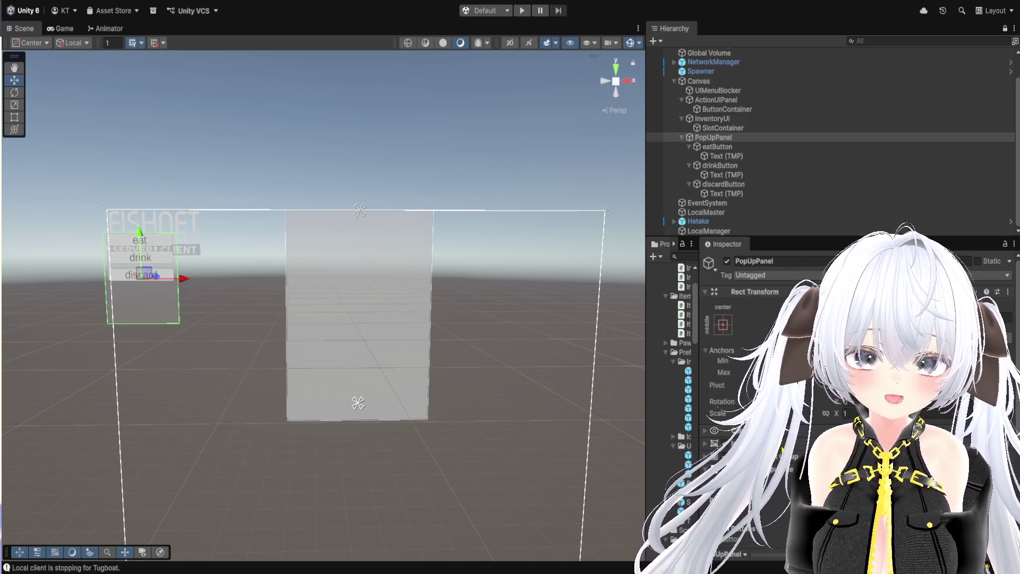
{"action": "left_click_drag", "start_coordinate": [146, 274], "coordinate": [357, 403]}
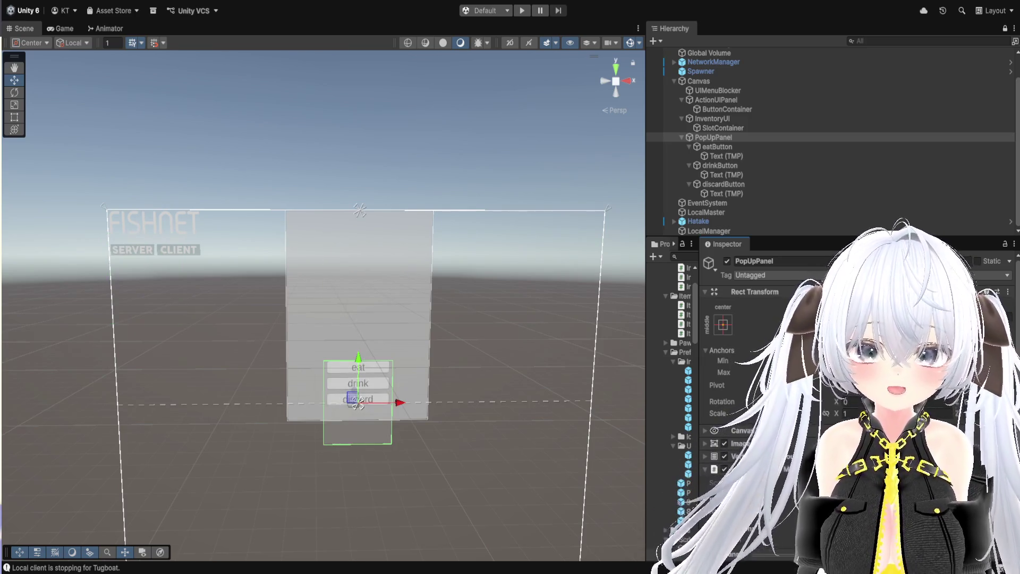
{"action": "left_click", "coordinate": [455, 132]}
{"action": "left_click", "coordinate": [522, 10]}
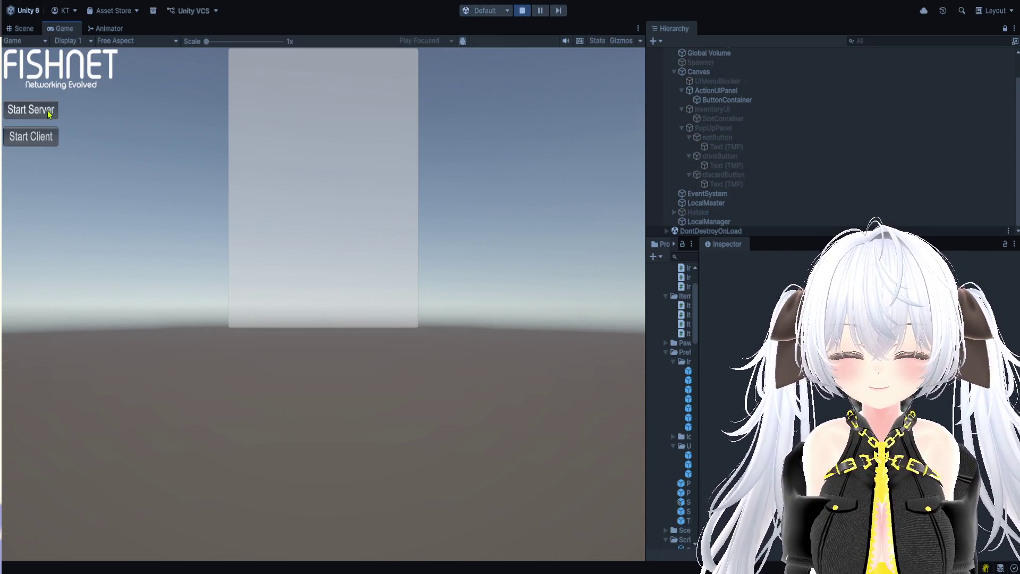
Step: Start the server and client, then plant, water, harvest and pick up tomatoes on the field tile
{"action": "left_click", "coordinate": [31, 110]}
{"action": "left_click", "coordinate": [31, 136]}
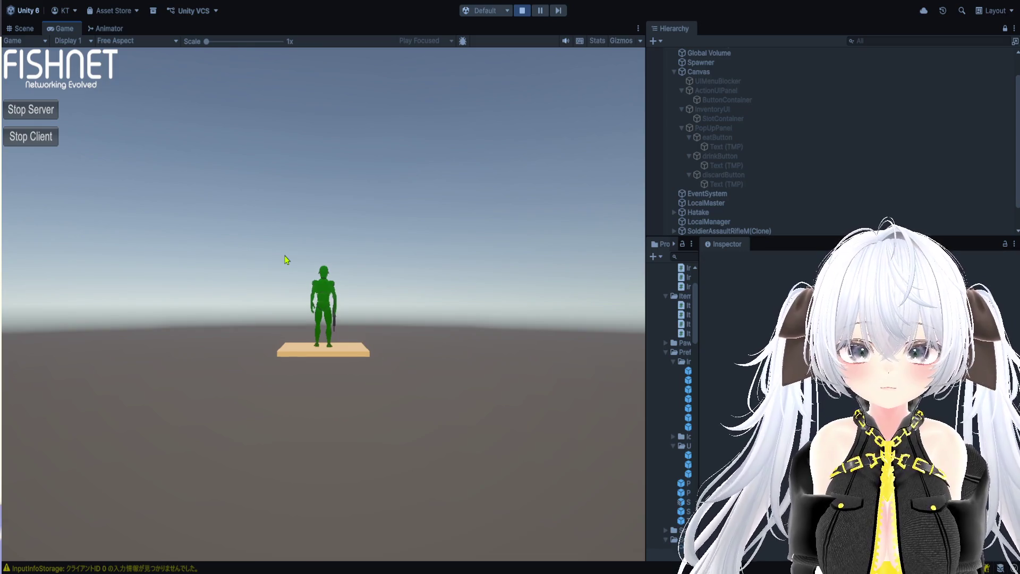
{"action": "key", "text": "w"}
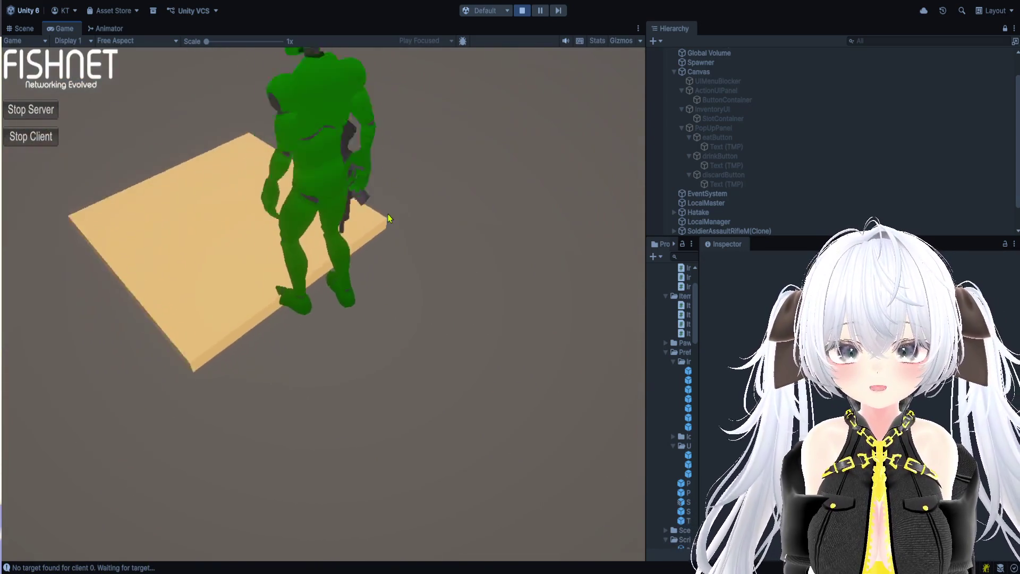
{"action": "left_click", "coordinate": [289, 58]}
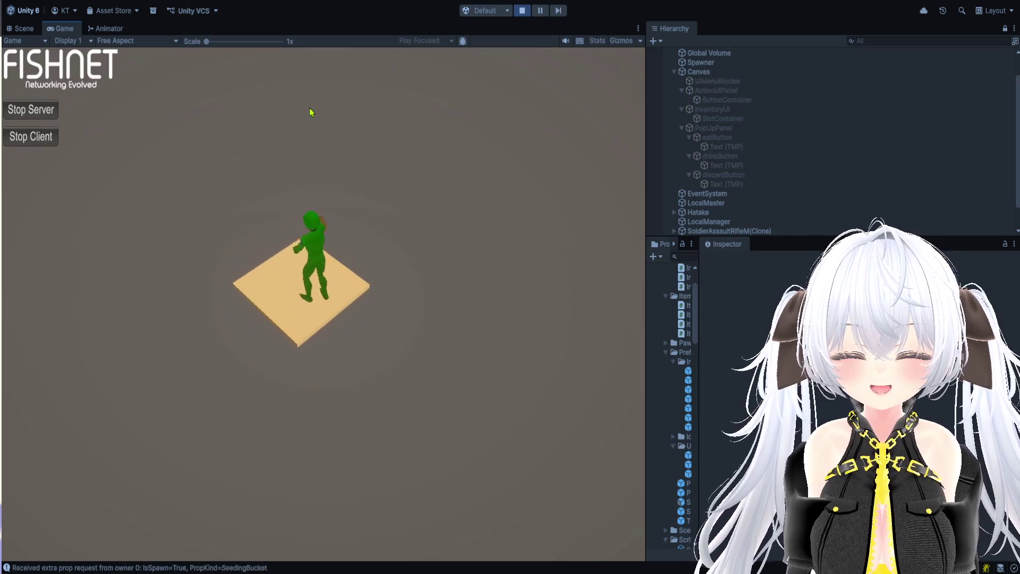
{"action": "left_click", "coordinate": [291, 84]}
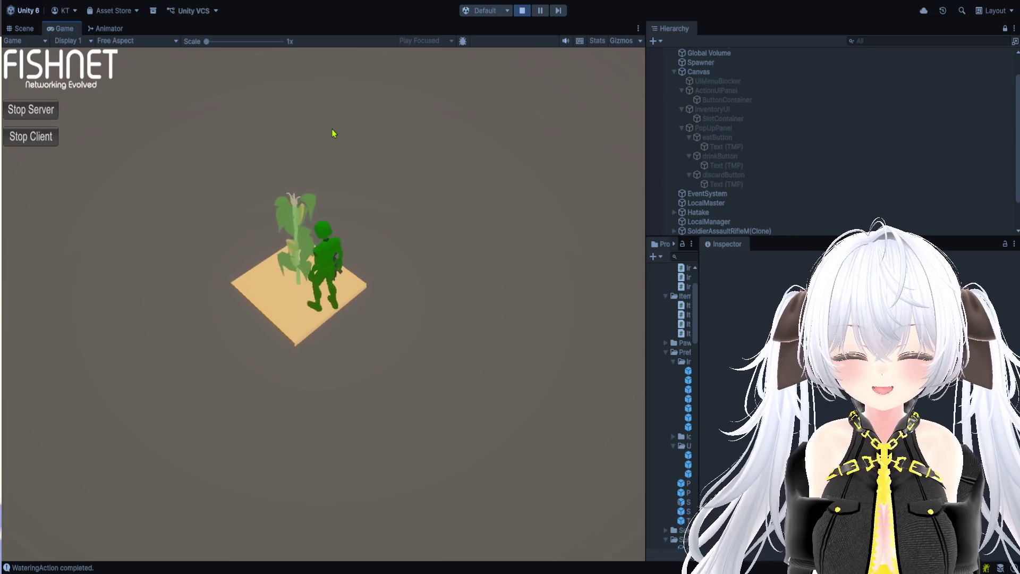
{"action": "left_click", "coordinate": [289, 85]}
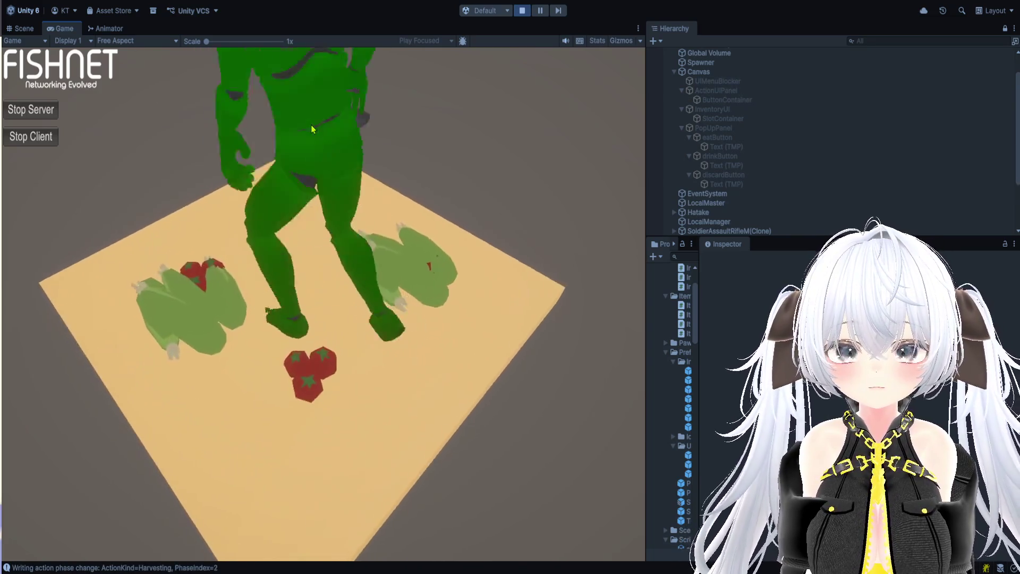
{"action": "left_click", "coordinate": [296, 150]}
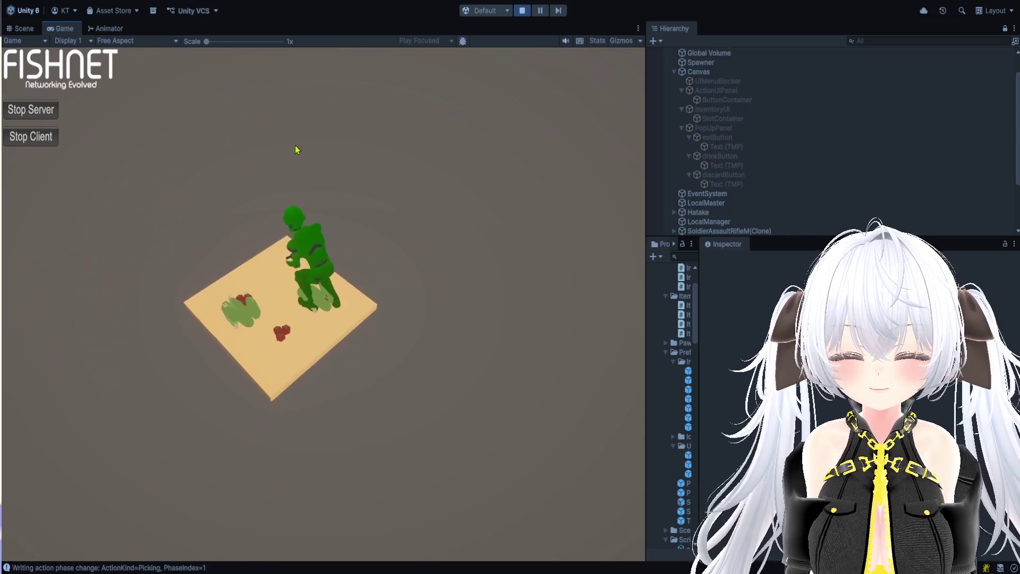
{"action": "left_click", "coordinate": [292, 128]}
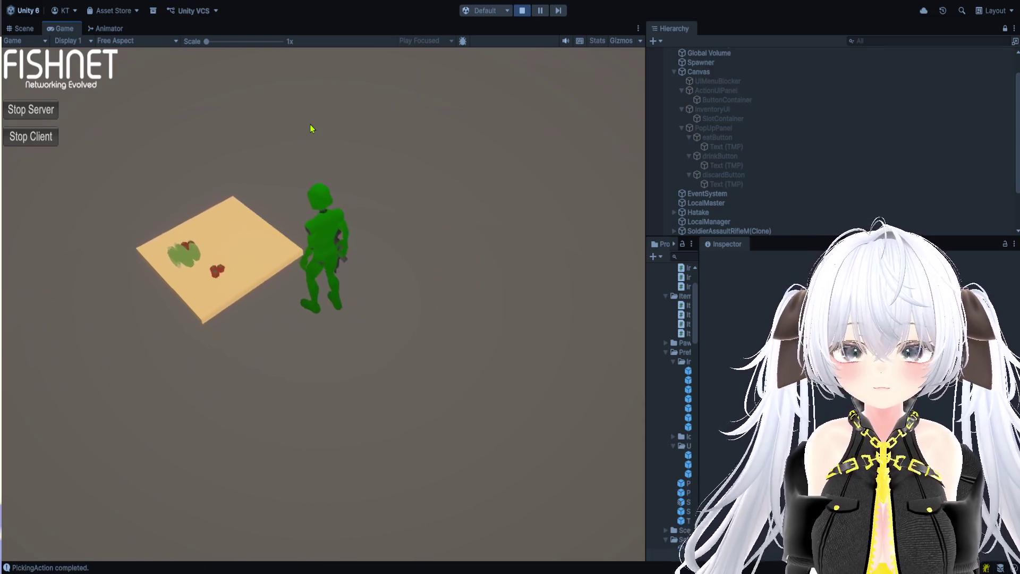
Step: Open the inventory, click the tomato and other item slots to show each action popup, then pause
{"action": "key", "text": "i"}
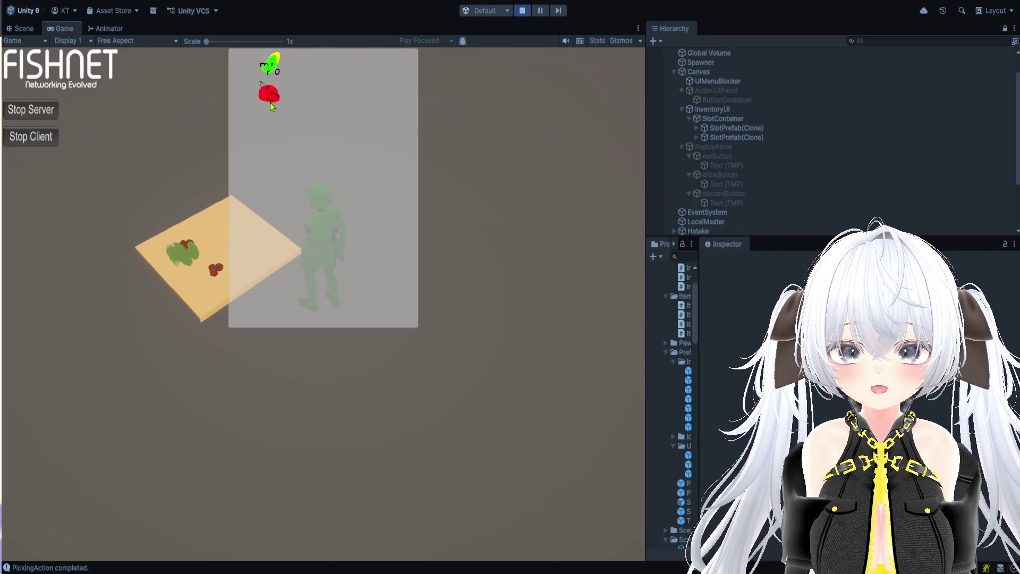
{"action": "left_click", "coordinate": [270, 99]}
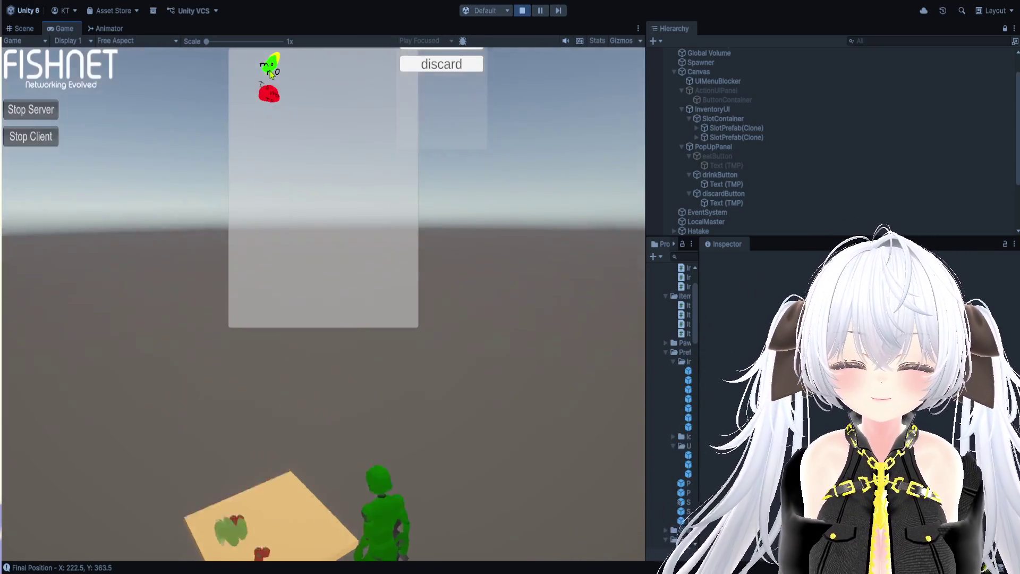
{"action": "left_click", "coordinate": [270, 88]}
{"action": "left_click", "coordinate": [271, 98]}
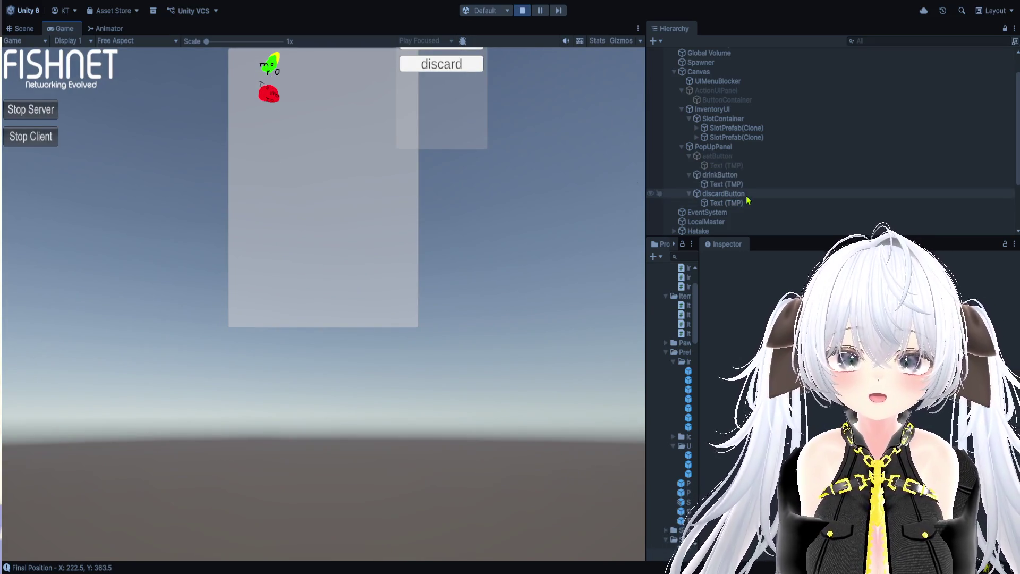
{"action": "left_click", "coordinate": [540, 10]}
Step: In the Scene view, select the popup's drinkButton and discardButton objects to locate them
{"action": "left_click", "coordinate": [23, 29]}
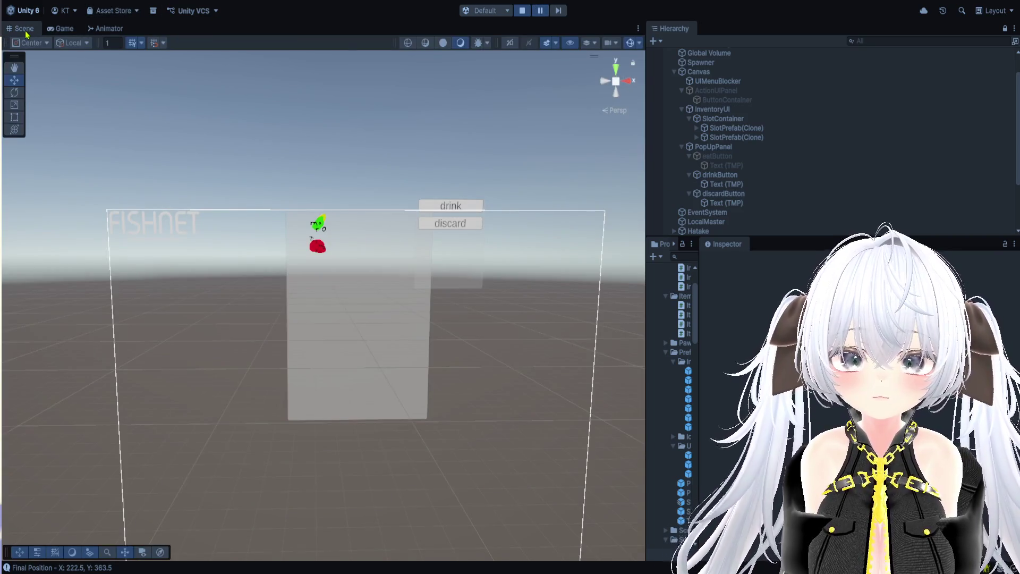
{"action": "left_click", "coordinate": [758, 176]}
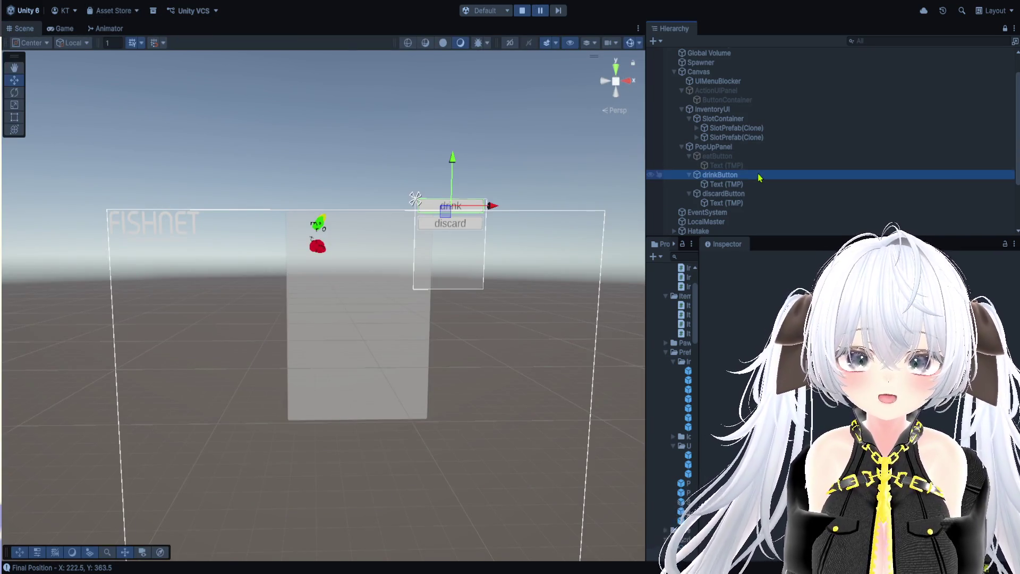
{"action": "scroll", "coordinate": [406, 249], "scroll_direction": "up", "scroll_amount": 2}
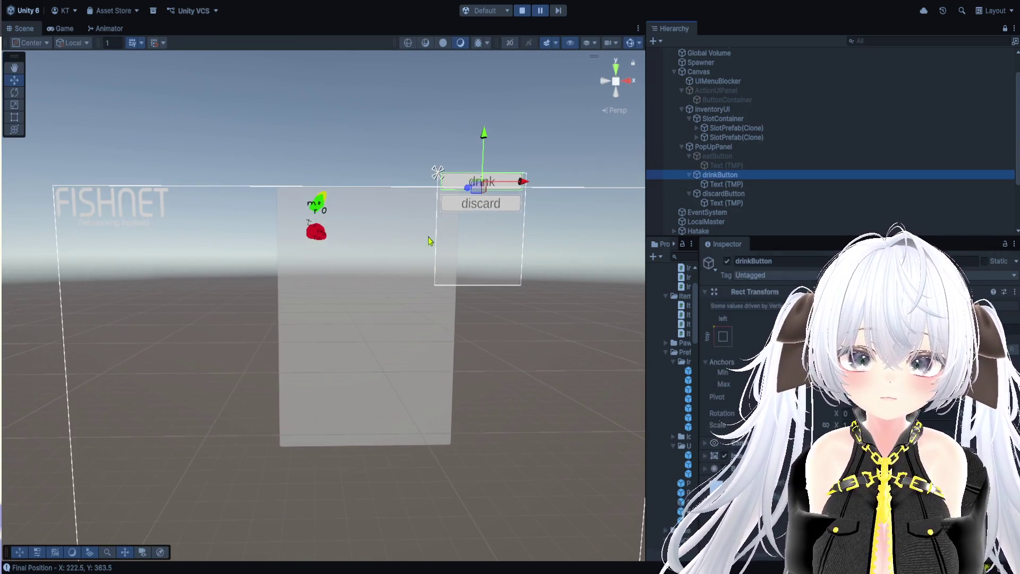
{"action": "left_click", "coordinate": [743, 195]}
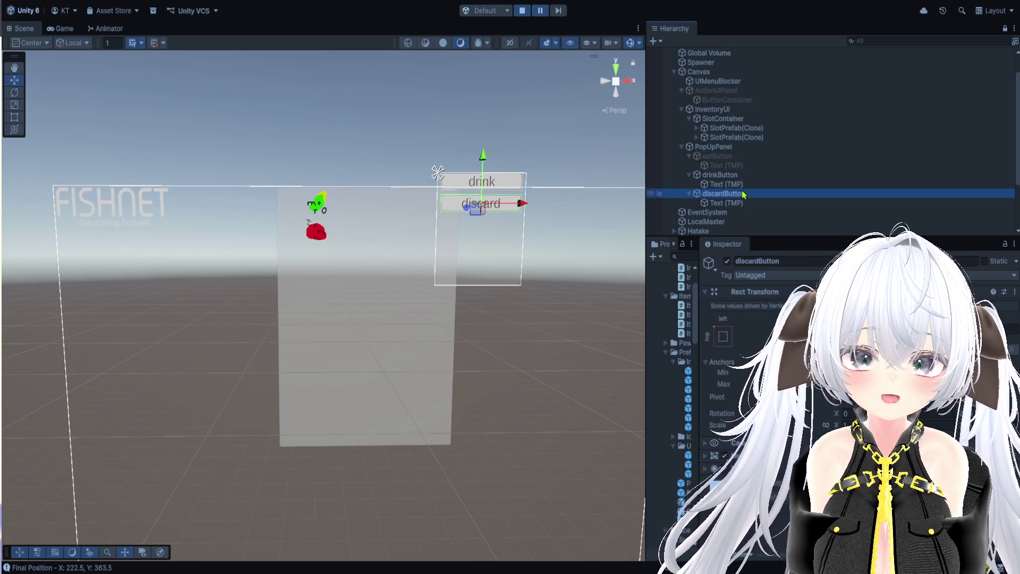
{"action": "left_click", "coordinate": [739, 175]}
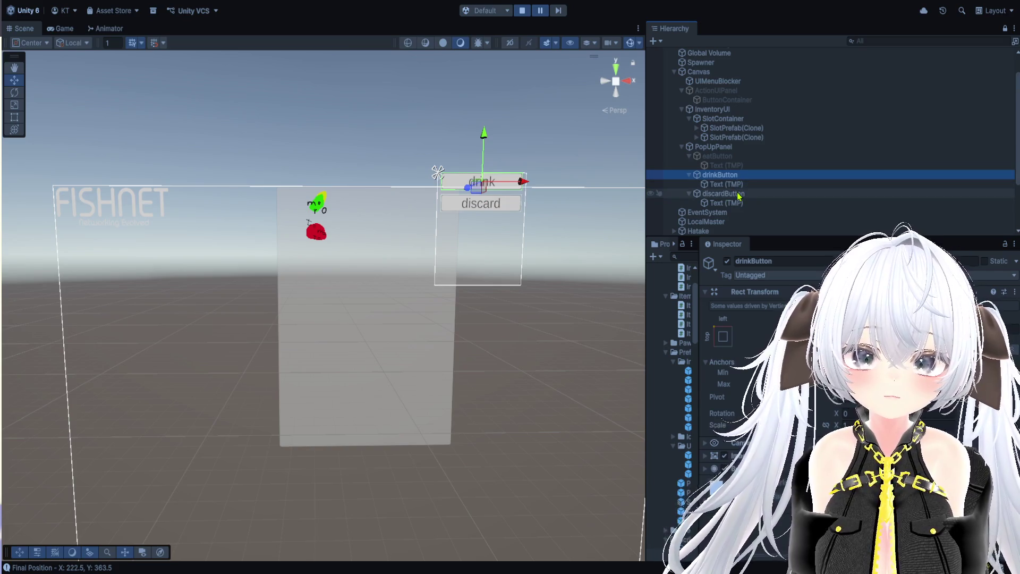
{"action": "left_click", "coordinate": [738, 194]}
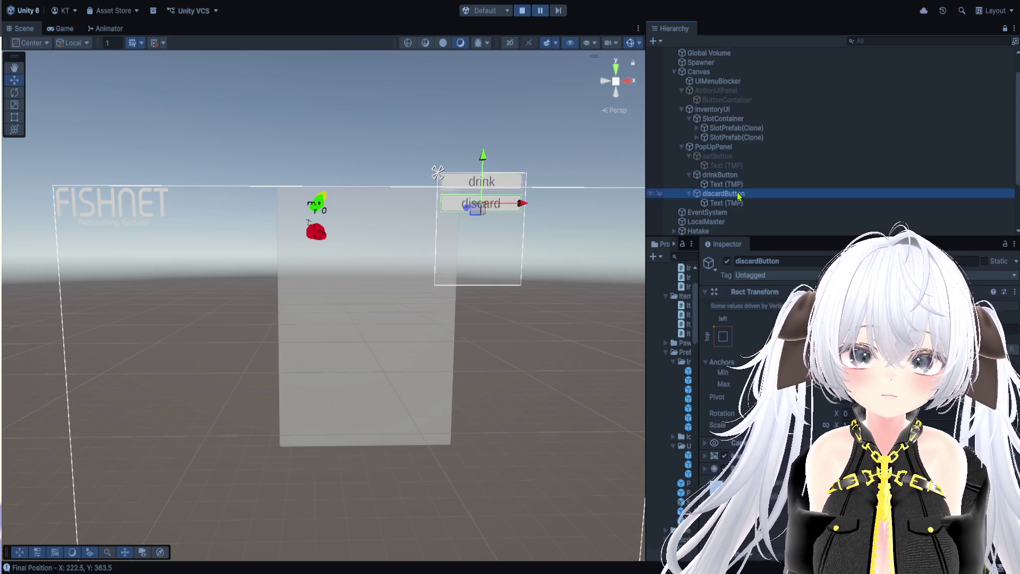
Step: Frame the first SlotPrefab(Clone) inventory slot in the scene, then stop Play mode
{"action": "left_click", "coordinate": [742, 131]}
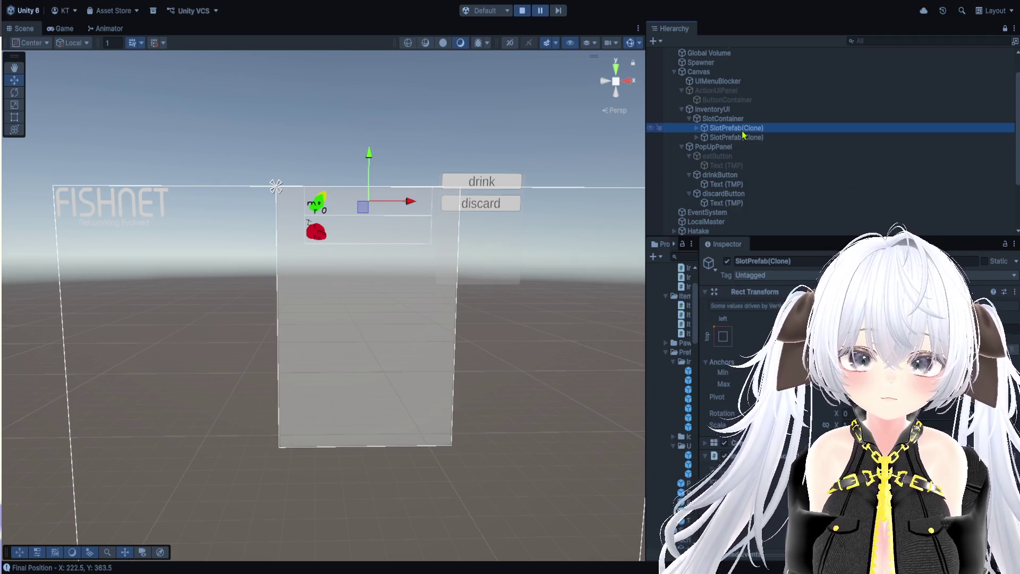
{"action": "key", "text": "f"}
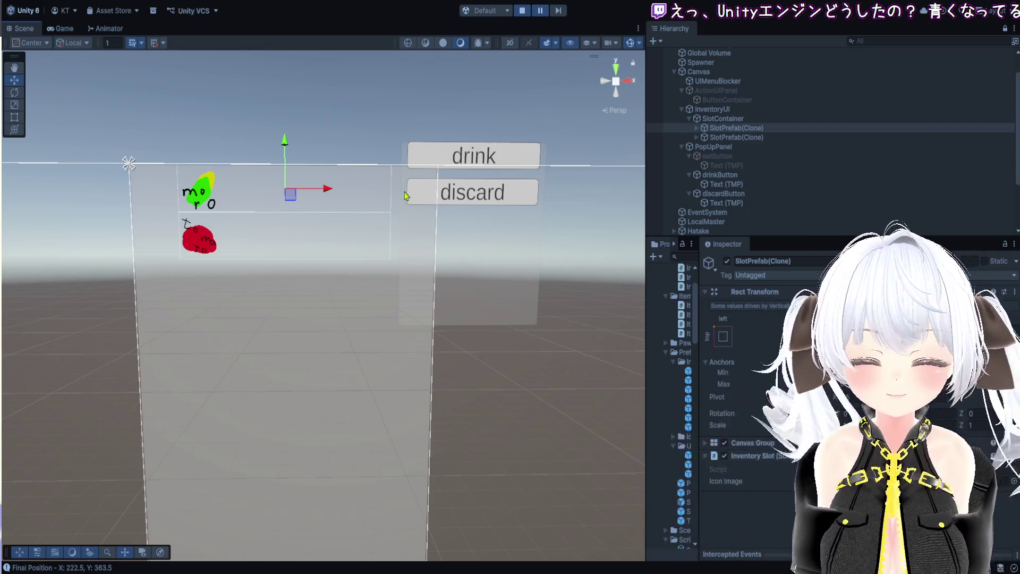
{"action": "scroll", "coordinate": [420, 188], "scroll_direction": "up", "scroll_amount": 3}
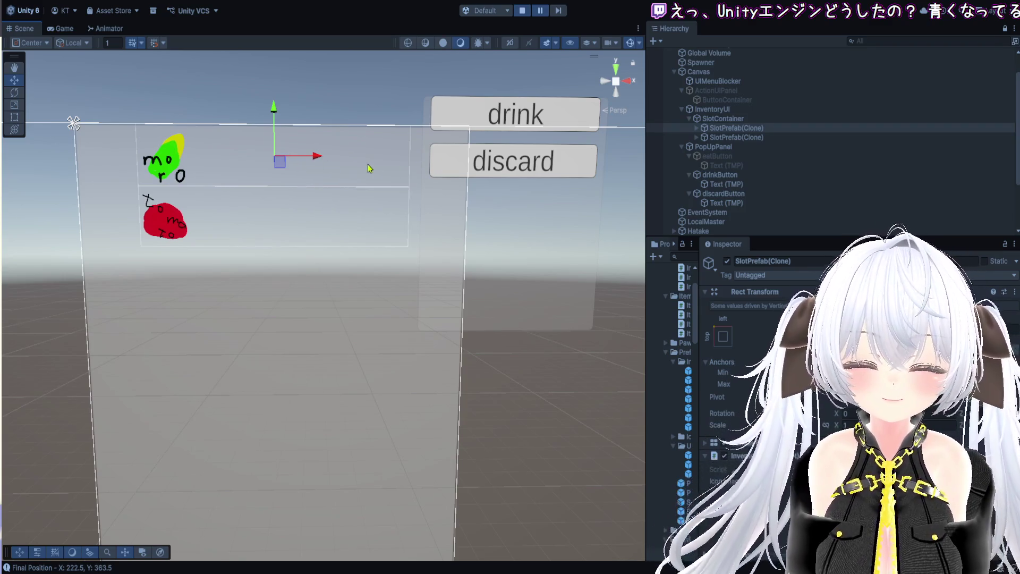
{"action": "left_click", "coordinate": [519, 9]}
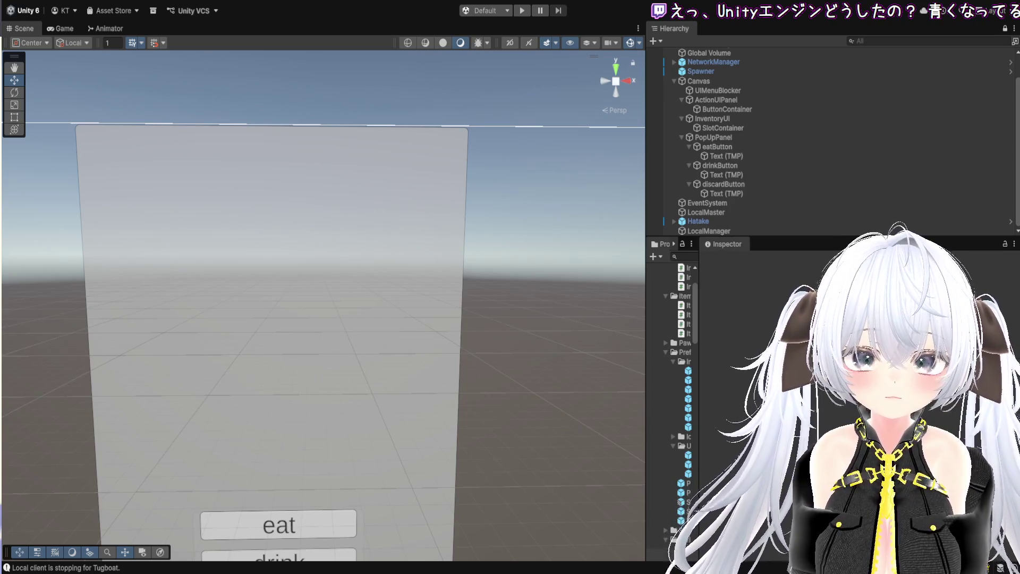
Step: Widen the Hierarchy and Project panels, then double-click PopUpPanel to frame it in the scene
{"action": "left_click_drag", "start_coordinate": [646, 313], "coordinate": [520, 314]}
{"action": "left_click_drag", "start_coordinate": [590, 314], "coordinate": [654, 314]}
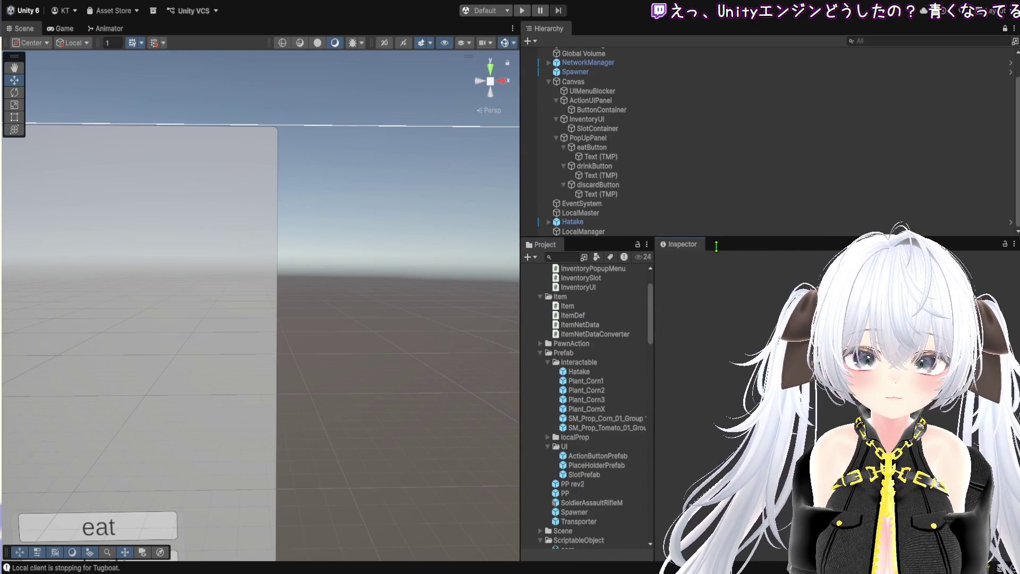
{"action": "left_click_drag", "start_coordinate": [704, 237], "coordinate": [704, 287]}
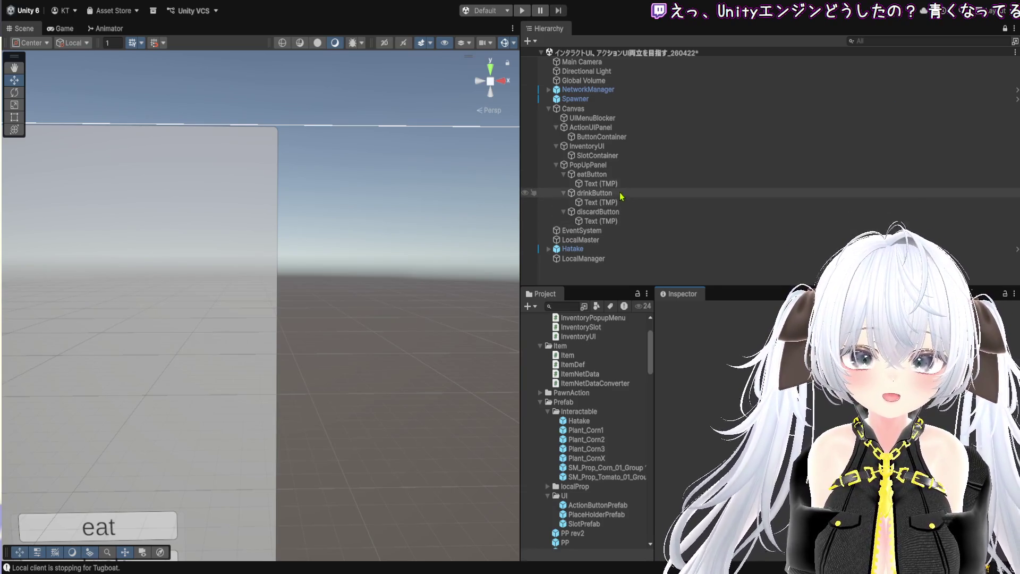
{"action": "double_click", "coordinate": [605, 165]}
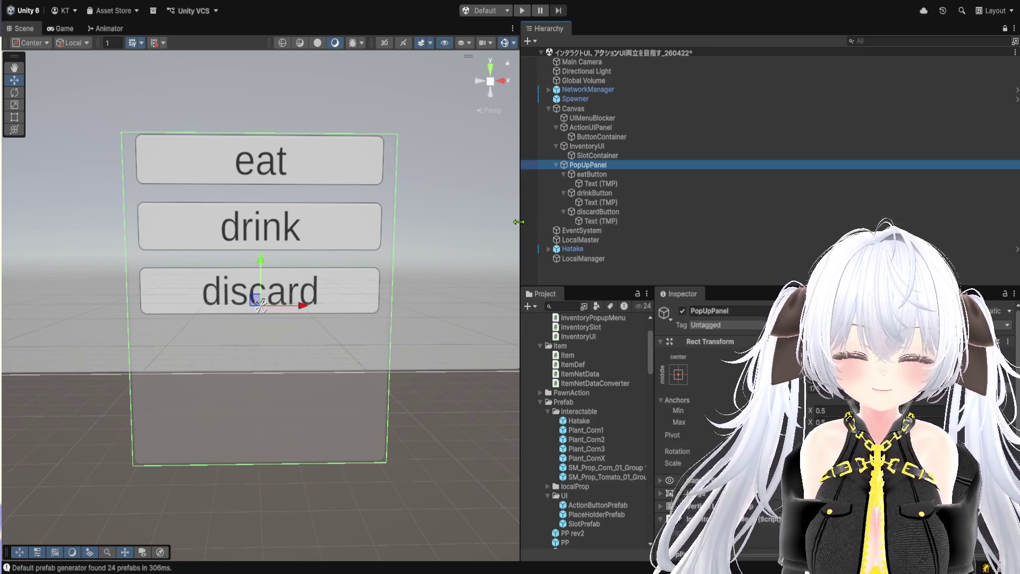
Step: Frame PopUpPanel, enter Play mode, start server and client, and walk the soldier with camera behind
{"action": "key", "text": "f"}
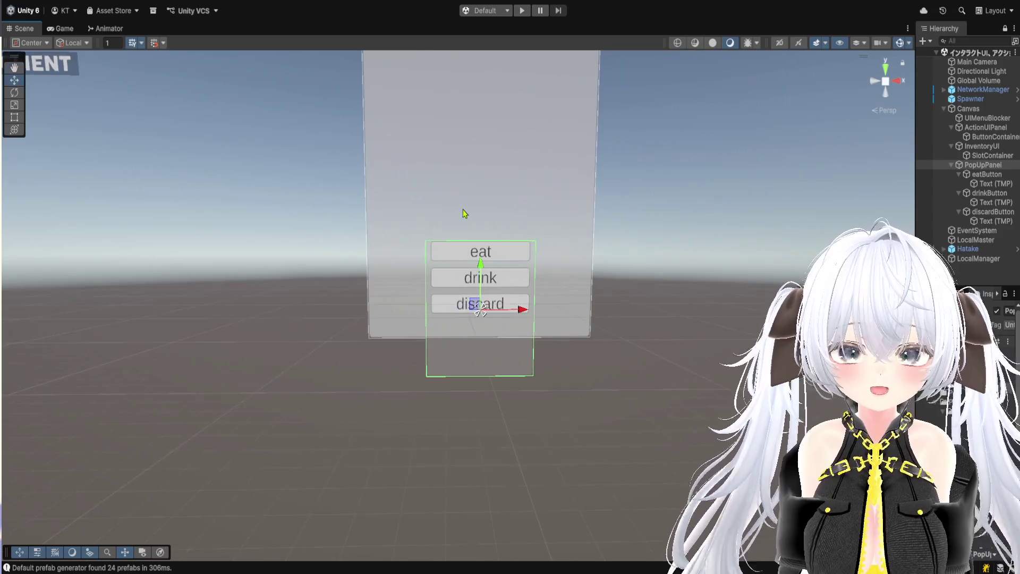
{"action": "left_click", "coordinate": [522, 11]}
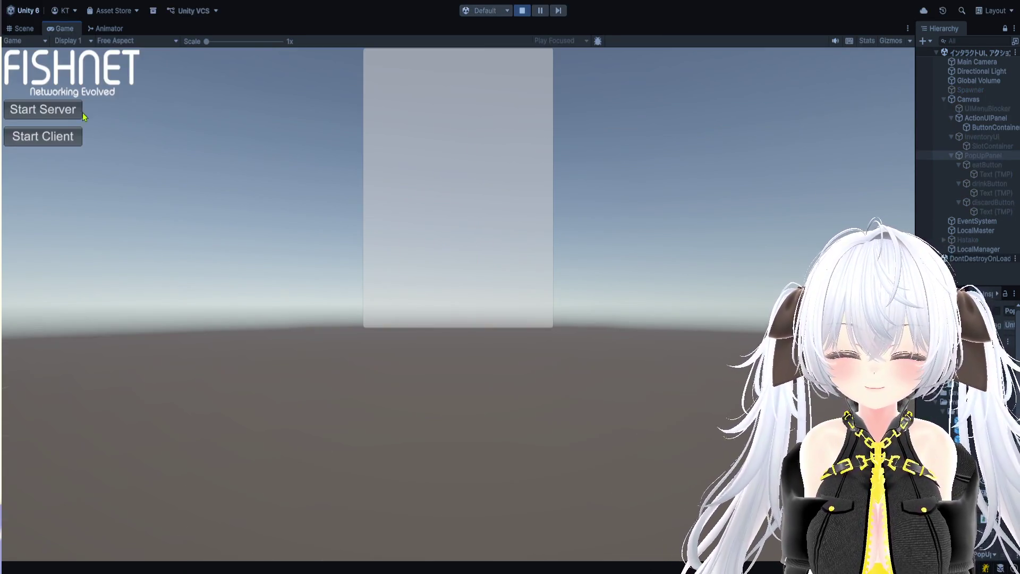
{"action": "left_click", "coordinate": [66, 110]}
{"action": "left_click", "coordinate": [62, 137]}
{"action": "key", "text": "s"}
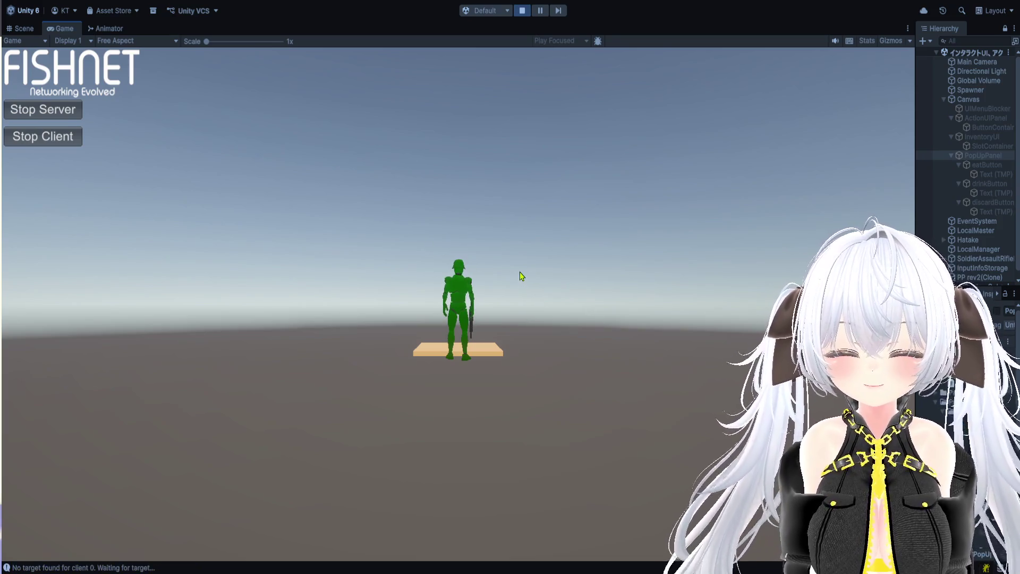
{"action": "left_click_drag", "start_coordinate": [449, 223], "coordinate": [653, 316]}
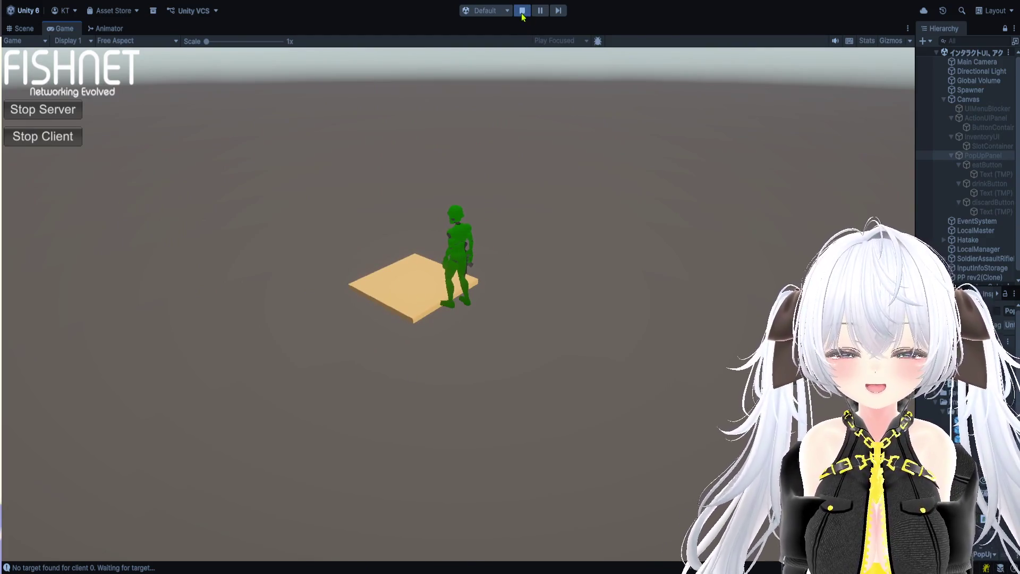
Step: Plant, water and harvest the farm plot, then pick up three harvested items
{"action": "left_click", "coordinate": [494, 151]}
{"action": "left_click", "coordinate": [424, 58]}
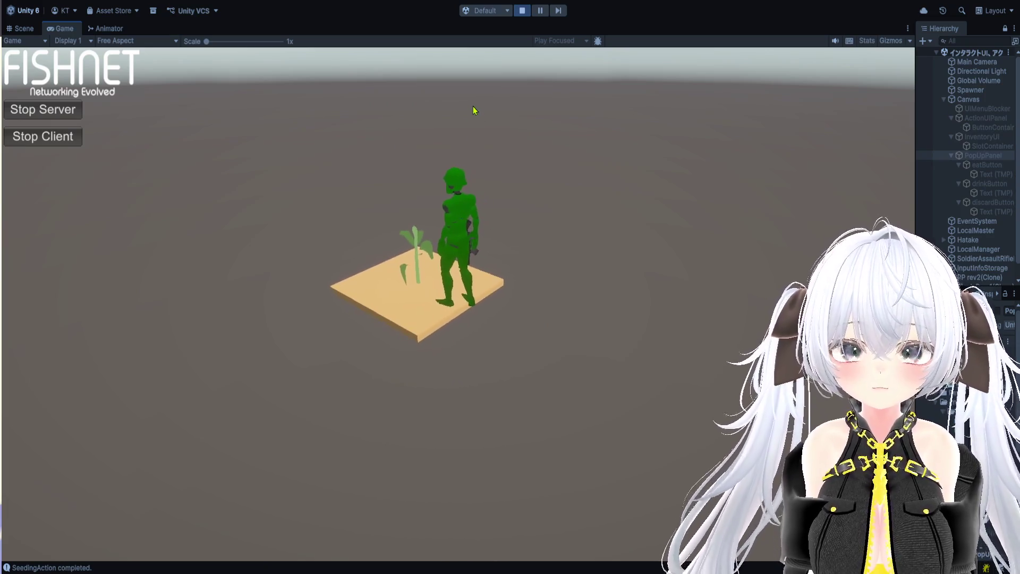
{"action": "left_click", "coordinate": [472, 99]}
{"action": "left_click", "coordinate": [423, 80]}
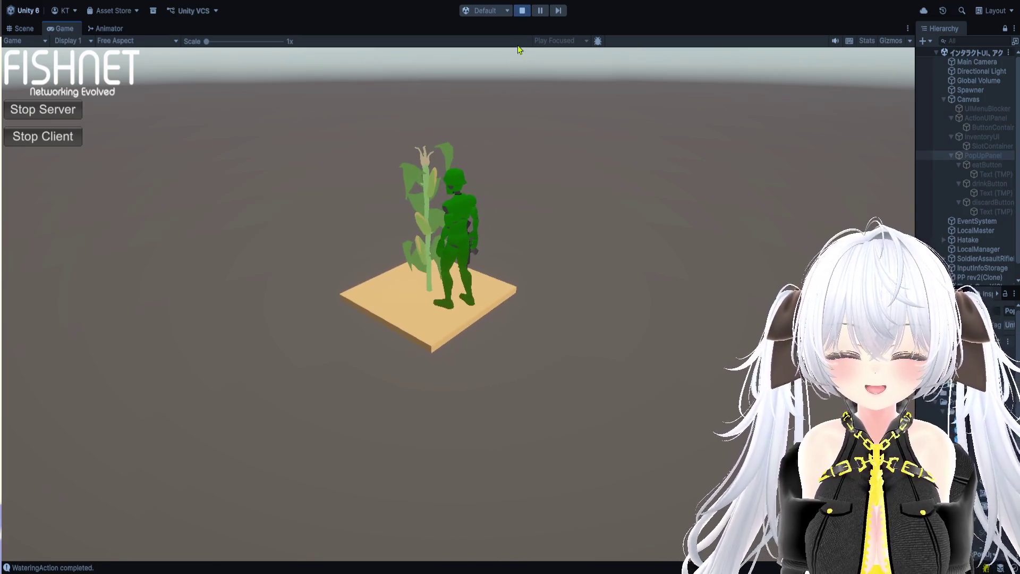
{"action": "left_click", "coordinate": [447, 154]}
{"action": "left_click", "coordinate": [425, 81]}
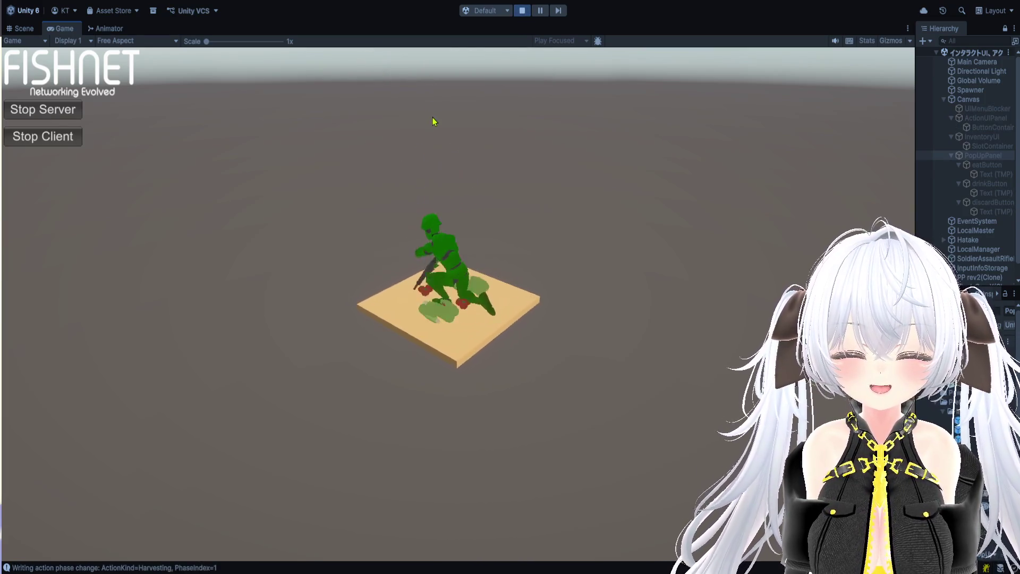
{"action": "left_click", "coordinate": [428, 182]}
{"action": "left_click", "coordinate": [423, 145]}
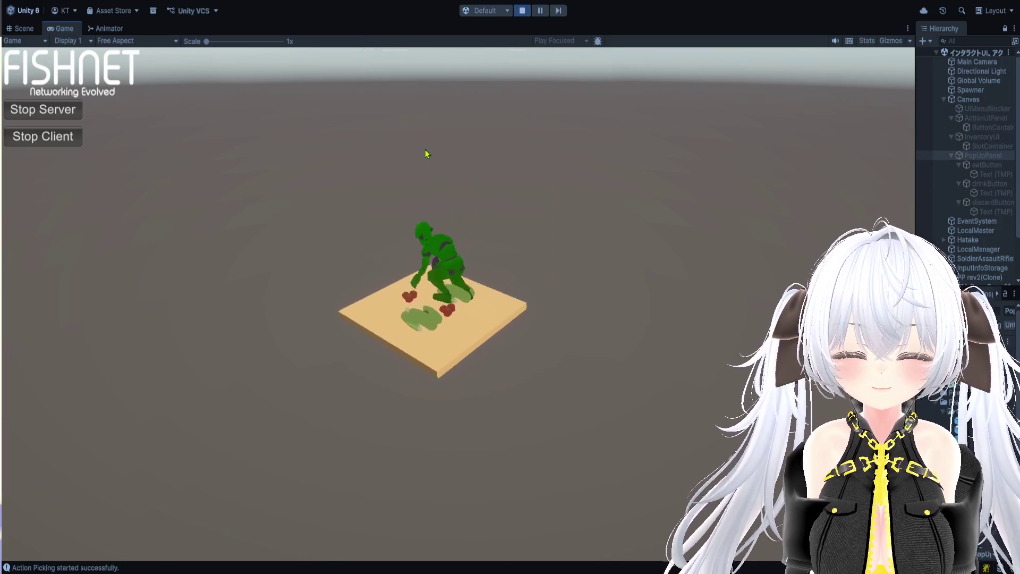
{"action": "left_click", "coordinate": [437, 155]}
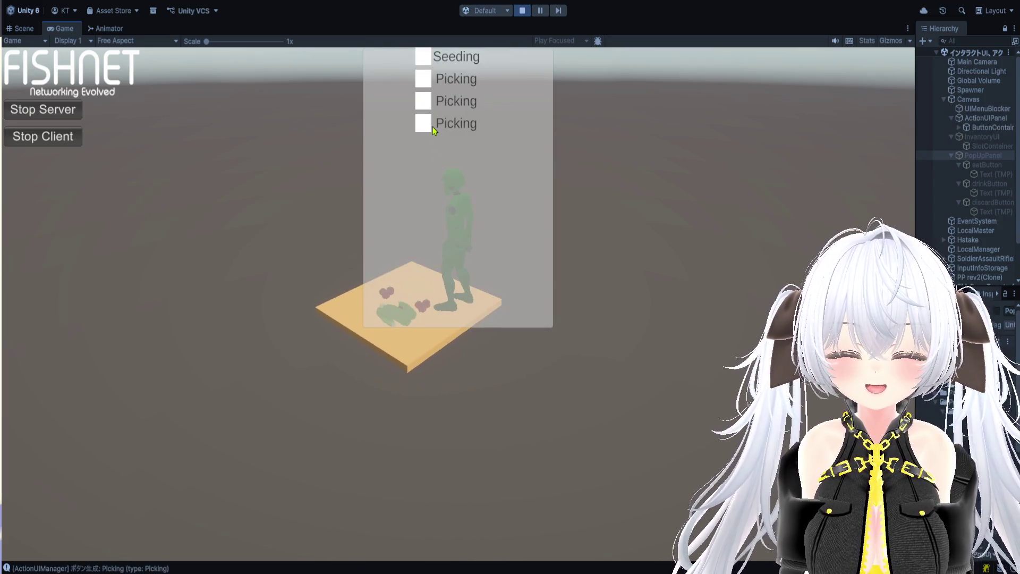
{"action": "left_click", "coordinate": [432, 125]}
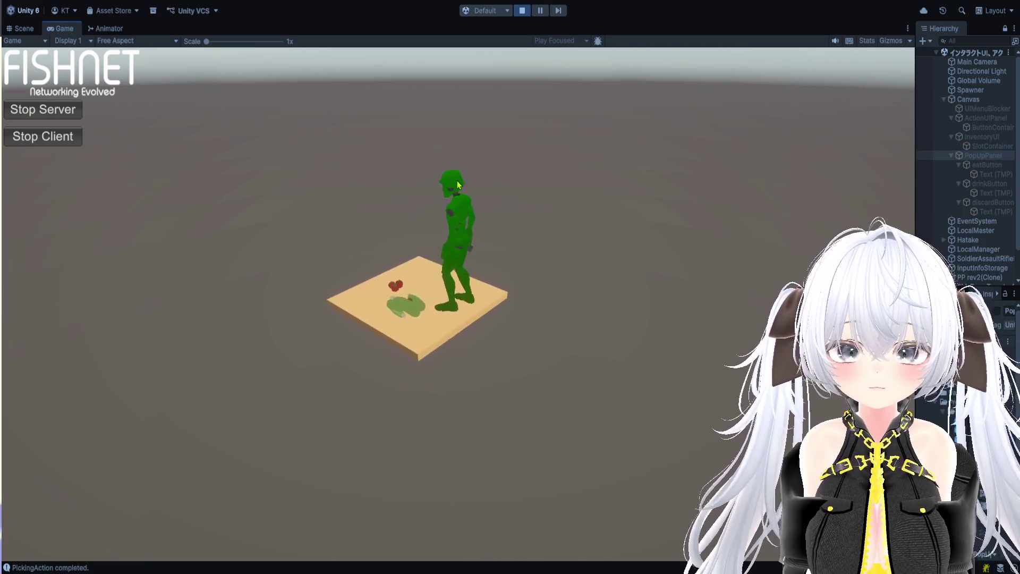
Step: Open the inventory, show the popups for the green item and another item, then pause
{"action": "left_click", "coordinate": [457, 180]}
{"action": "left_click", "coordinate": [405, 101]}
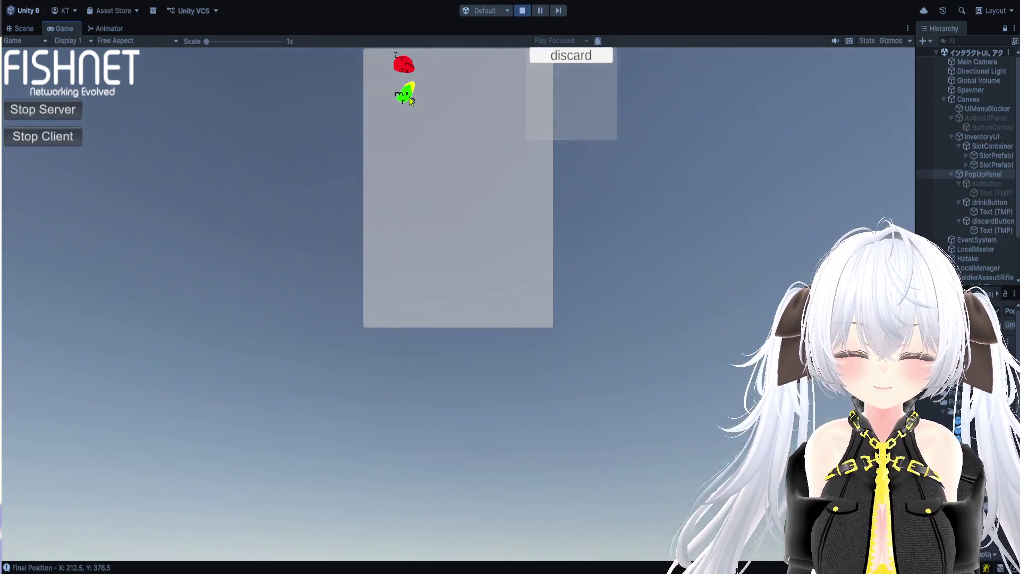
{"action": "left_click", "coordinate": [411, 100]}
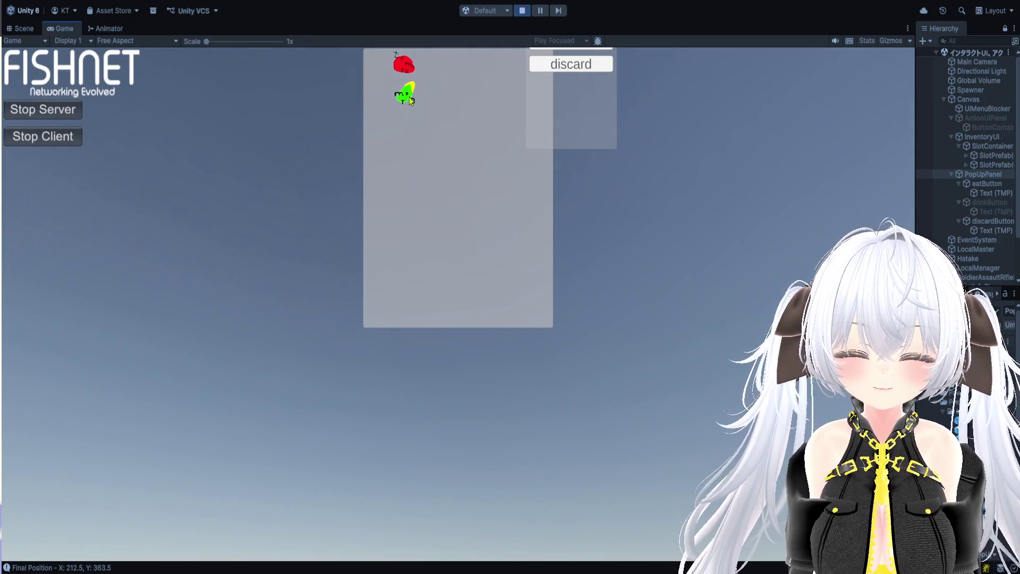
{"action": "left_click", "coordinate": [540, 11]}
Step: Frame the popup, then frame both SlotPrefab(Clone) slots from the widened Hierarchy and stop play
{"action": "key", "text": "f"}
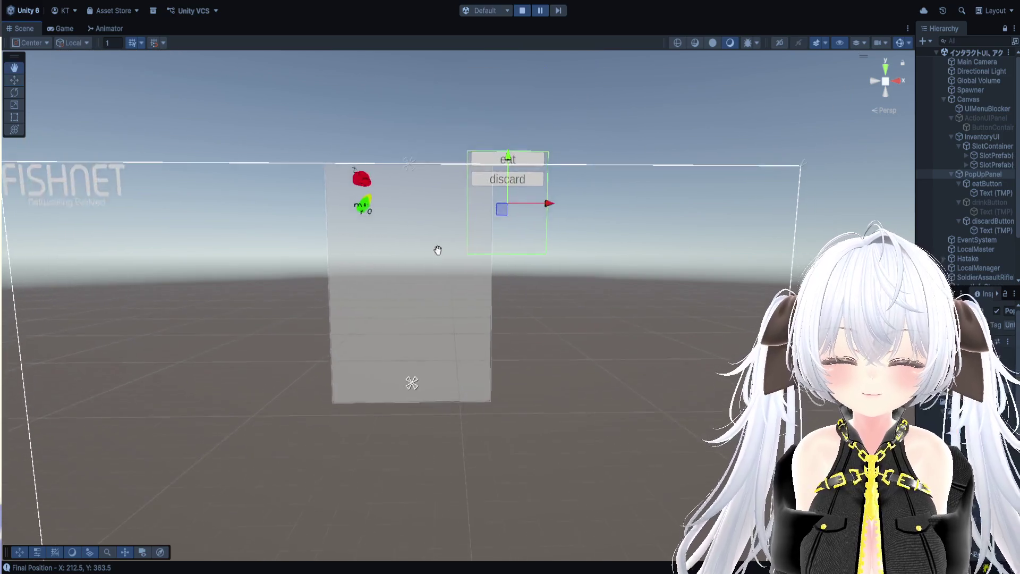
{"action": "left_click", "coordinate": [63, 29]}
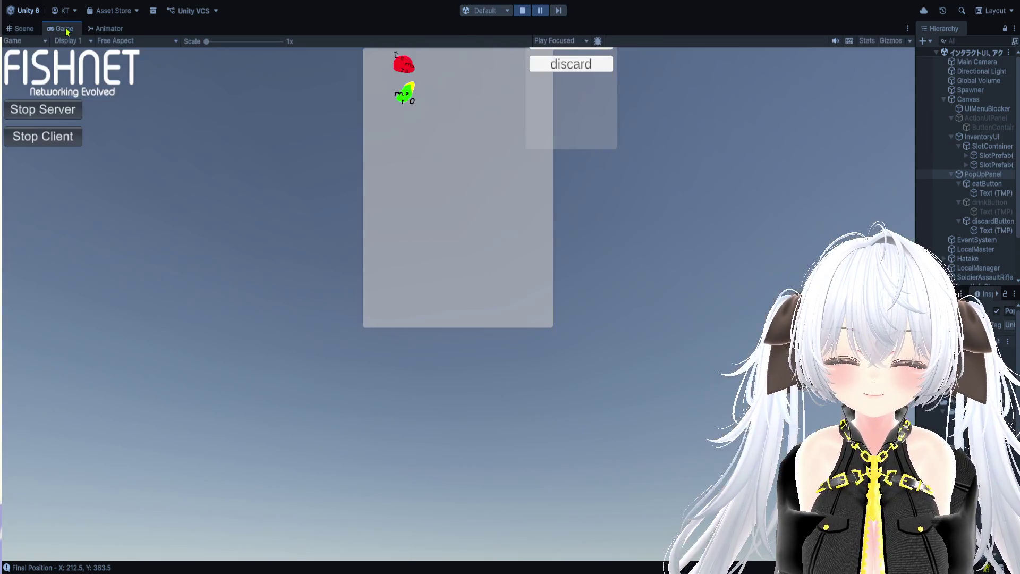
{"action": "left_click", "coordinate": [24, 29]}
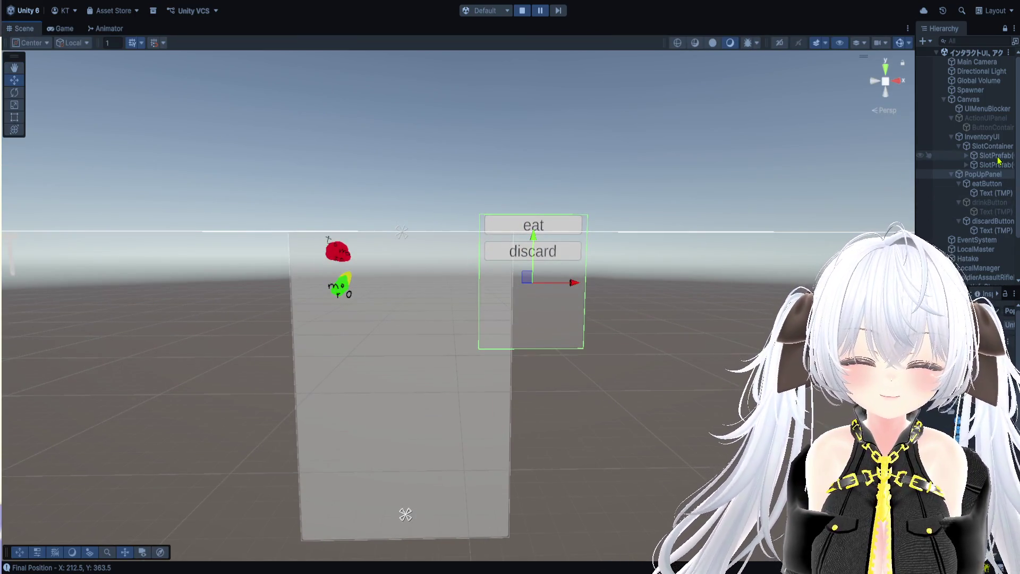
{"action": "double_click", "coordinate": [997, 156]}
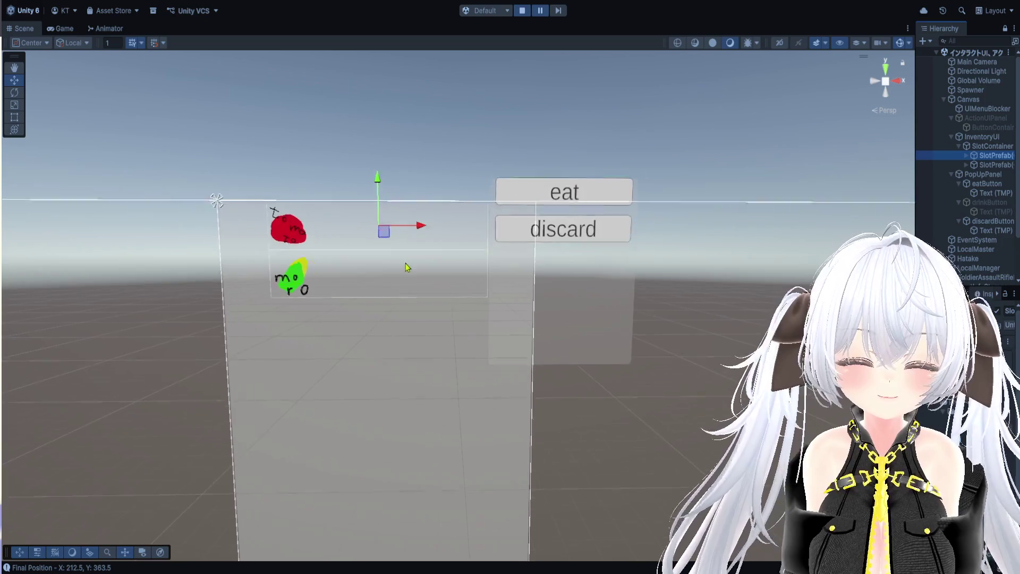
{"action": "left_click_drag", "start_coordinate": [917, 201], "coordinate": [821, 207]}
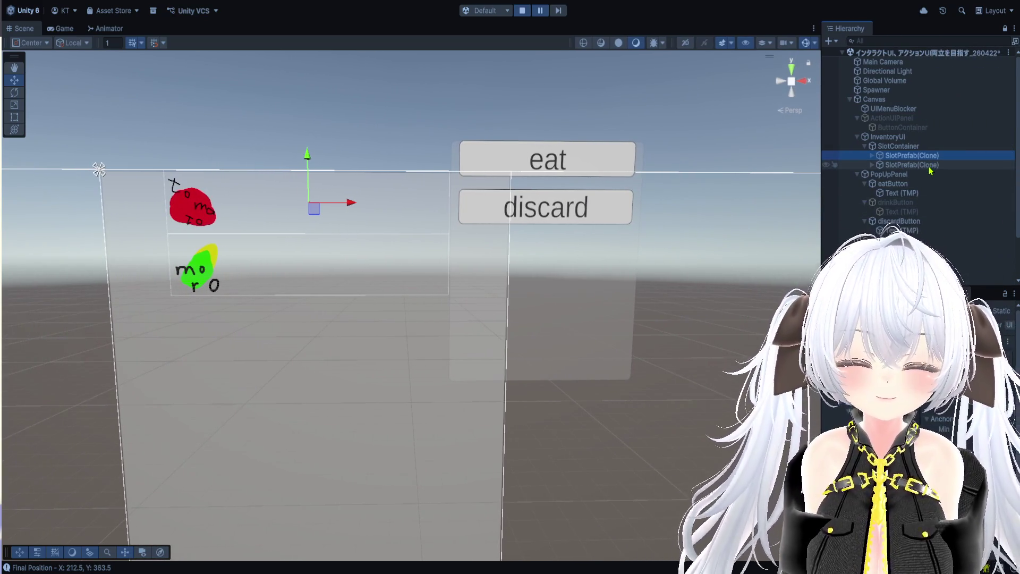
{"action": "double_click", "coordinate": [930, 165]}
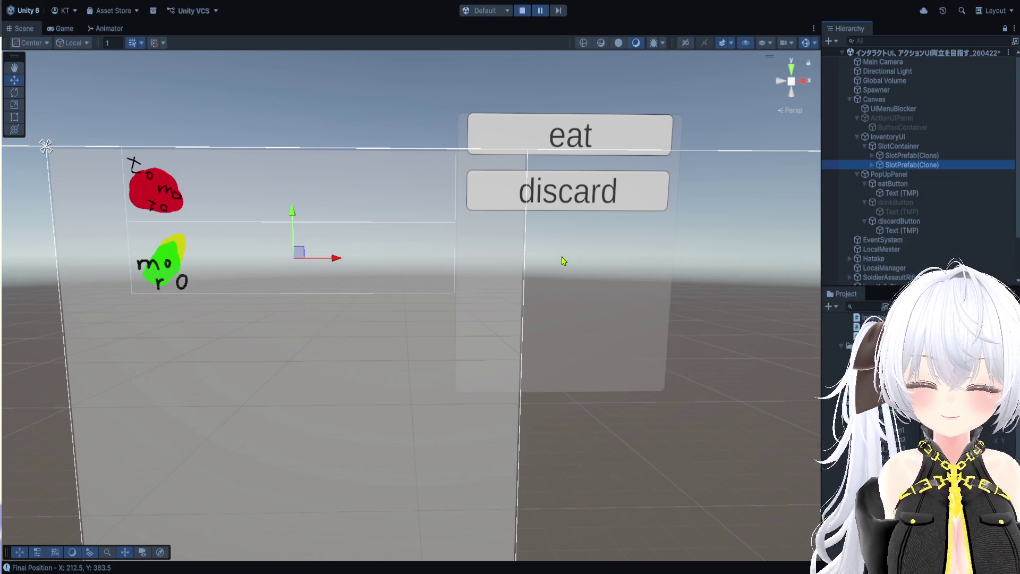
{"action": "left_click", "coordinate": [521, 10]}
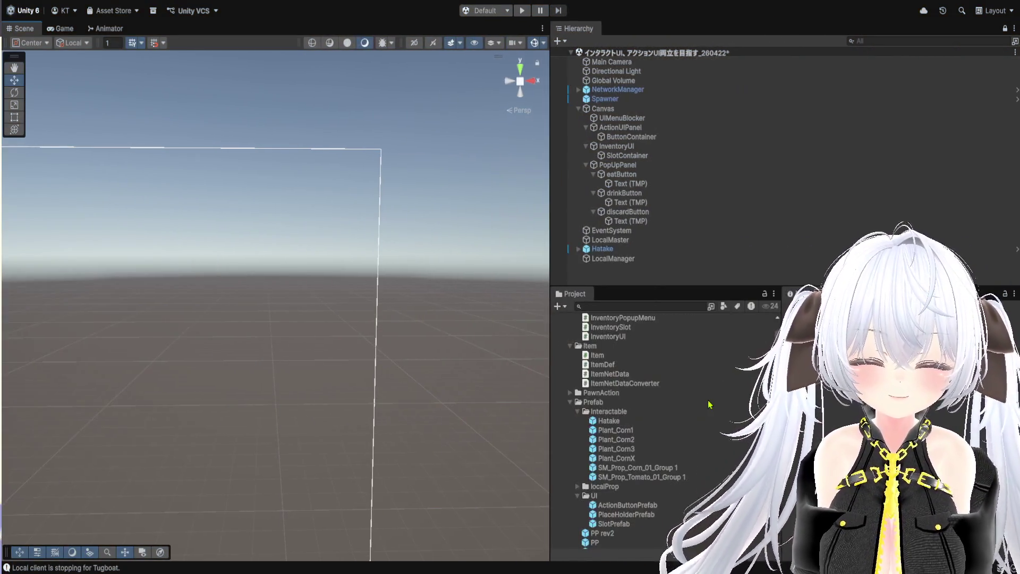
Step: Select PopUpPanel and eatButton, frame the eat/drink/discard buttons, then select SlotContainer
{"action": "left_click", "coordinate": [633, 252]}
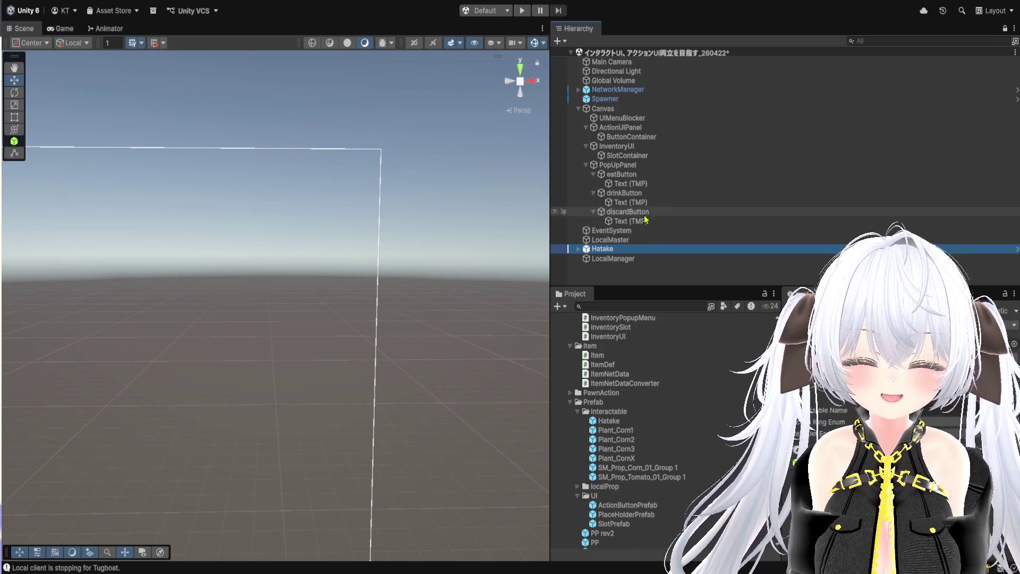
{"action": "left_click", "coordinate": [644, 165]}
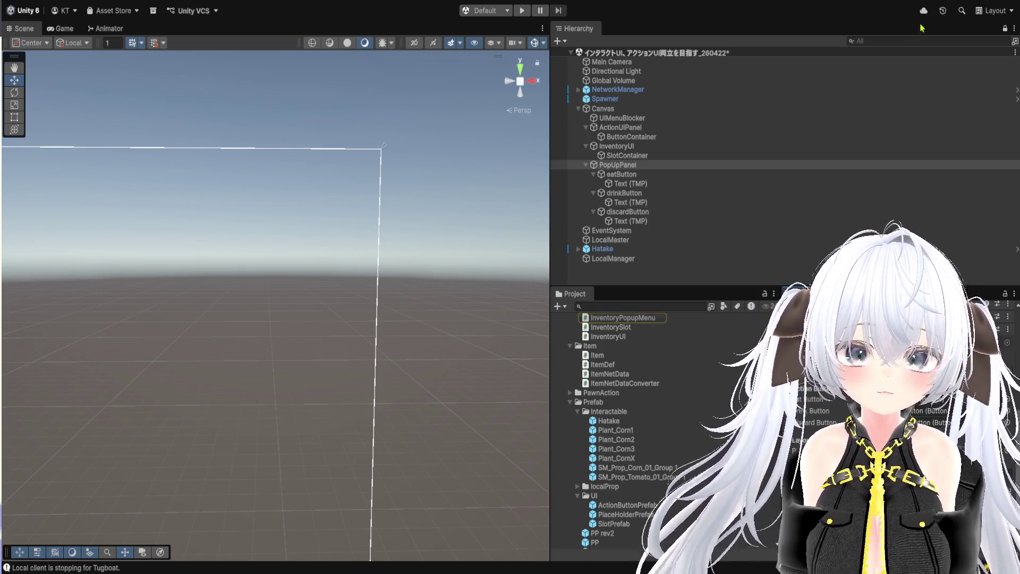
{"action": "left_click", "coordinate": [645, 177]}
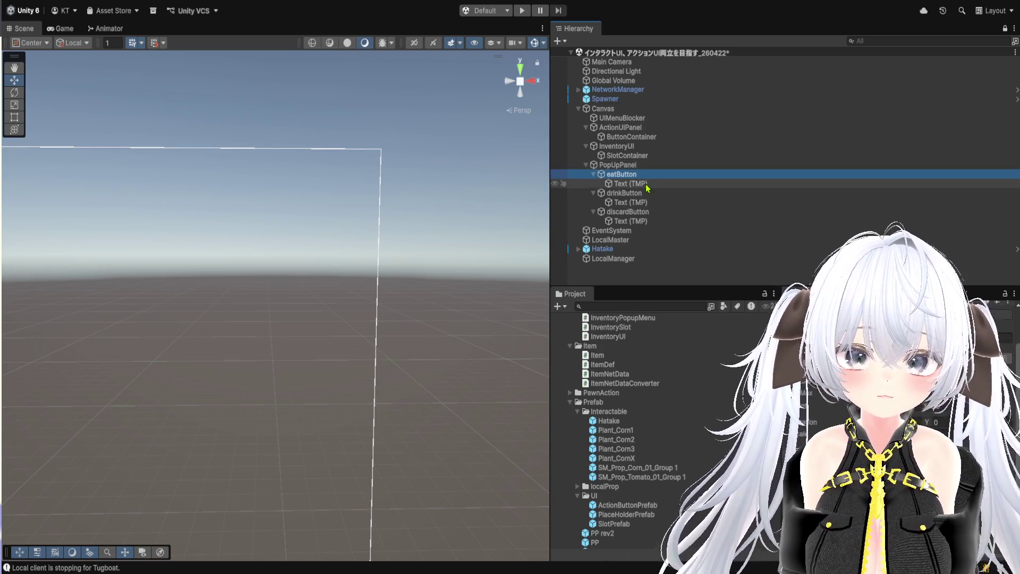
{"action": "double_click", "coordinate": [639, 176]}
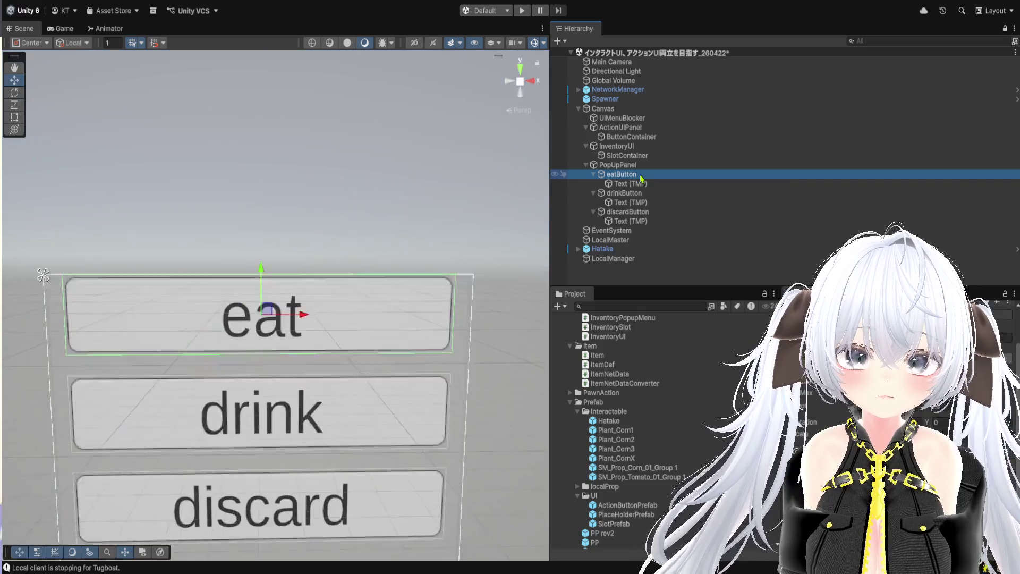
{"action": "left_click", "coordinate": [642, 157]}
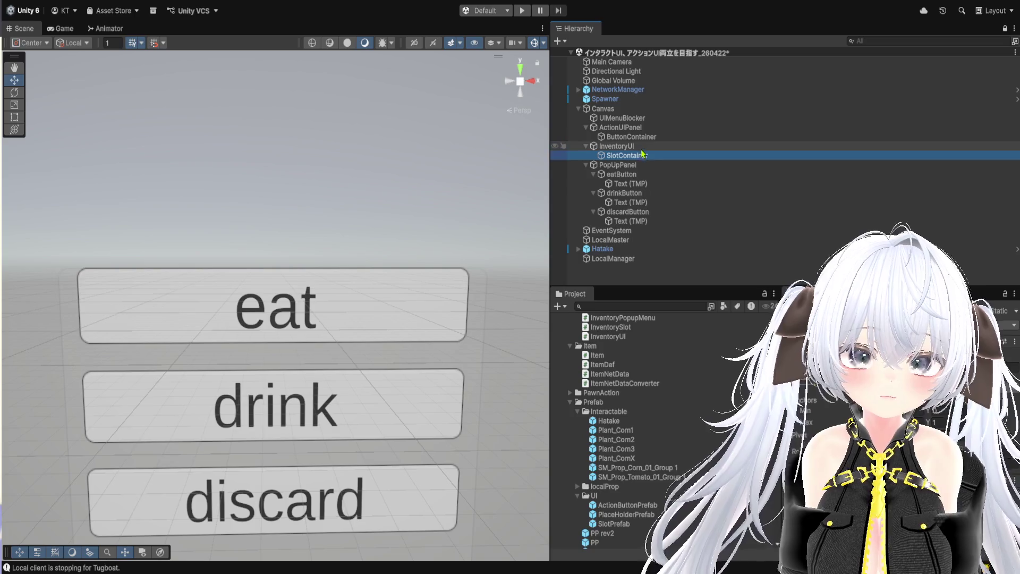
{"action": "left_click", "coordinate": [748, 283]}
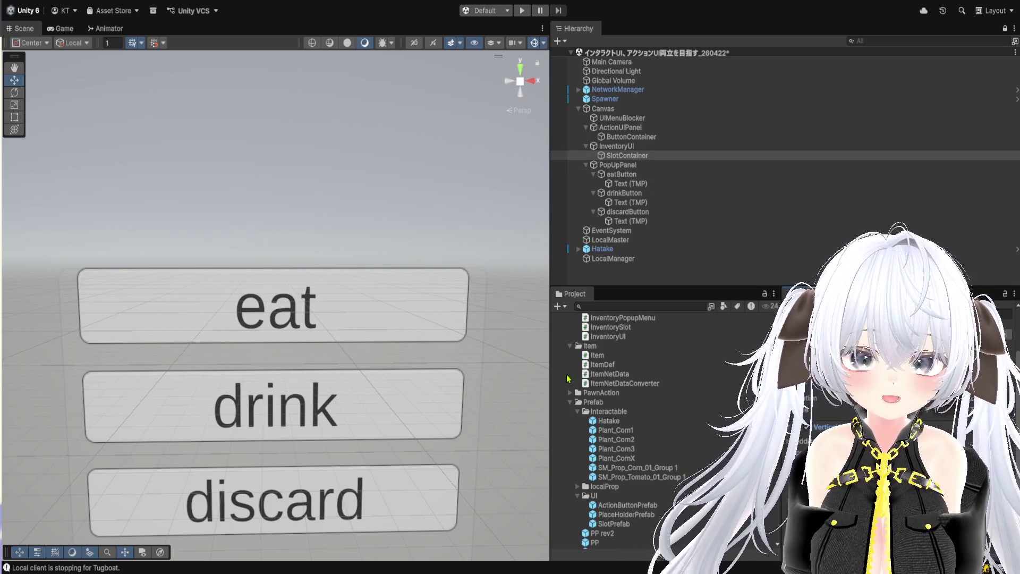
{"action": "scroll", "coordinate": [567, 377], "scroll_direction": "down", "scroll_amount": 5}
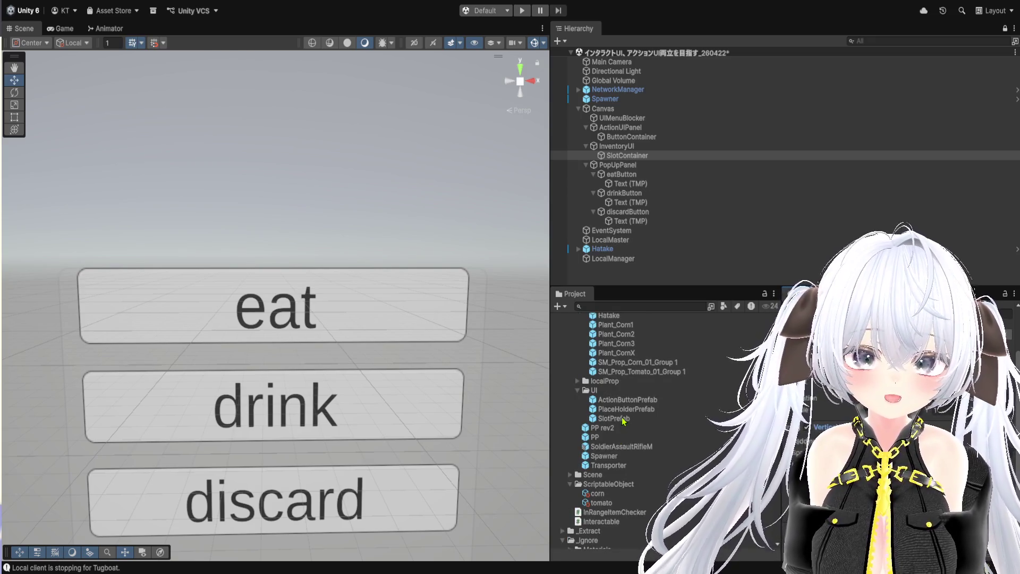
Step: Open SlotPrefab from the Prefab/UI folder in Prefab Mode and zoom and pan to its Icon
{"action": "double_click", "coordinate": [613, 418]}
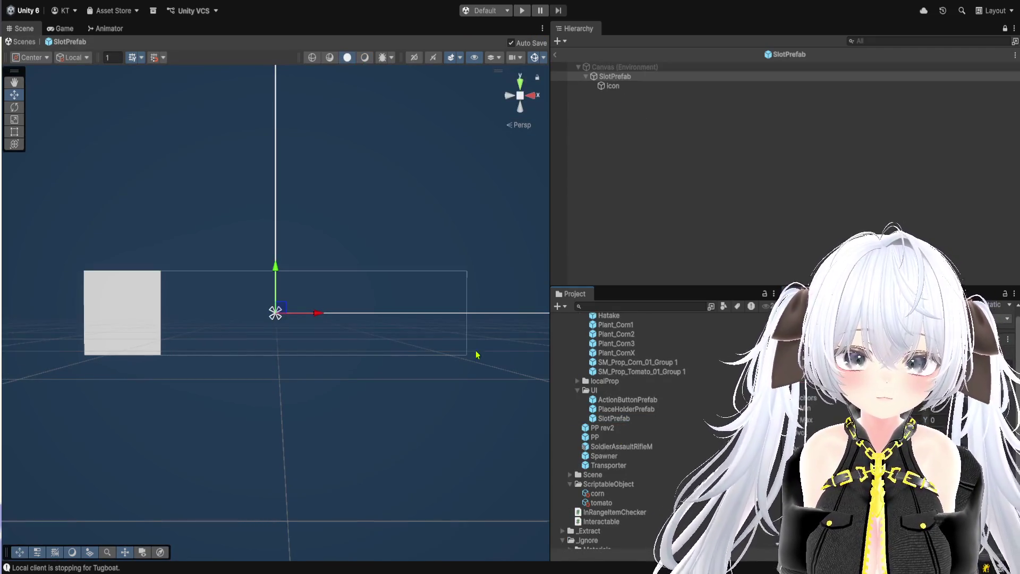
{"action": "scroll", "coordinate": [287, 340], "scroll_direction": "up", "scroll_amount": 3}
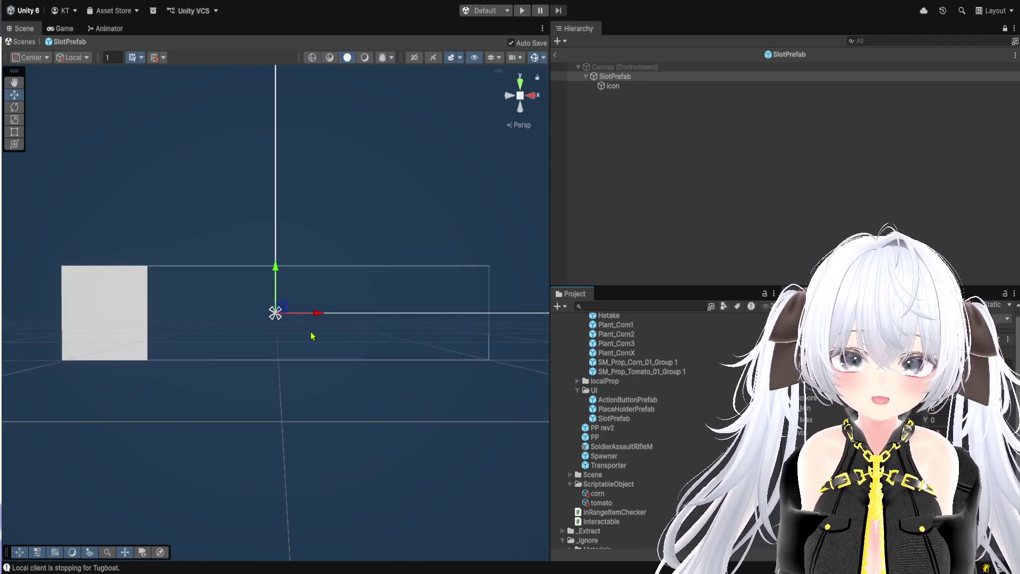
{"action": "mouse_move", "coordinate": [309, 330]}
{"action": "left_mouse_down"}
{"action": "mouse_move", "coordinate": [260, 257]}
{"action": "mouse_move", "coordinate": [296, 341]}
{"action": "left_mouse_up"}
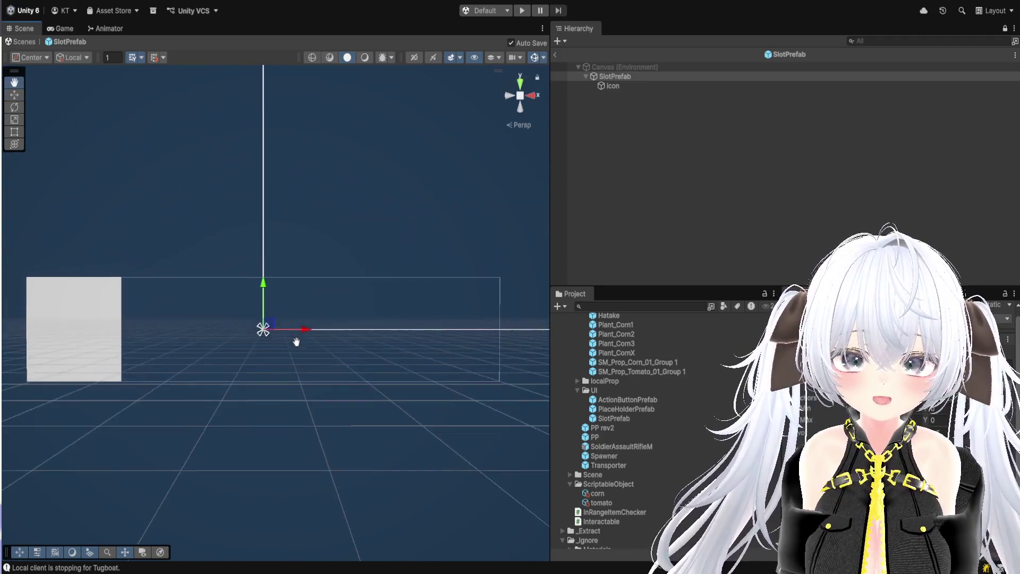
{"action": "scroll", "coordinate": [296, 342], "scroll_direction": "up", "scroll_amount": 1}
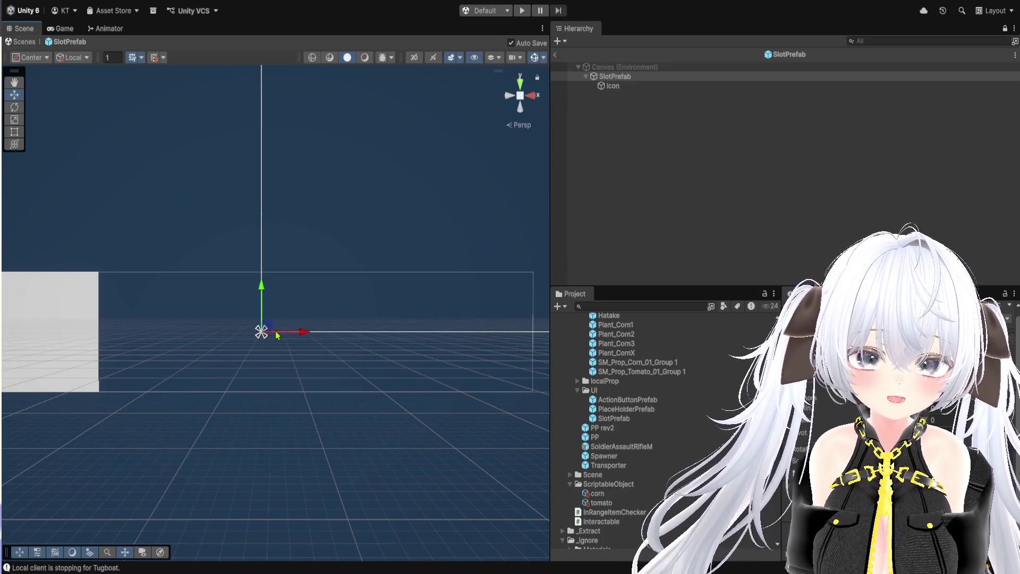
{"action": "mouse_move", "coordinate": [494, 337]}
{"action": "left_mouse_down"}
{"action": "mouse_move", "coordinate": [329, 358]}
{"action": "mouse_move", "coordinate": [386, 350]}
{"action": "left_mouse_up"}
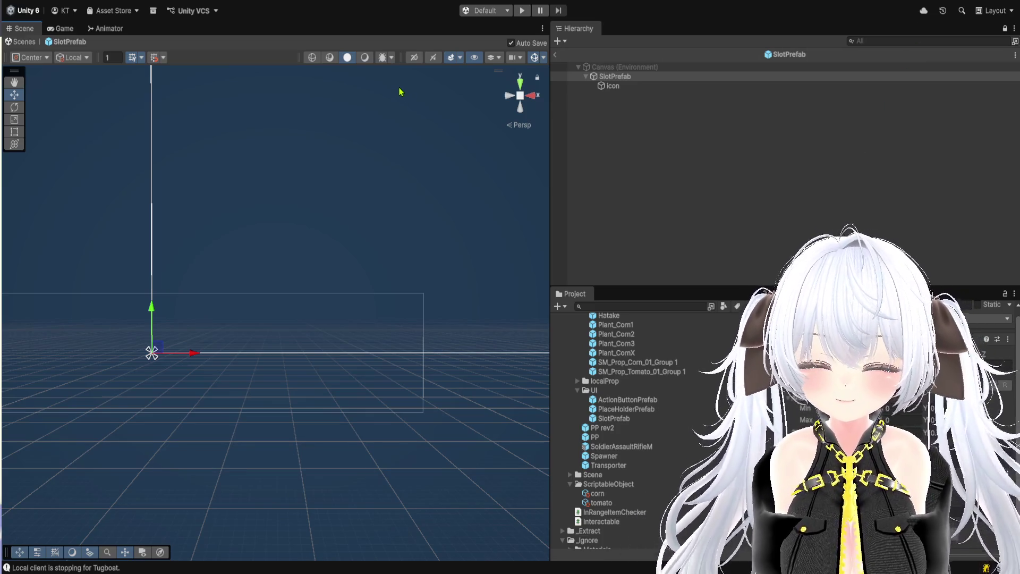
Step: Exit Prefab Mode, select PopUpPanel and scroll through its components in the Inspector
{"action": "left_click", "coordinate": [25, 43]}
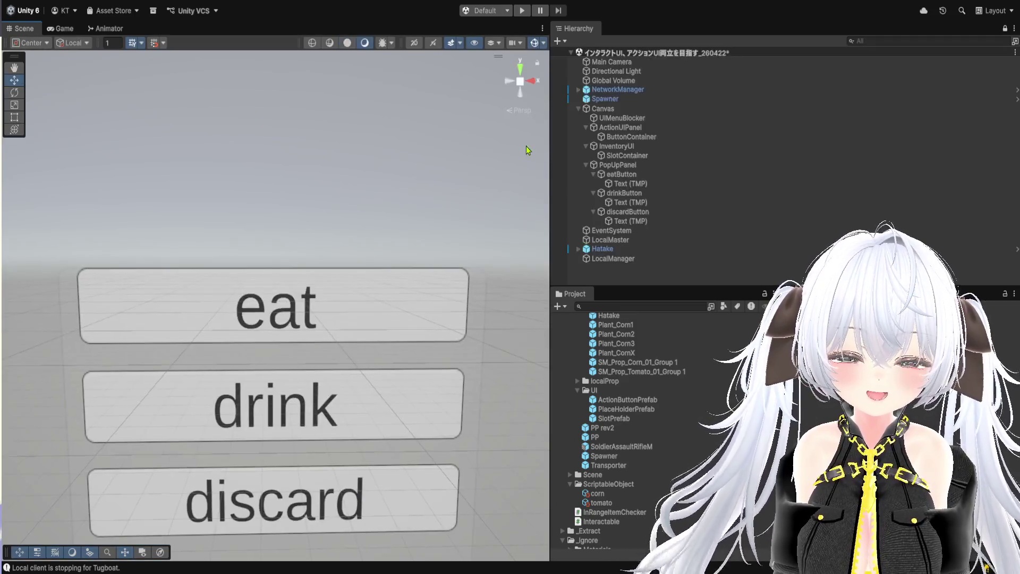
{"action": "left_click", "coordinate": [638, 167]}
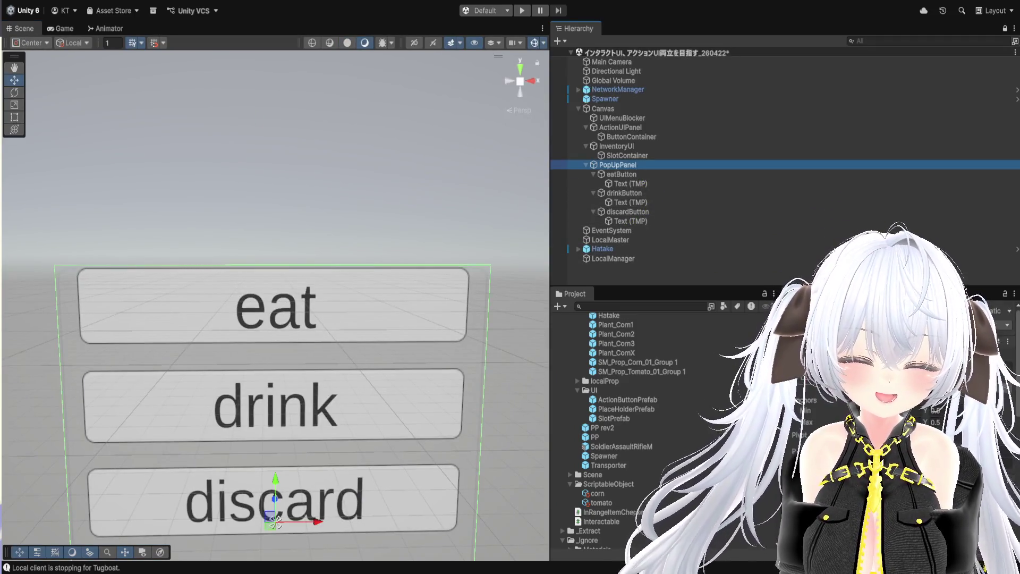
{"action": "left_click", "coordinate": [814, 414]}
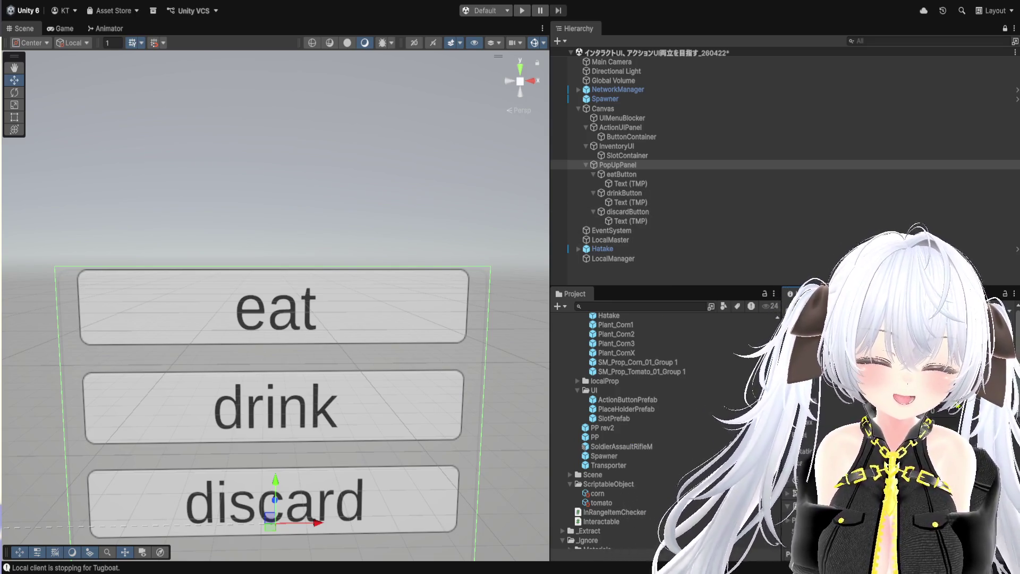
{"action": "scroll", "coordinate": [621, 431], "scroll_direction": "down", "scroll_amount": 5}
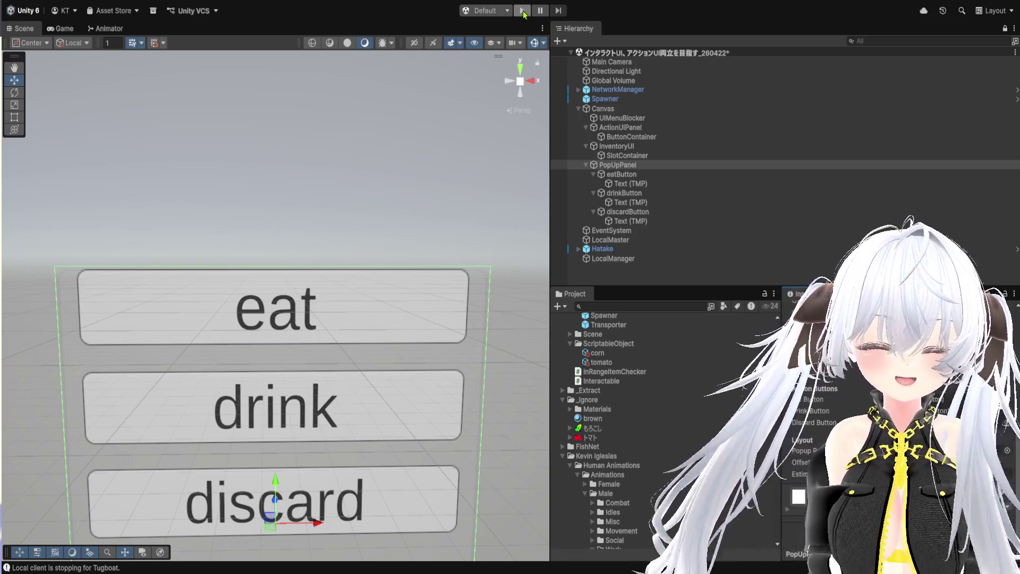
Step: Enter Play mode and start the networking server and client
{"action": "left_click", "coordinate": [522, 10]}
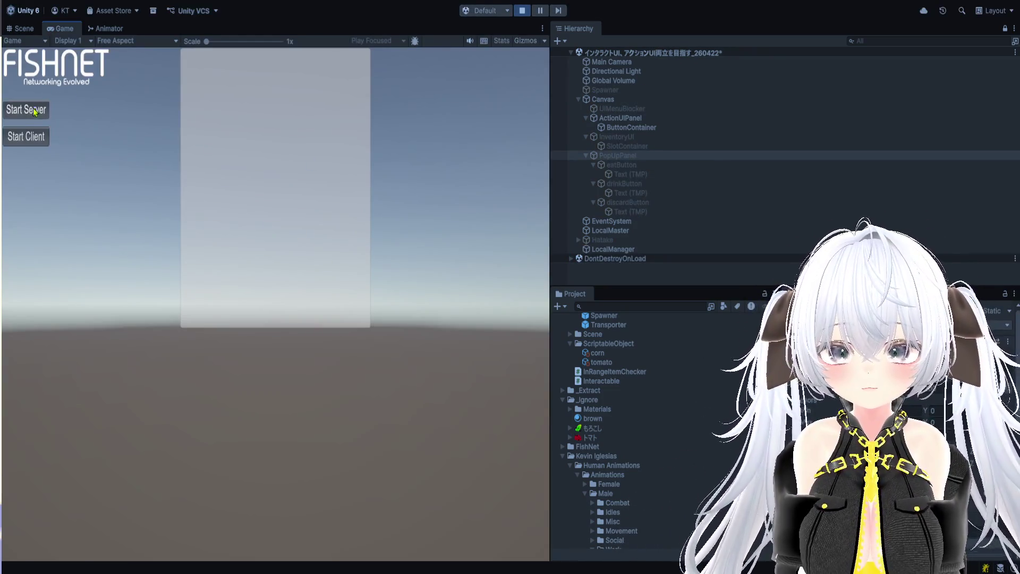
{"action": "left_click", "coordinate": [34, 111]}
{"action": "left_click", "coordinate": [26, 137]}
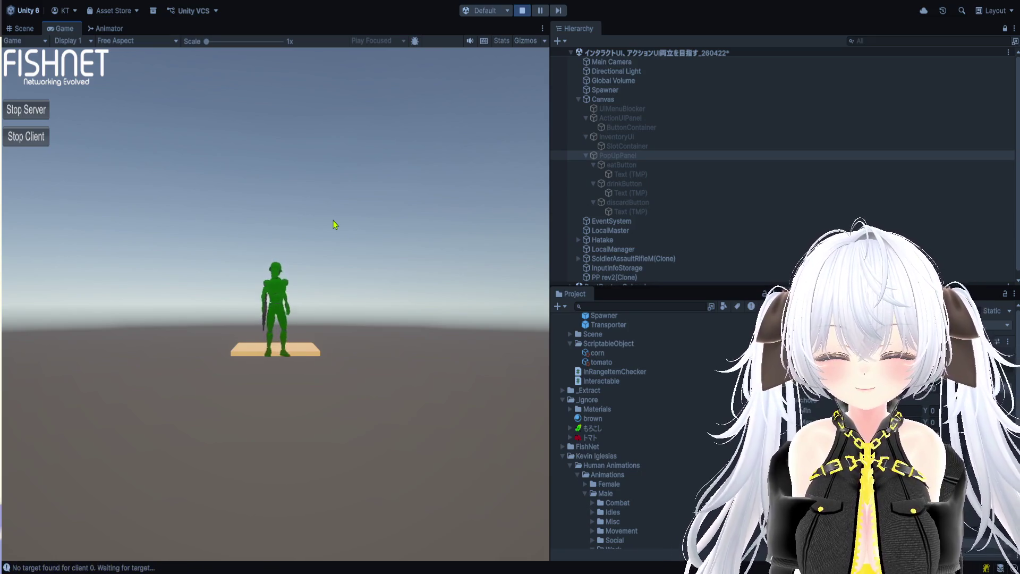
Step: Seed, water and harvest the corn on the farm plot, then pick tomatoes twice
{"action": "left_click", "coordinate": [286, 213]}
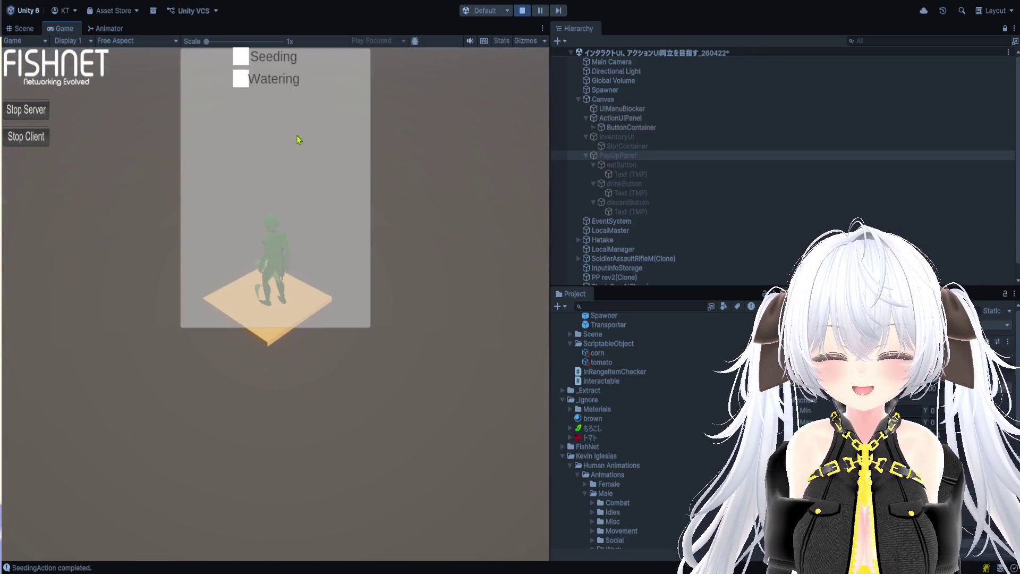
{"action": "left_click", "coordinate": [242, 79]}
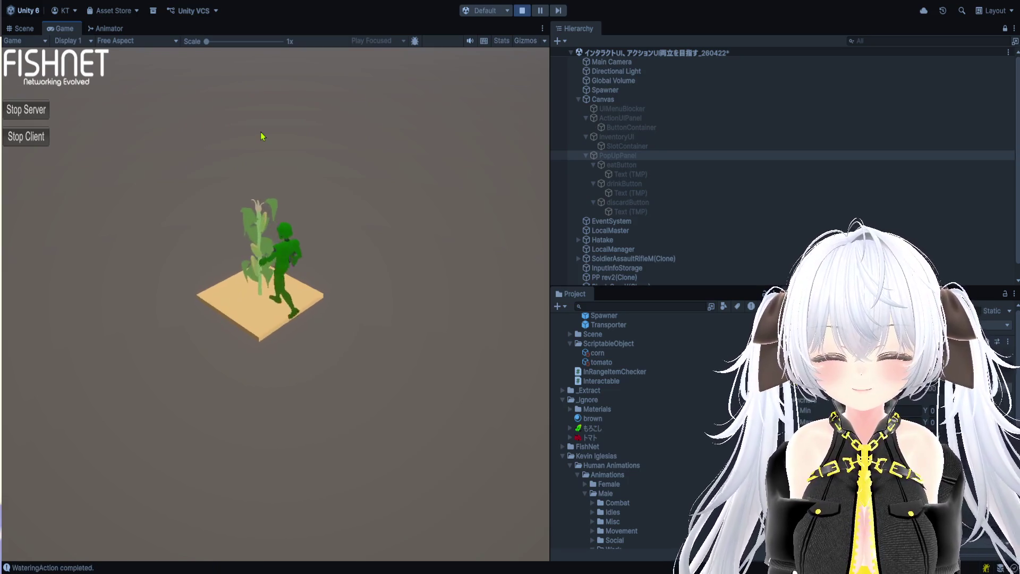
{"action": "left_click", "coordinate": [240, 85]}
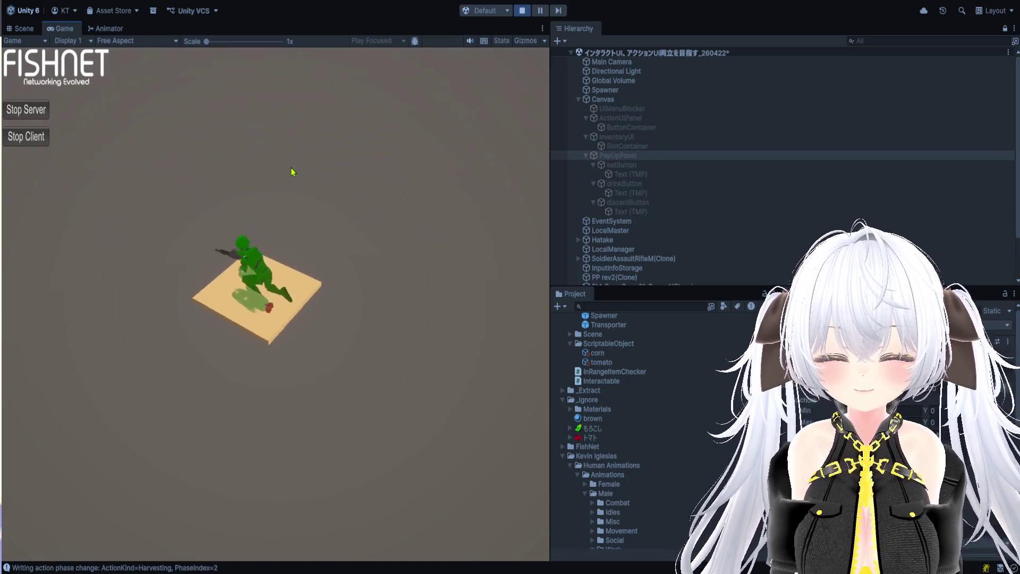
{"action": "left_click", "coordinate": [240, 168]}
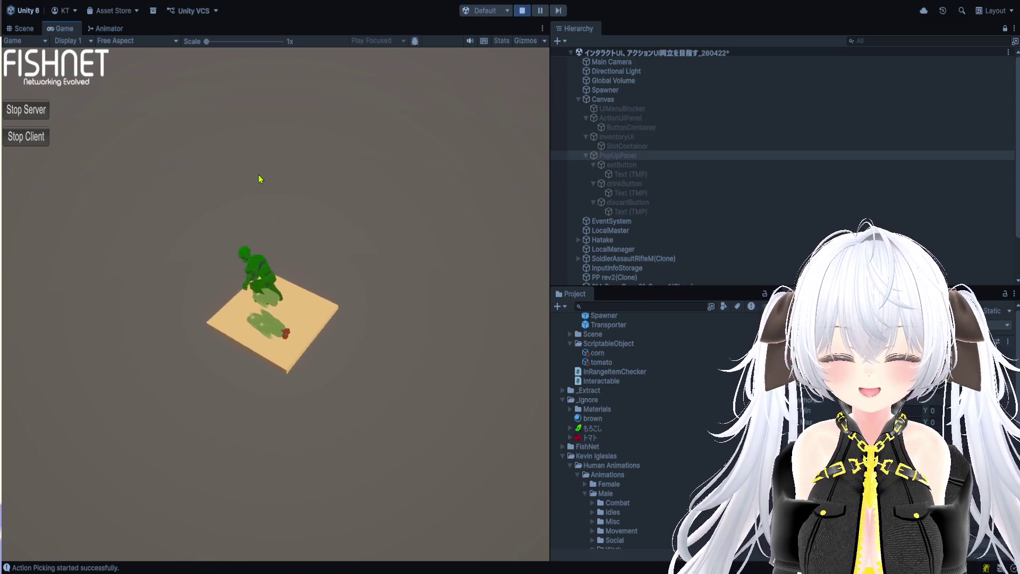
{"action": "left_click", "coordinate": [250, 156]}
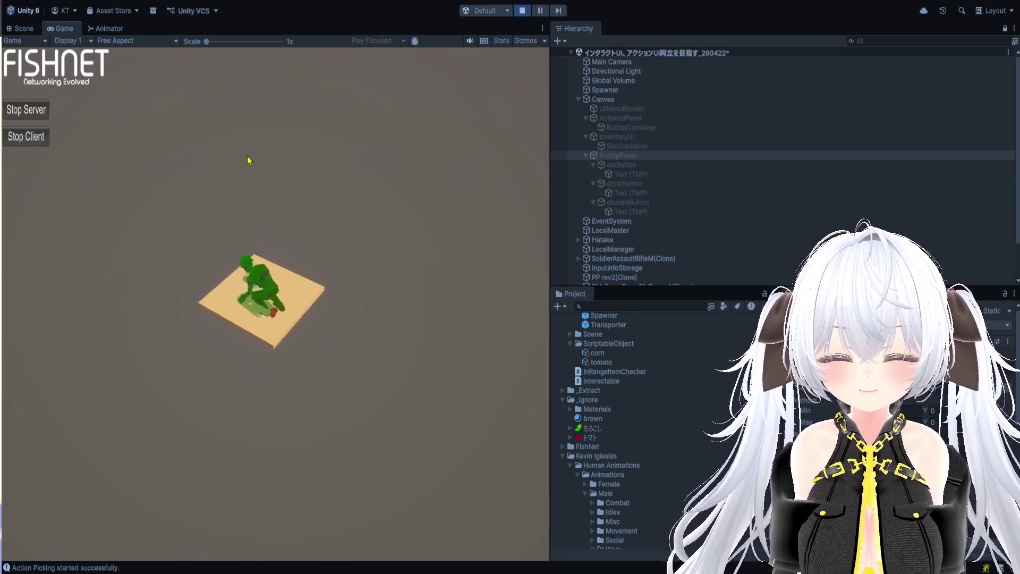
Step: Open the inventory and compare the corn's and tomato's item popups
{"action": "key", "text": "i"}
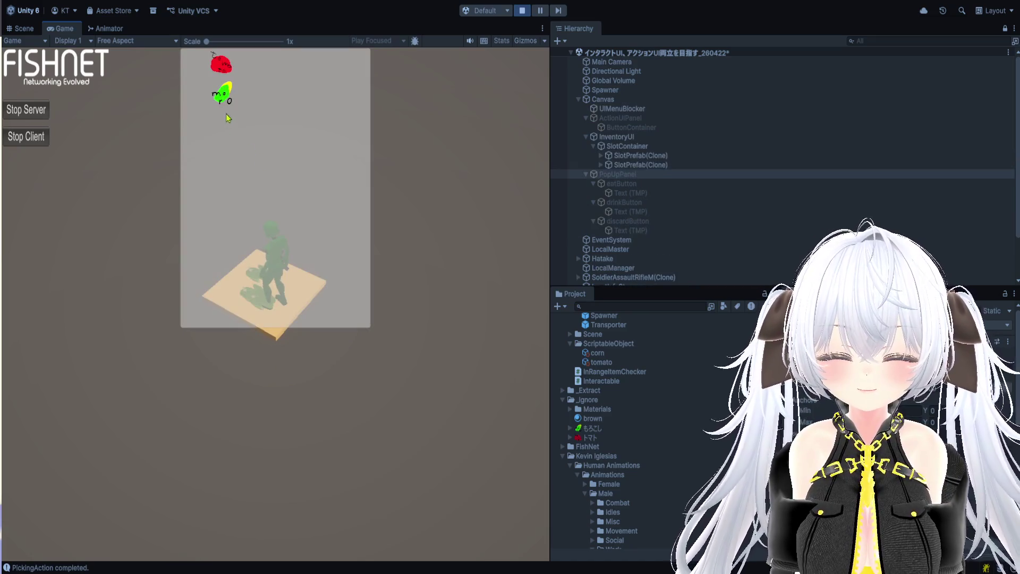
{"action": "left_click", "coordinate": [226, 98]}
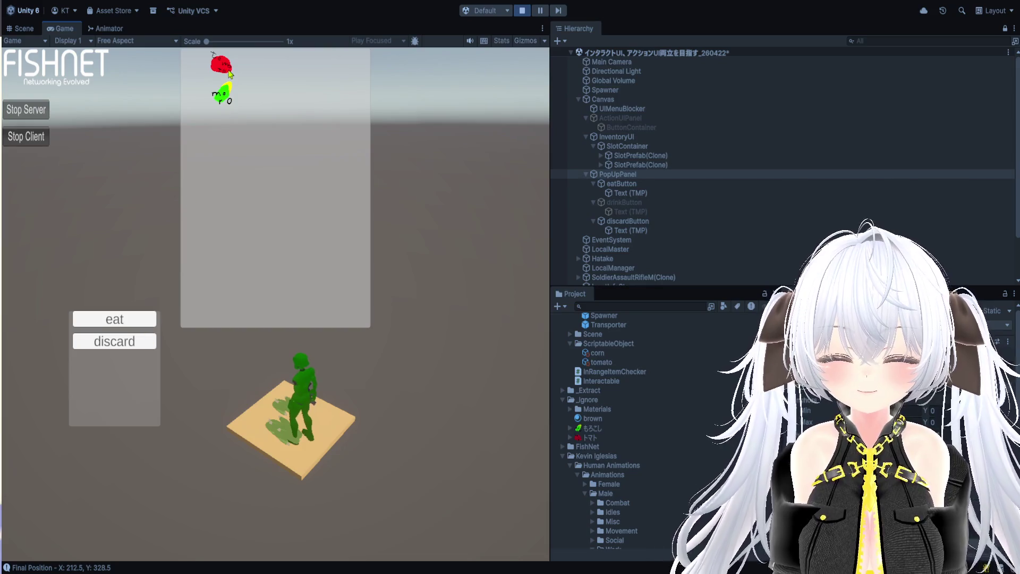
{"action": "left_click", "coordinate": [228, 69]}
{"action": "left_click", "coordinate": [224, 97]}
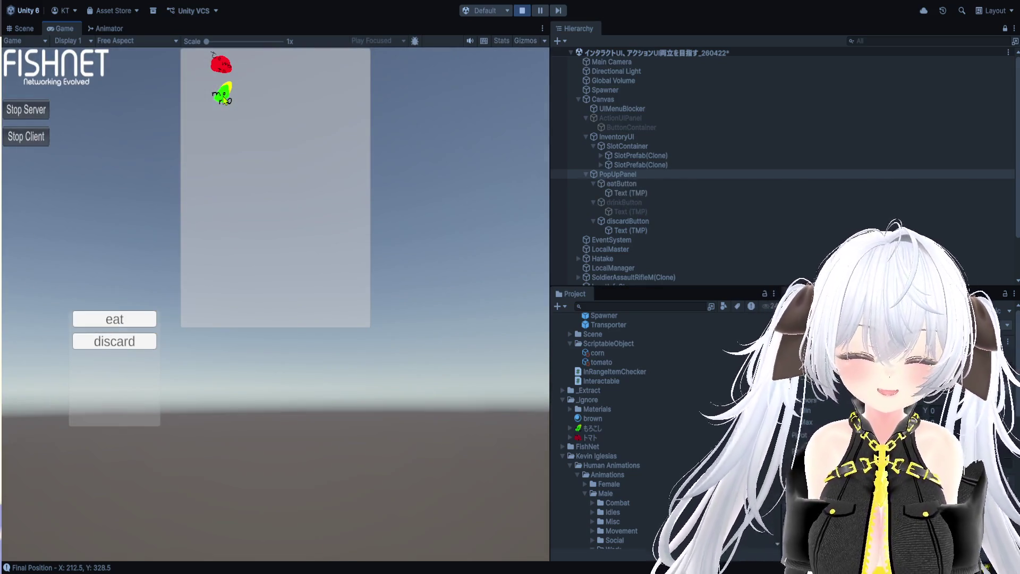
{"action": "left_click", "coordinate": [219, 68]}
{"action": "left_click", "coordinate": [221, 97]}
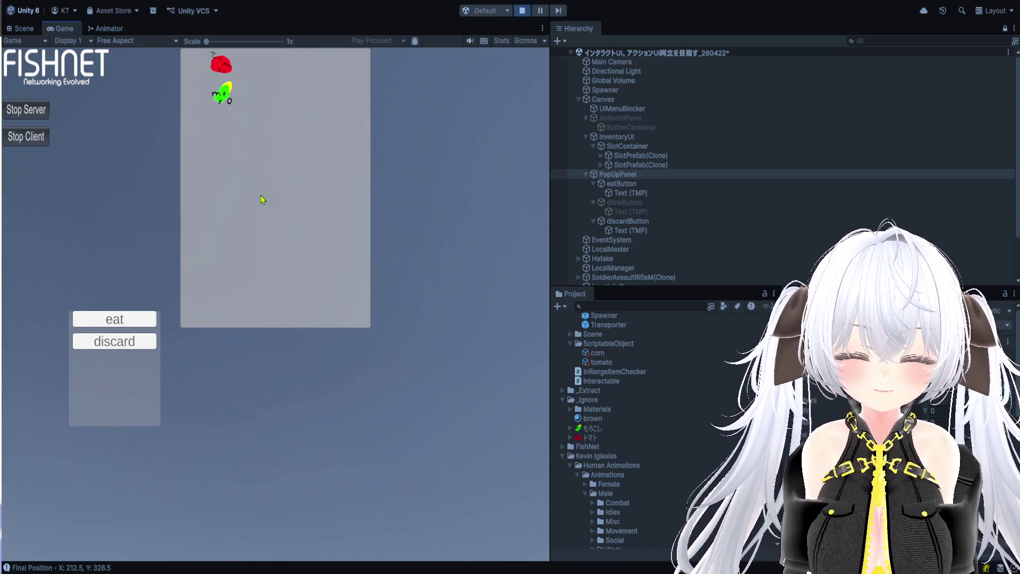
{"action": "left_click", "coordinate": [411, 236]}
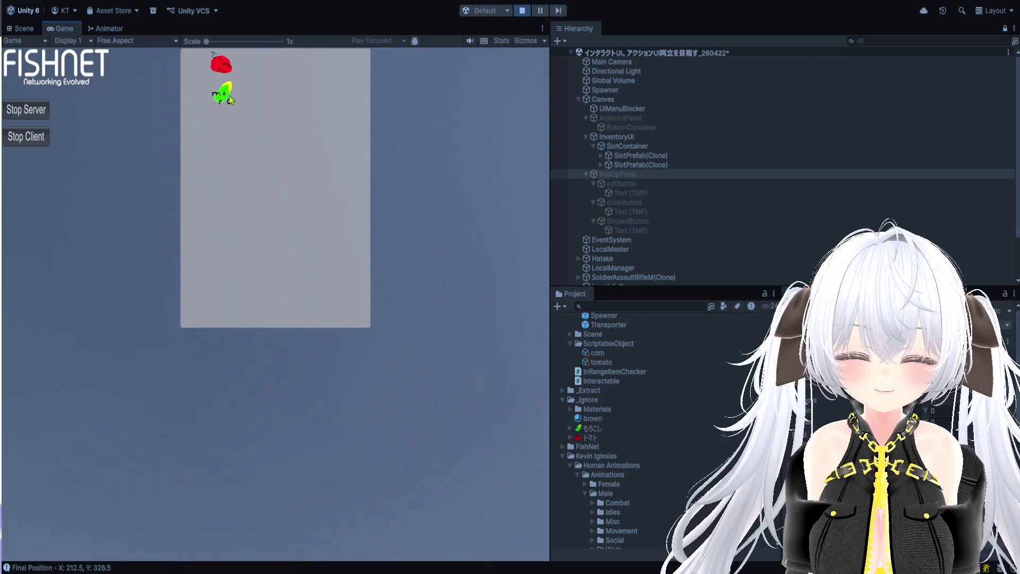
Step: Alternate between corn and tomato slots to confirm corn offers eat and tomato offers drink
{"action": "left_click", "coordinate": [225, 91]}
{"action": "left_click", "coordinate": [223, 71]}
{"action": "left_click", "coordinate": [223, 98]}
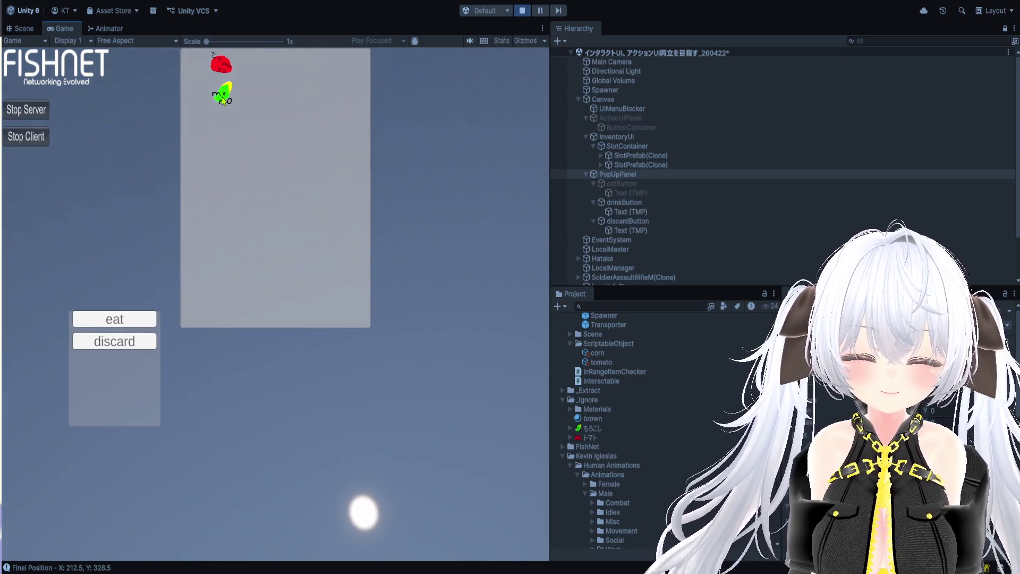
{"action": "left_click", "coordinate": [223, 70]}
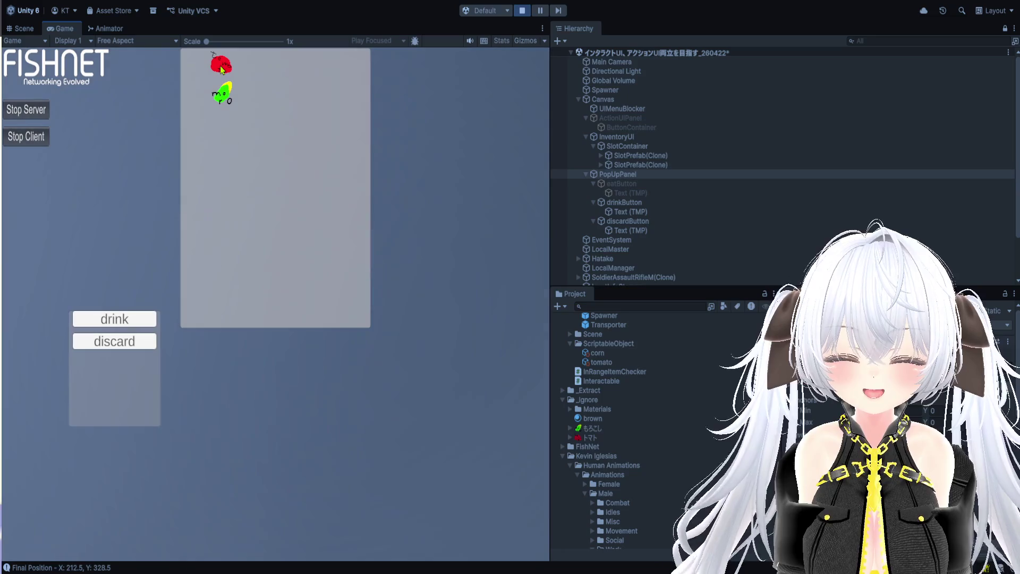
{"action": "left_click", "coordinate": [222, 97]}
{"action": "left_click", "coordinate": [223, 69]}
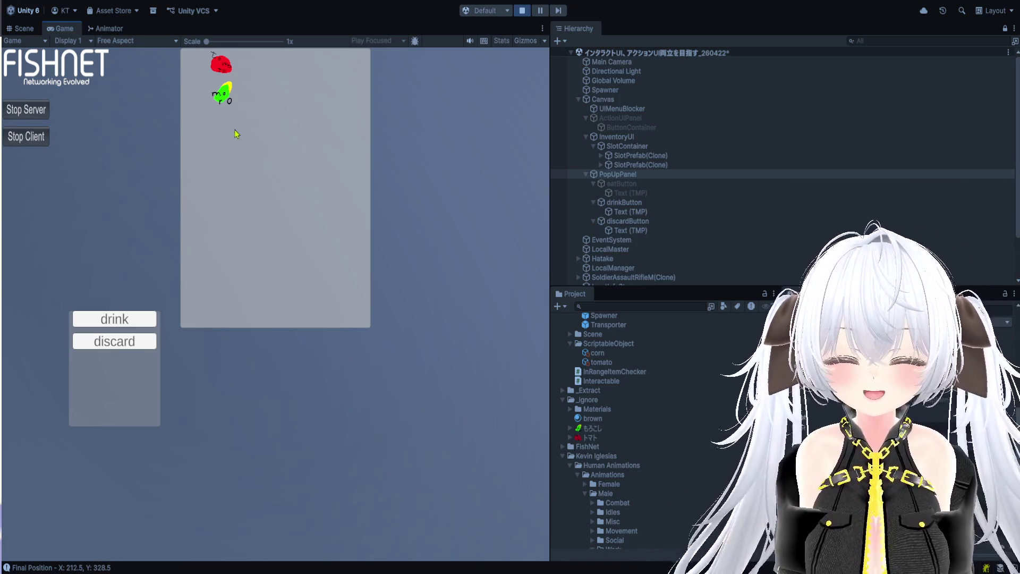
{"action": "left_click", "coordinate": [222, 100]}
{"action": "left_click", "coordinate": [221, 68]}
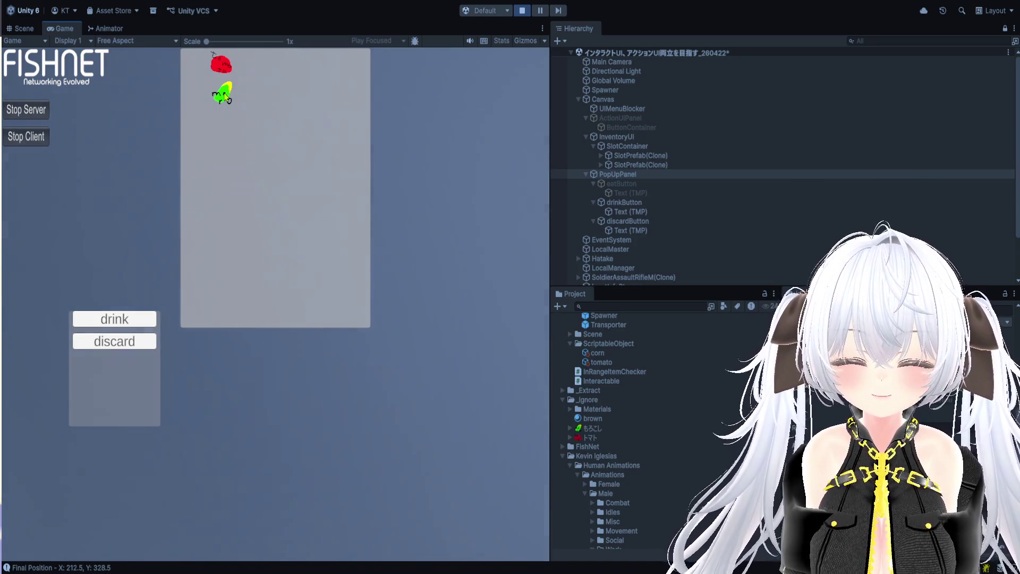
{"action": "left_click", "coordinate": [225, 96]}
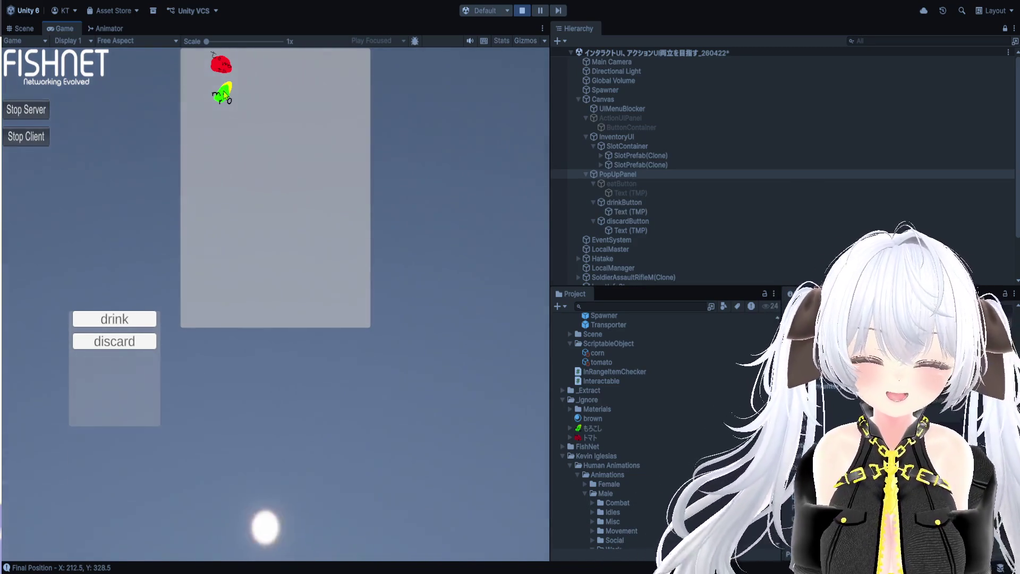
{"action": "left_click", "coordinate": [225, 94]}
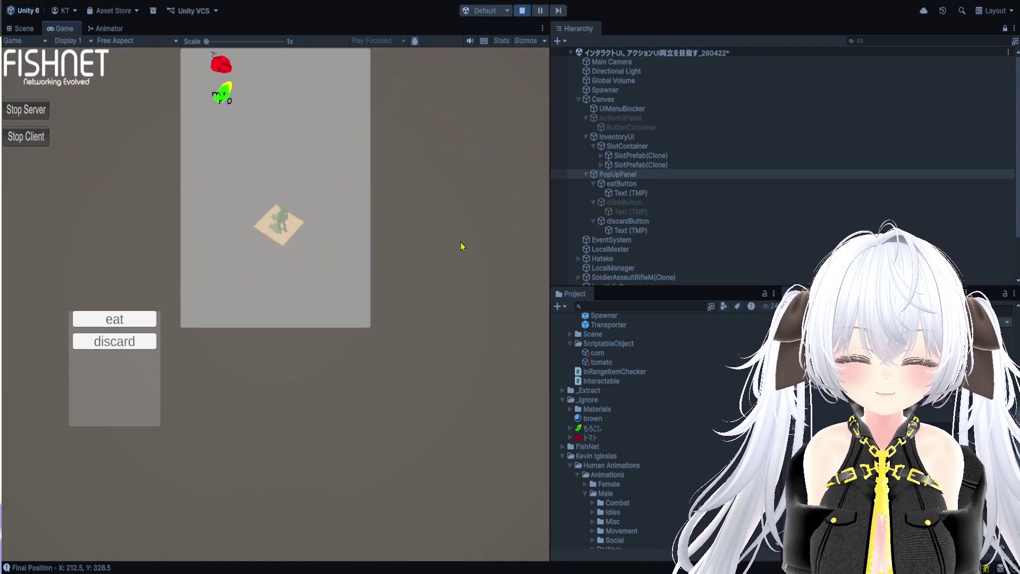
{"action": "left_click", "coordinate": [448, 285]}
Step: Widen the Game view, recheck both crops' popups, and stop Play mode
{"action": "left_click", "coordinate": [229, 102]}
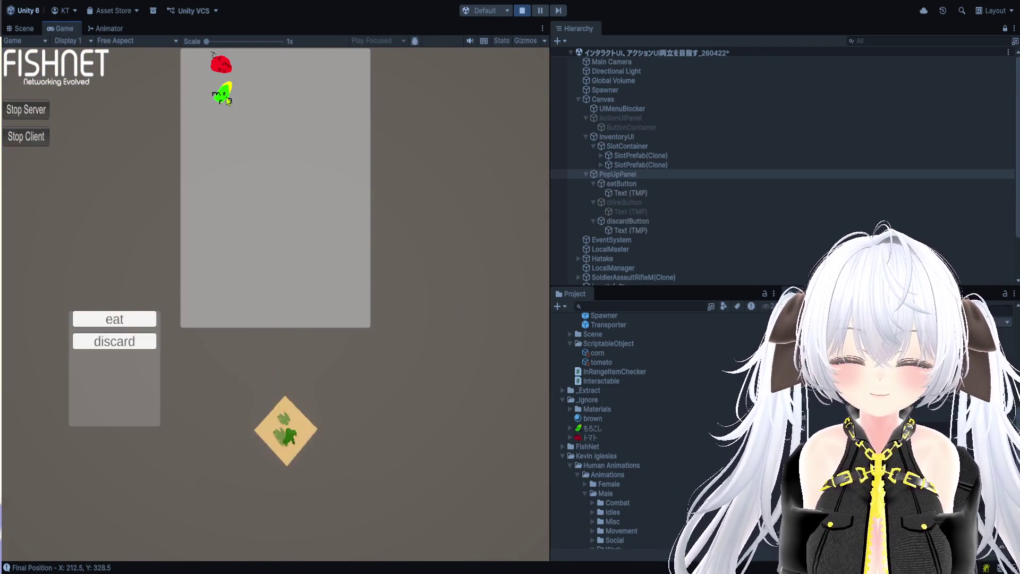
{"action": "left_click", "coordinate": [223, 70]}
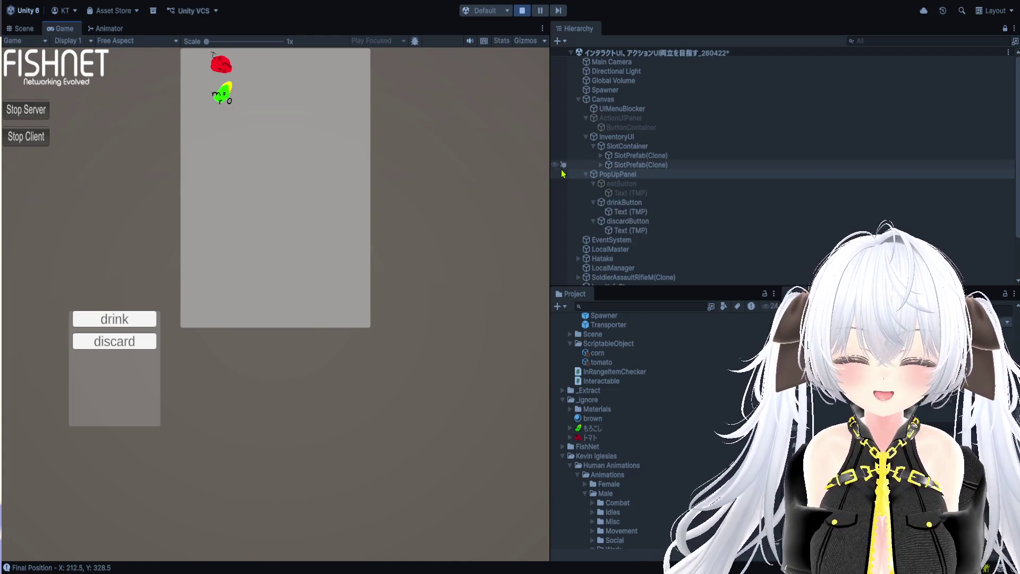
{"action": "left_click_drag", "start_coordinate": [550, 166], "coordinate": [914, 164]}
{"action": "left_click", "coordinate": [408, 100]}
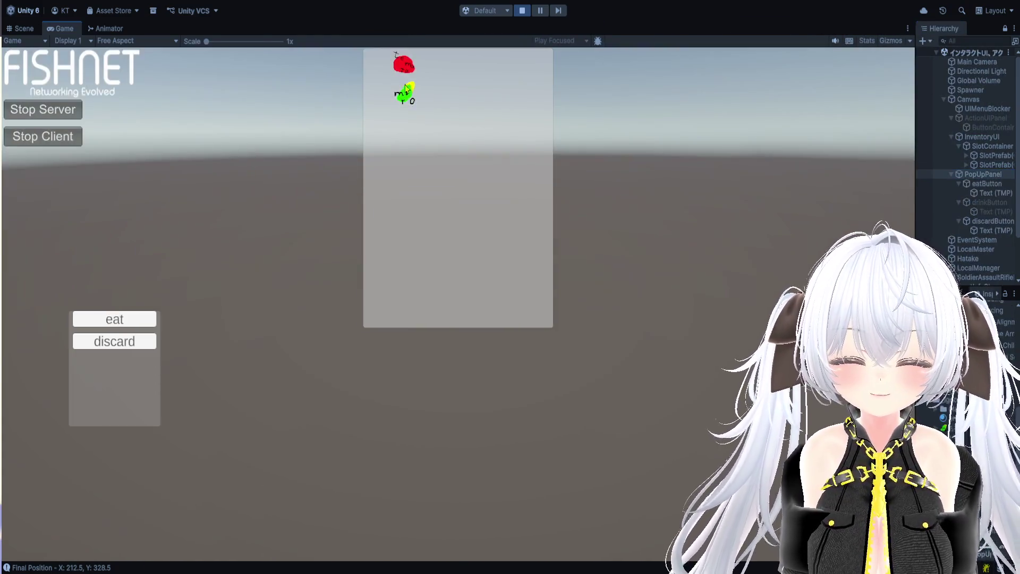
{"action": "left_click", "coordinate": [404, 68]}
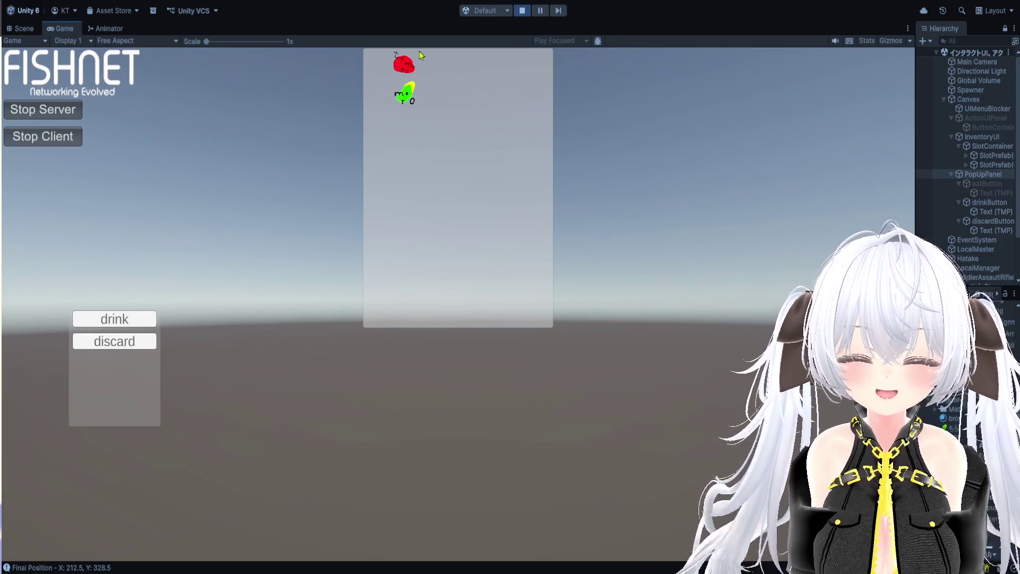
{"action": "left_click", "coordinate": [407, 96]}
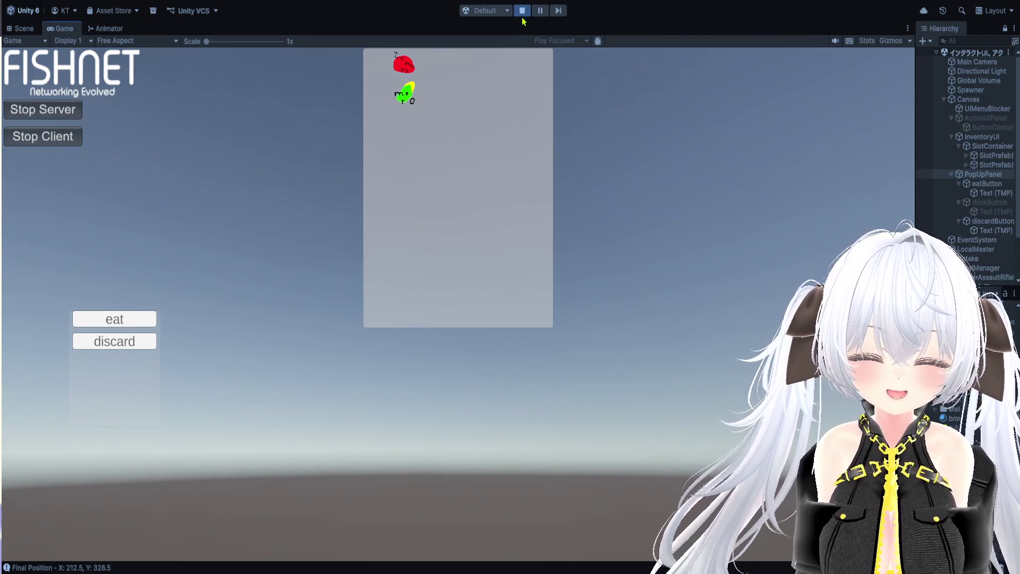
{"action": "left_click", "coordinate": [522, 13]}
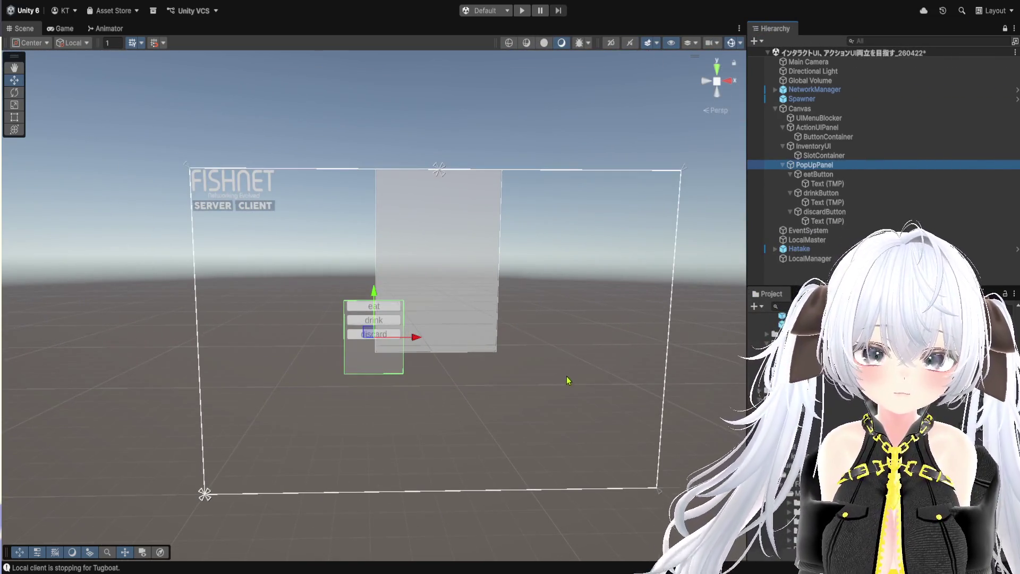
Step: Drag PopUpPanel to the canvas's left edge and enter Play mode again
{"action": "left_click_drag", "start_coordinate": [745, 358], "coordinate": [608, 358]}
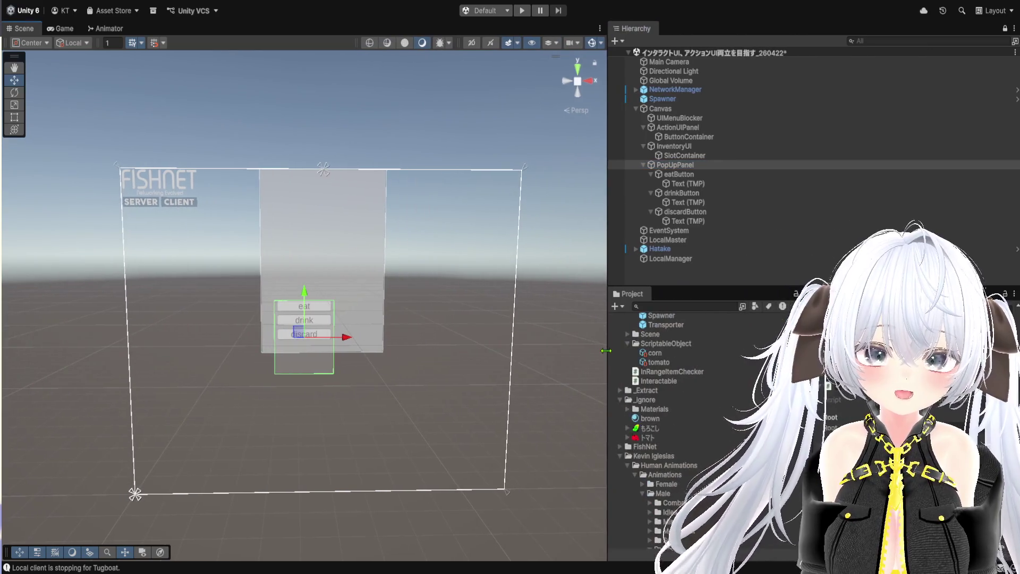
{"action": "scroll", "coordinate": [850, 403], "scroll_direction": "down", "scroll_amount": 3}
{"action": "scroll", "coordinate": [847, 387], "scroll_direction": "up", "scroll_amount": 5}
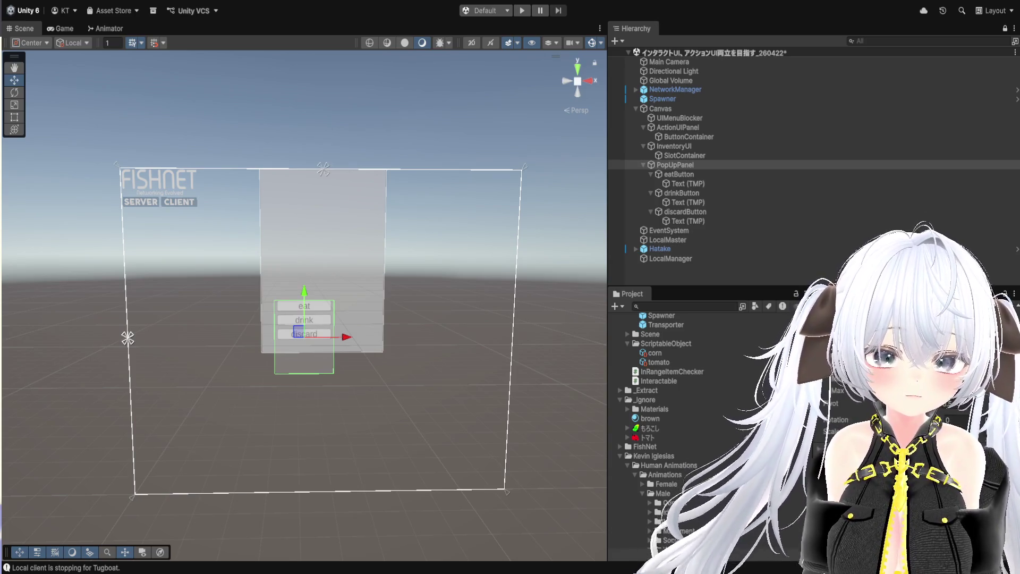
{"action": "left_click_drag", "start_coordinate": [298, 332], "coordinate": [127, 340]}
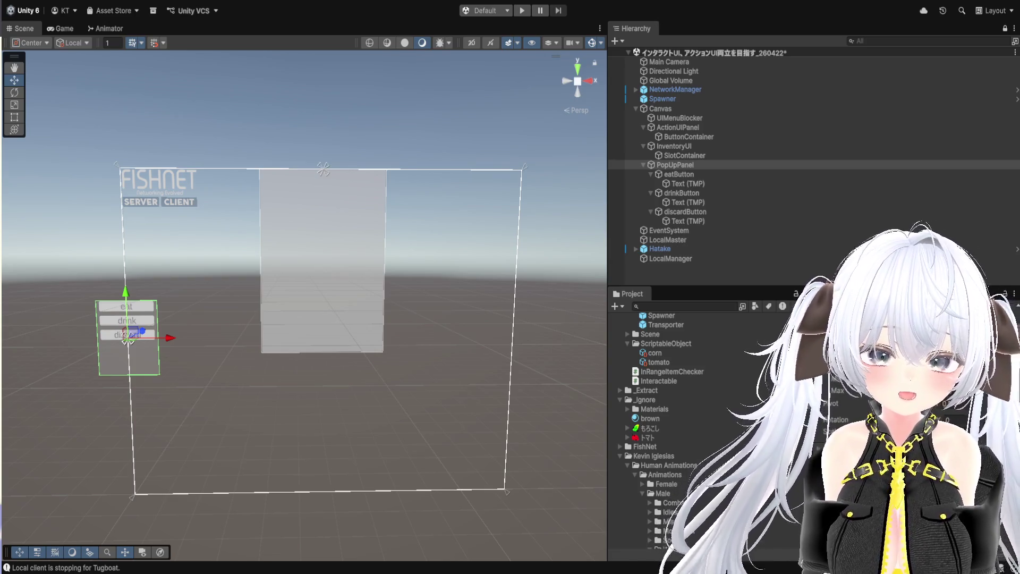
{"action": "left_click", "coordinate": [521, 11]}
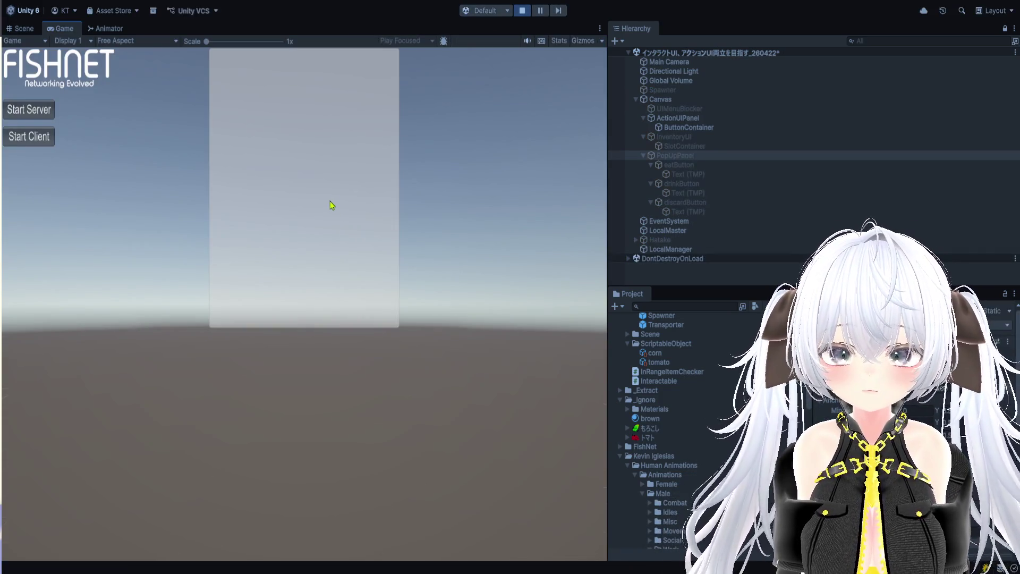
Step: Start server and client, seed, water, harvest corn, pick a tomato, and open the inventory
{"action": "left_click", "coordinate": [28, 109]}
{"action": "left_click", "coordinate": [29, 137]}
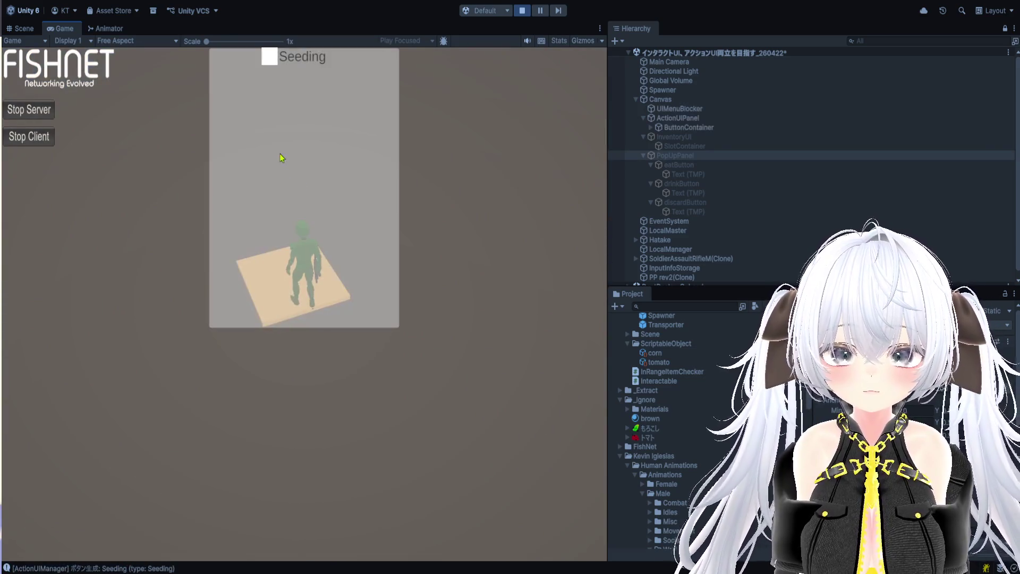
{"action": "left_click", "coordinate": [273, 61]}
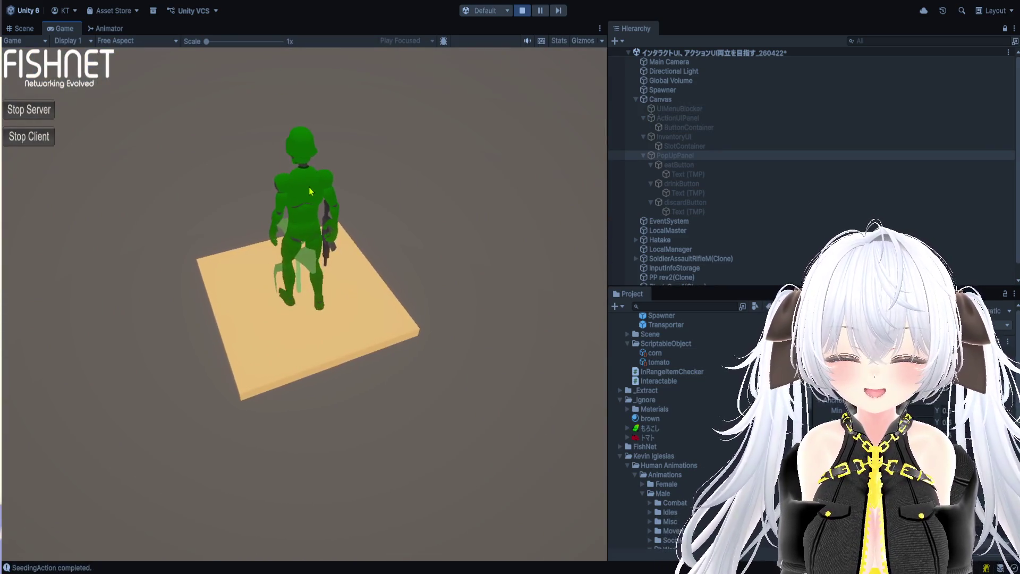
{"action": "left_click", "coordinate": [269, 80]}
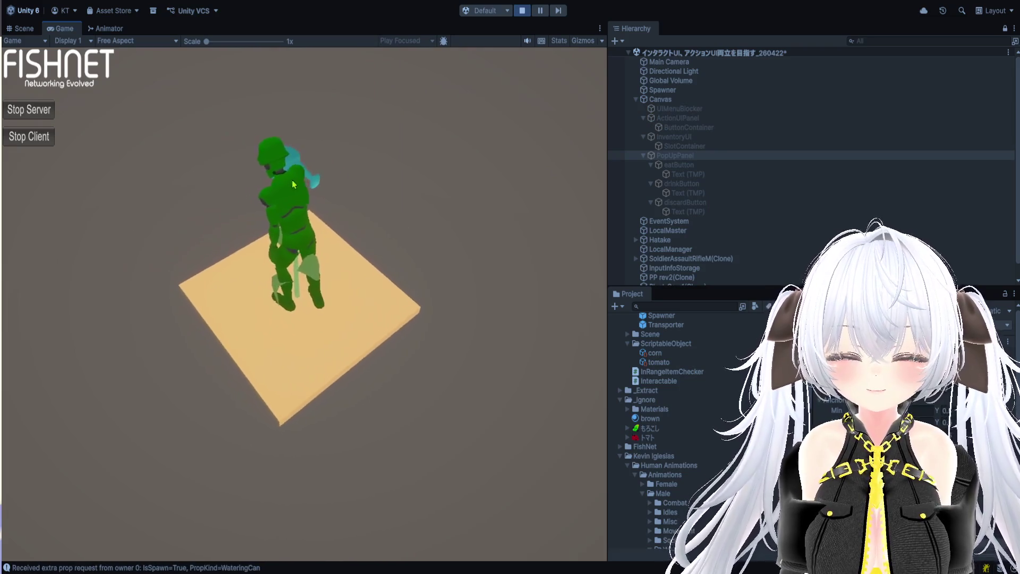
{"action": "left_click", "coordinate": [272, 80]}
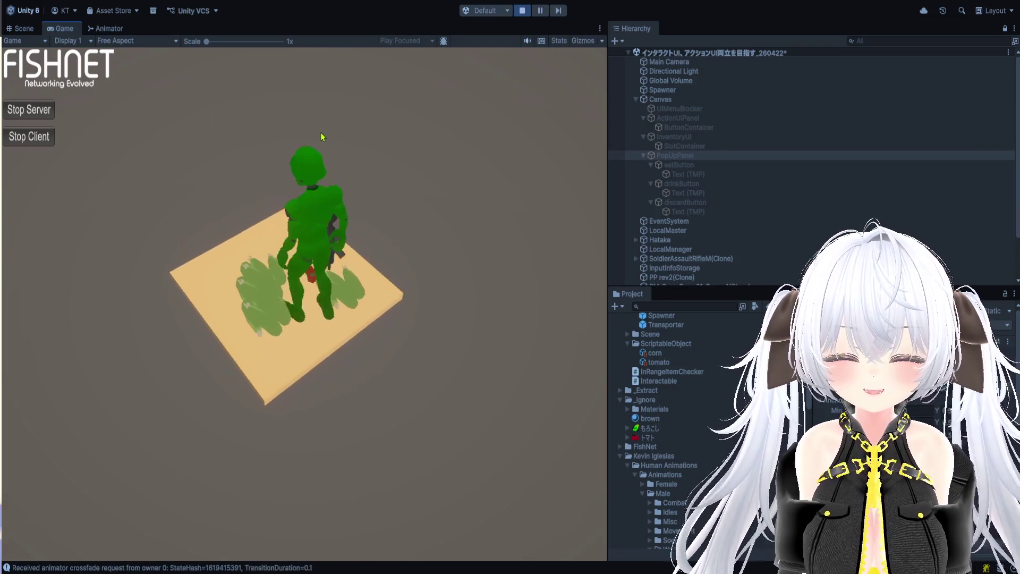
{"action": "left_click", "coordinate": [265, 149]}
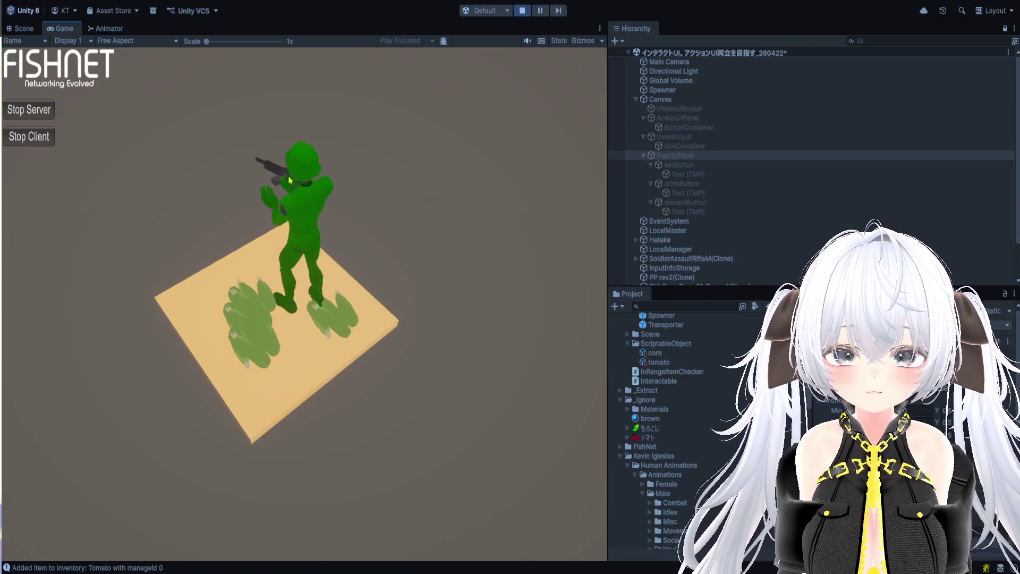
{"action": "key", "text": "i"}
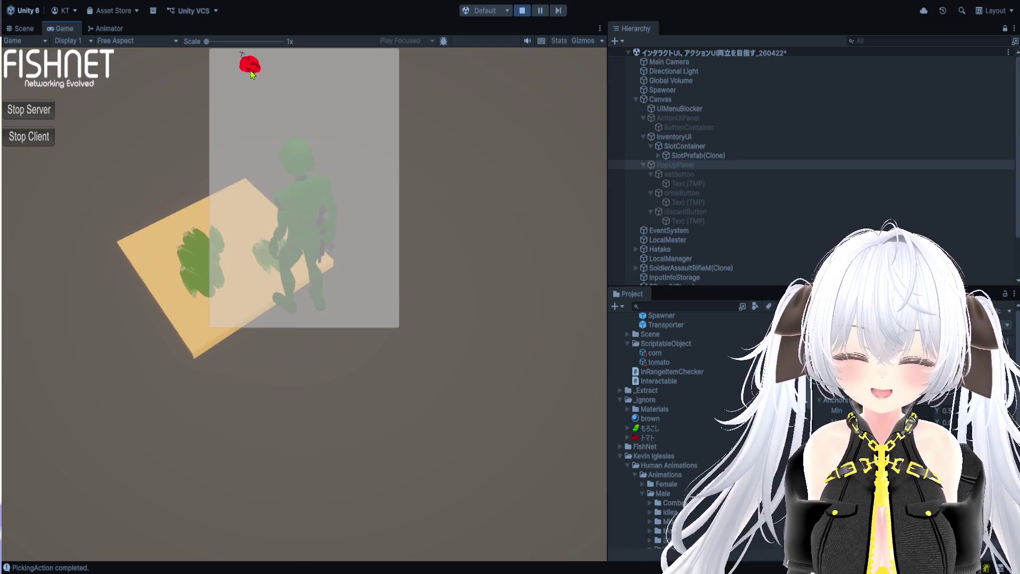
Step: Show the tomato's drink/discard popup, resize the Game view, pause, and select SlotPrefab(Clone)
{"action": "left_click", "coordinate": [253, 68]}
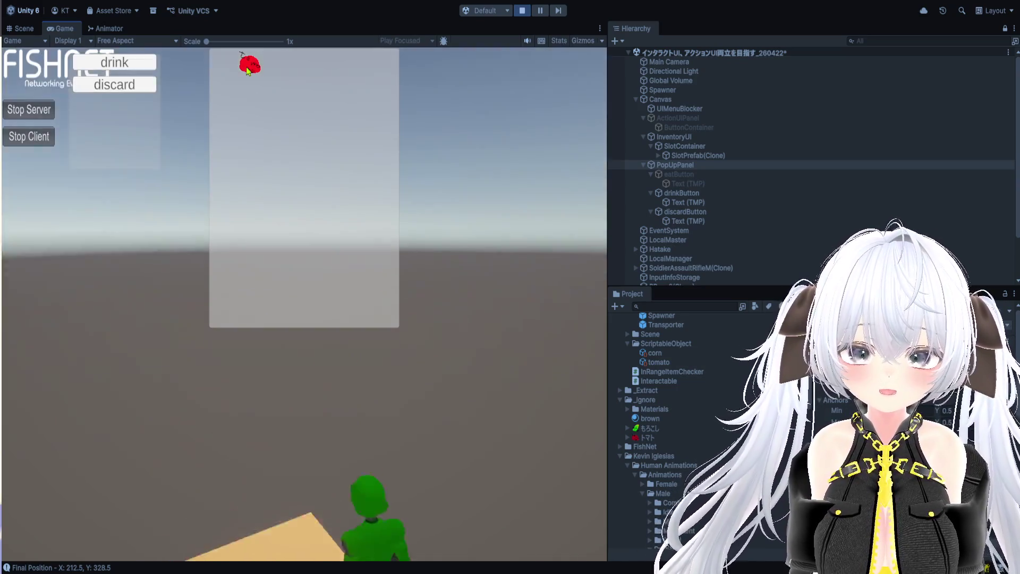
{"action": "left_click", "coordinate": [248, 71]}
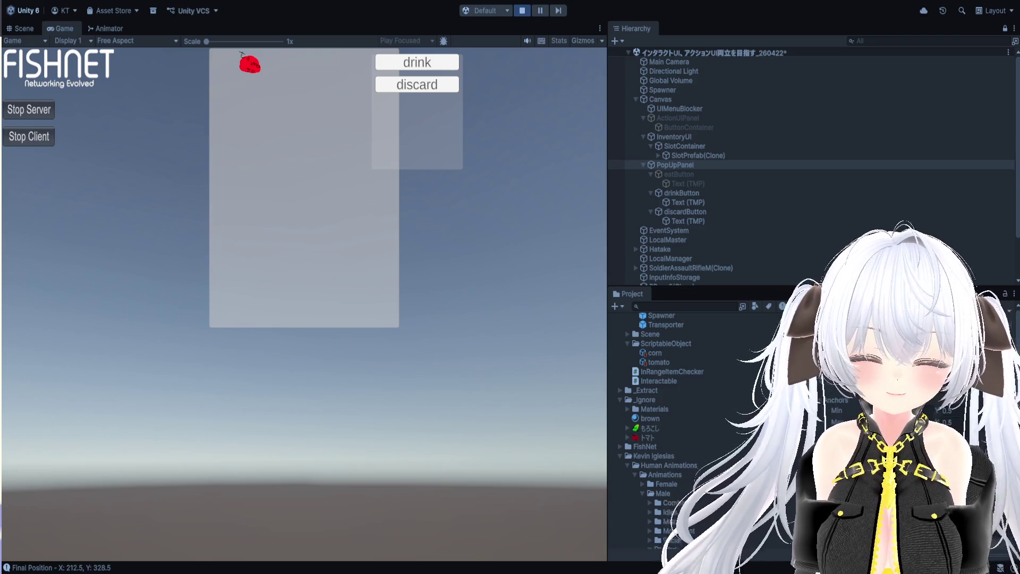
{"action": "left_click", "coordinate": [248, 67]}
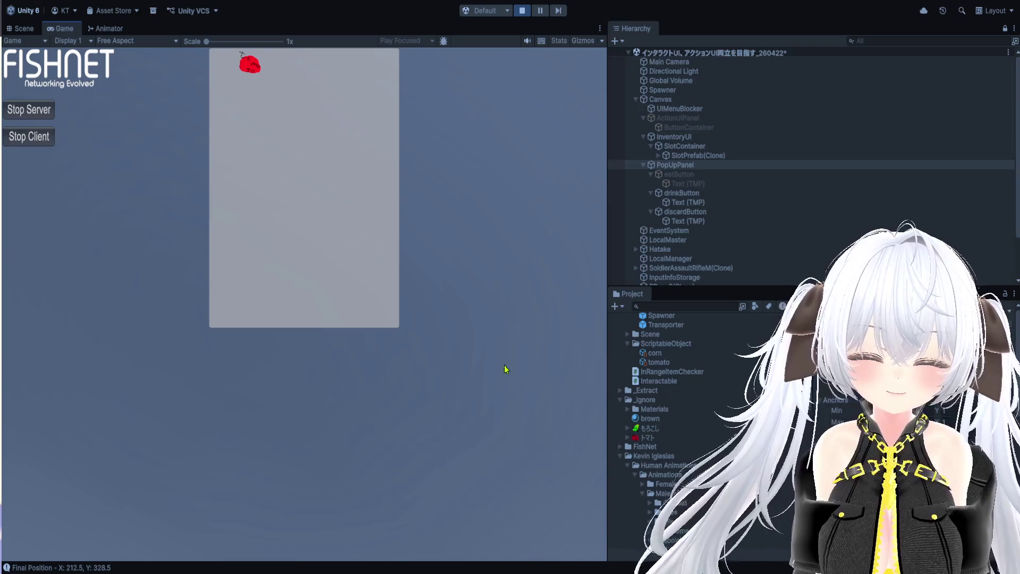
{"action": "left_click_drag", "start_coordinate": [607, 326], "coordinate": [914, 326]}
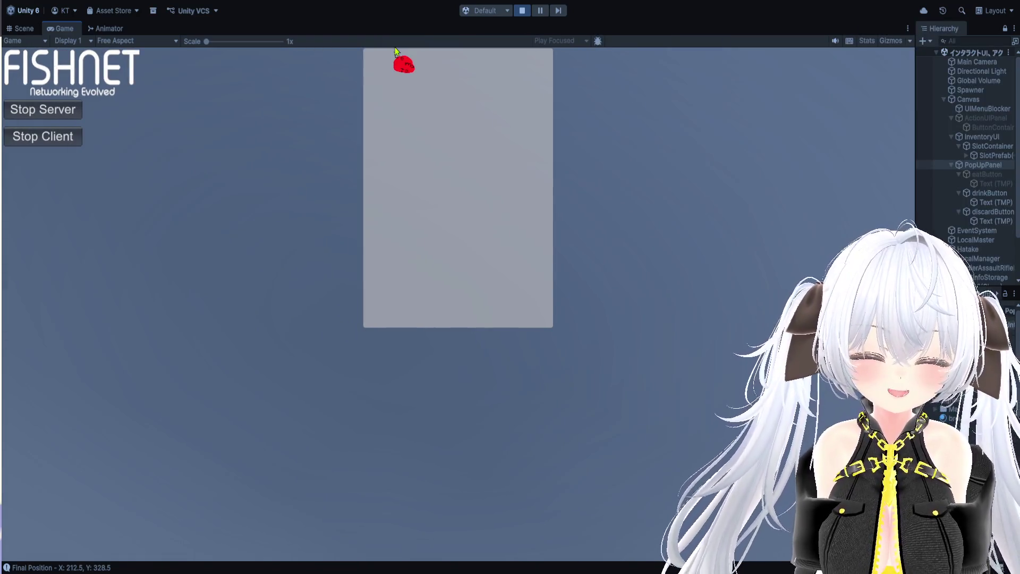
{"action": "left_click_drag", "start_coordinate": [915, 326], "coordinate": [550, 394]}
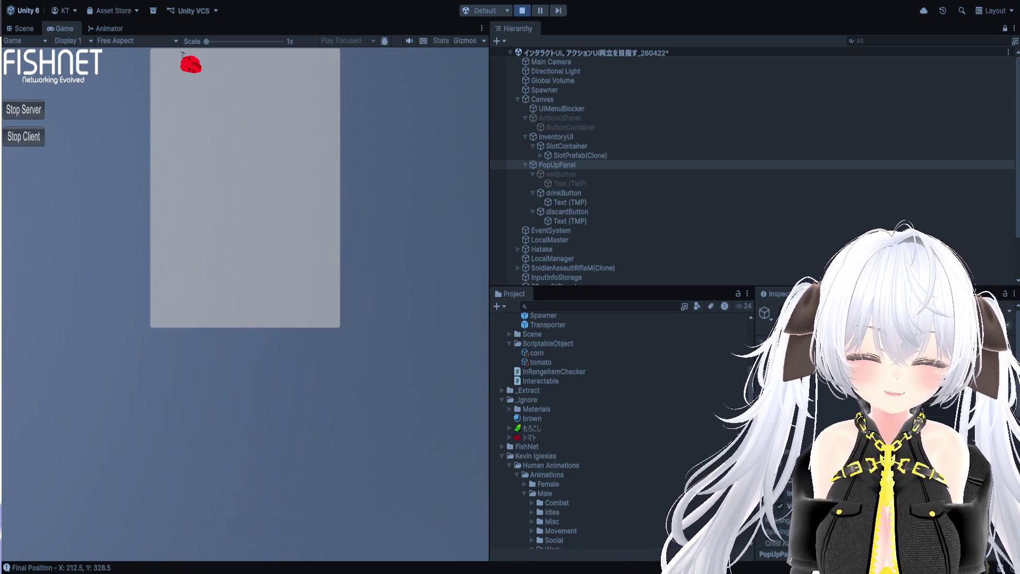
{"action": "left_click", "coordinate": [193, 70]}
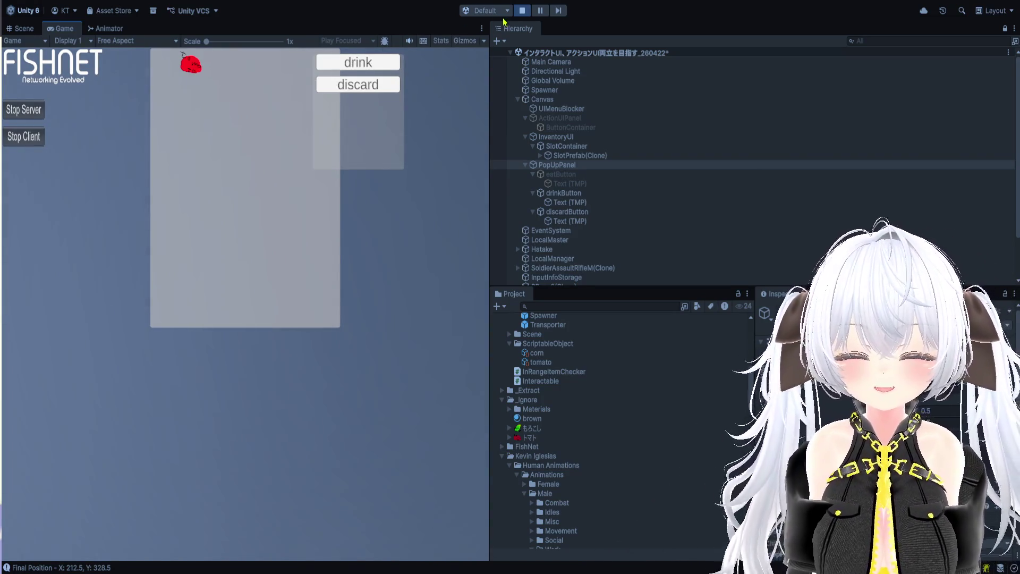
{"action": "left_click", "coordinate": [540, 11]}
{"action": "scroll", "coordinate": [419, 190], "scroll_direction": "up", "scroll_amount": 5}
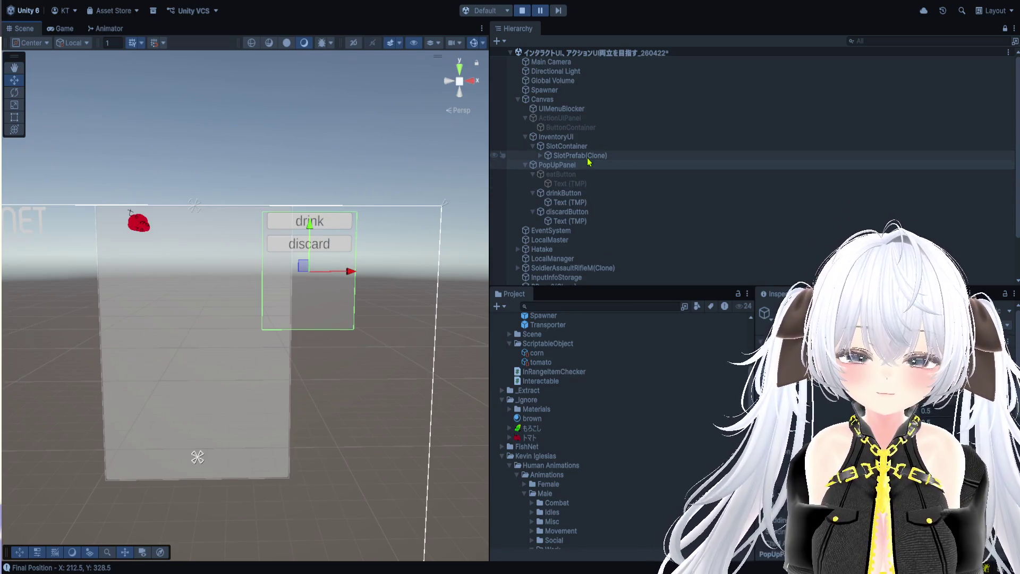
{"action": "left_click", "coordinate": [588, 157]}
Step: Frame SlotPrefab(Clone), expand to its Icon child, locate InventorySlot, and select PopUpPanel
{"action": "key", "text": "f"}
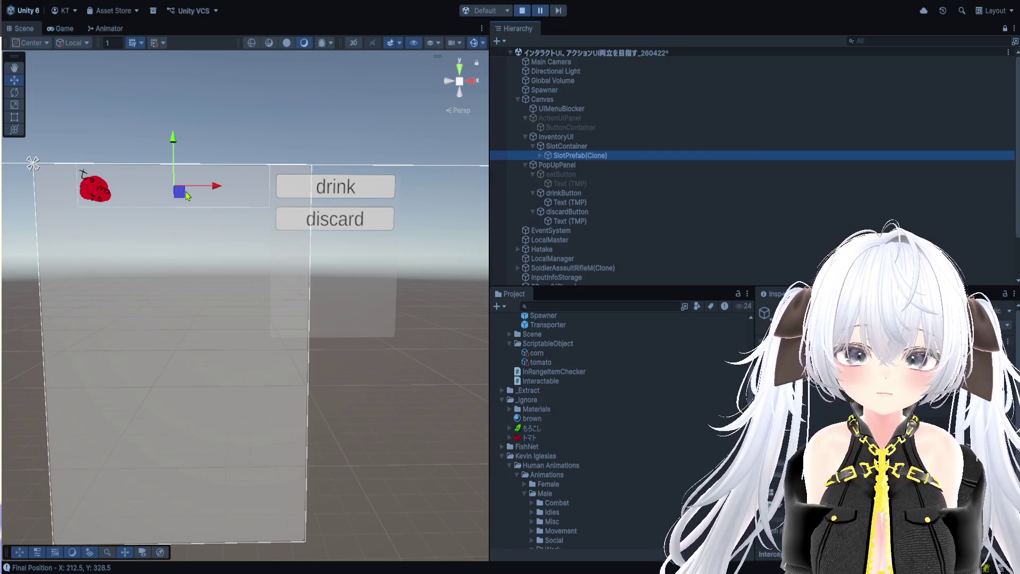
{"action": "left_click", "coordinate": [541, 156]}
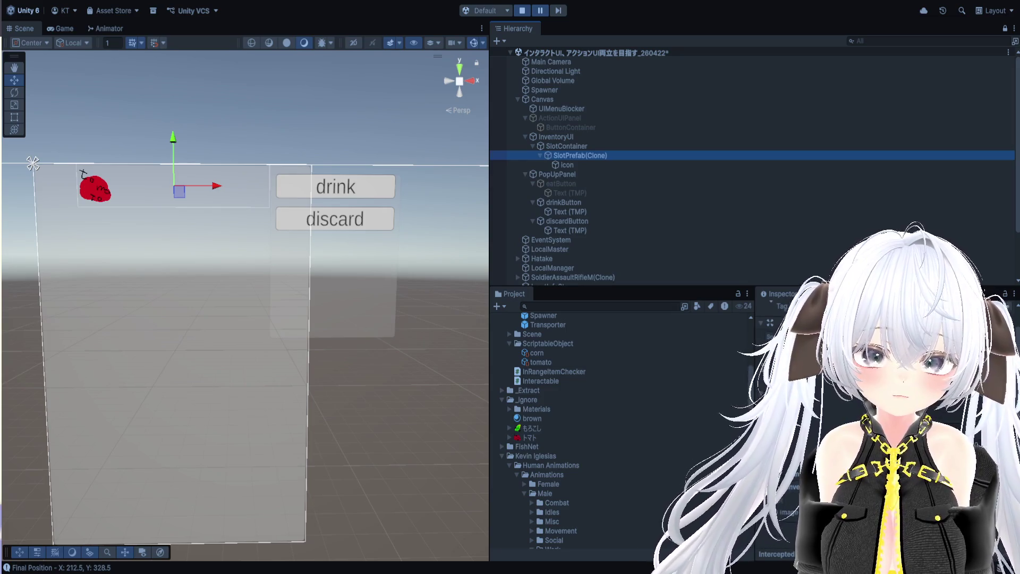
{"action": "left_click", "coordinate": [507, 404]}
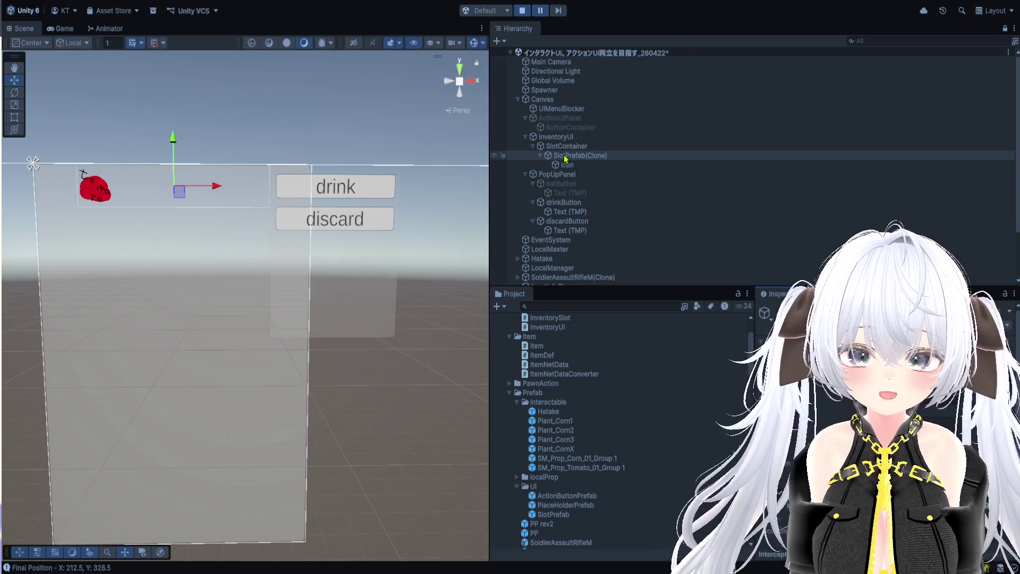
{"action": "scroll", "coordinate": [235, 223], "scroll_direction": "up", "scroll_amount": 2}
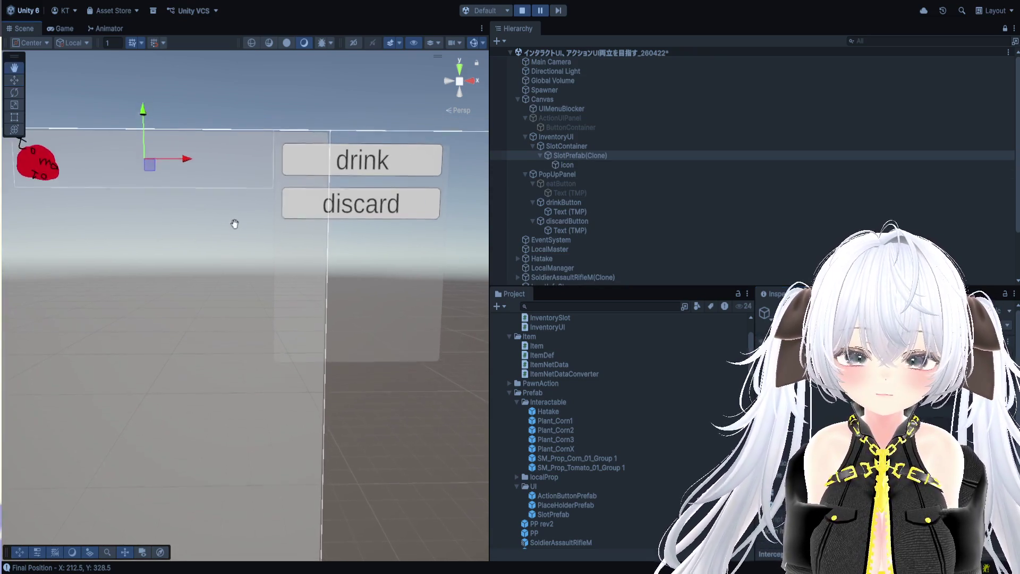
{"action": "left_click_drag", "start_coordinate": [234, 224], "coordinate": [238, 250]}
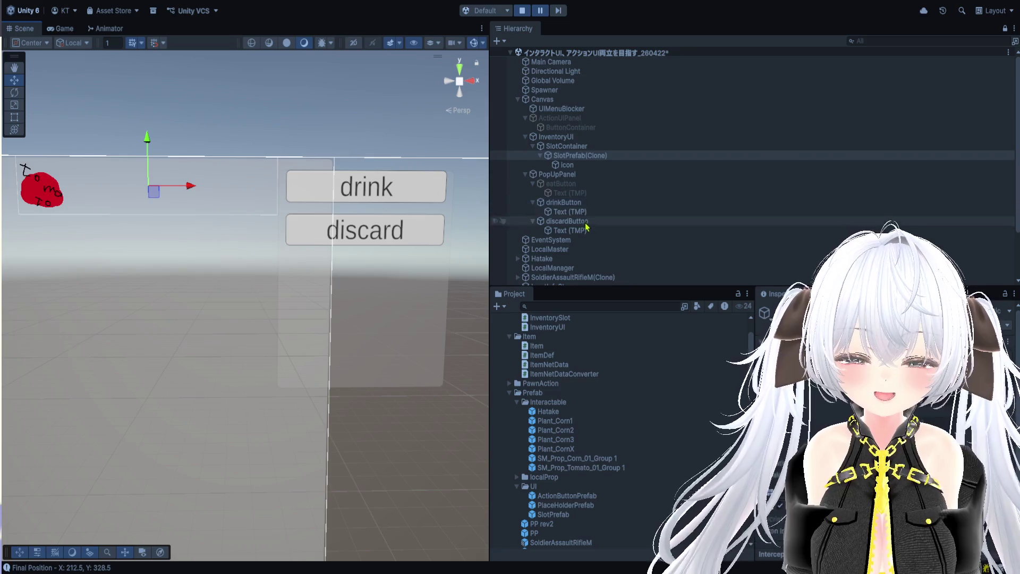
{"action": "left_click", "coordinate": [578, 176]}
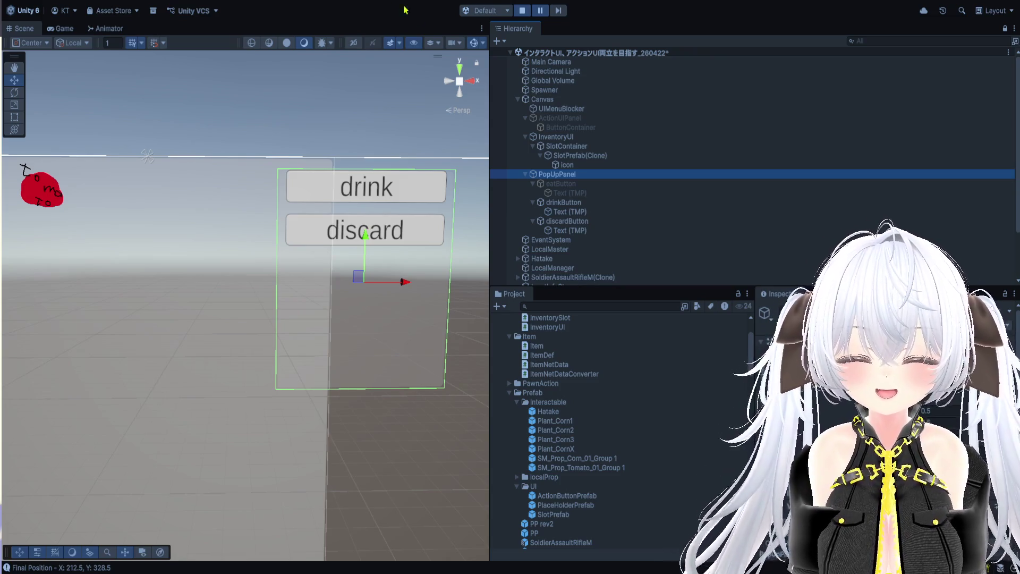
{"action": "left_click", "coordinate": [60, 28]}
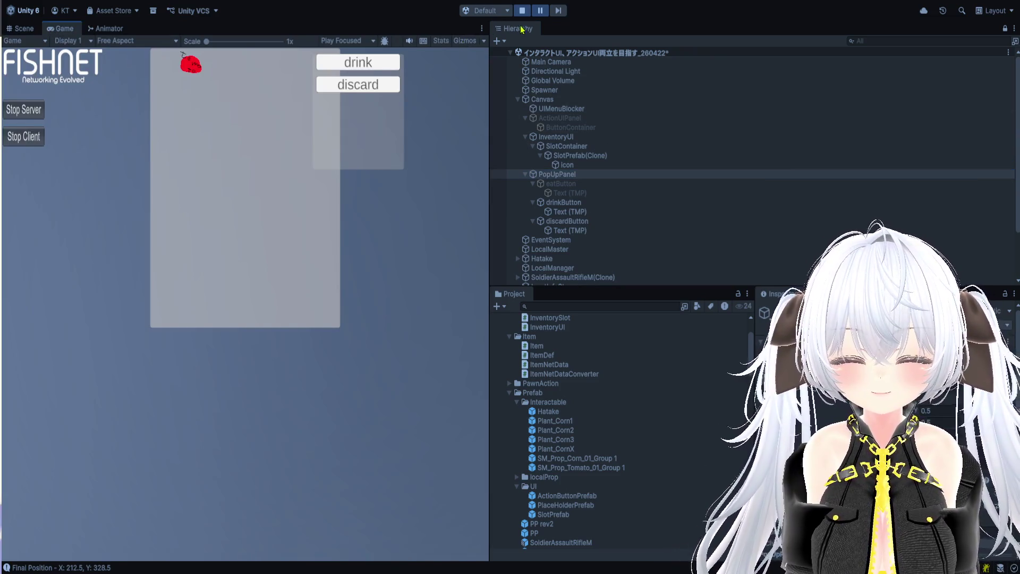
Step: Close the popup and inventory, then start Picking on the field
{"action": "left_click", "coordinate": [385, 293]}
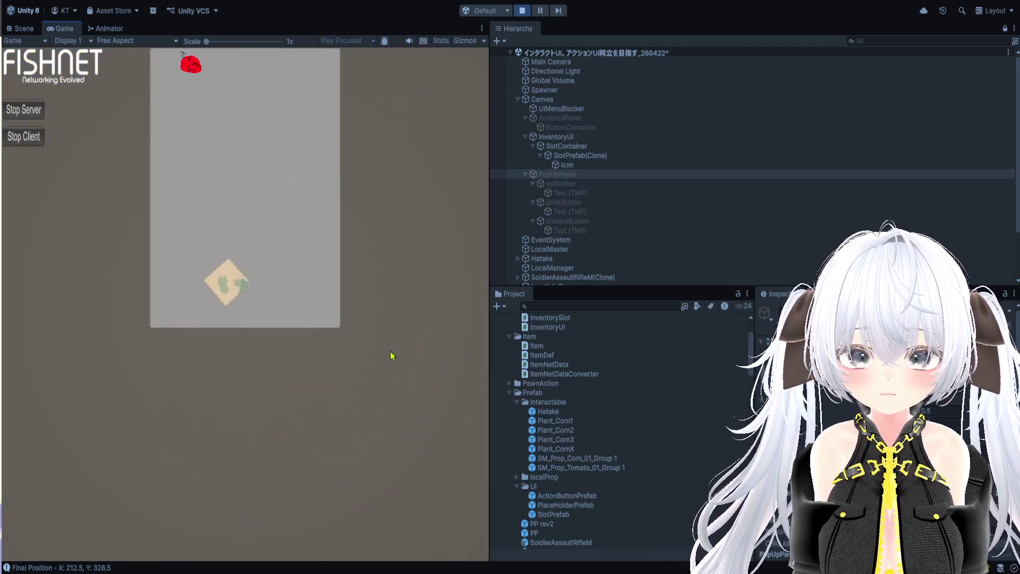
{"action": "left_click", "coordinate": [391, 355]}
{"action": "scroll", "coordinate": [291, 260], "scroll_direction": "up", "scroll_amount": 5}
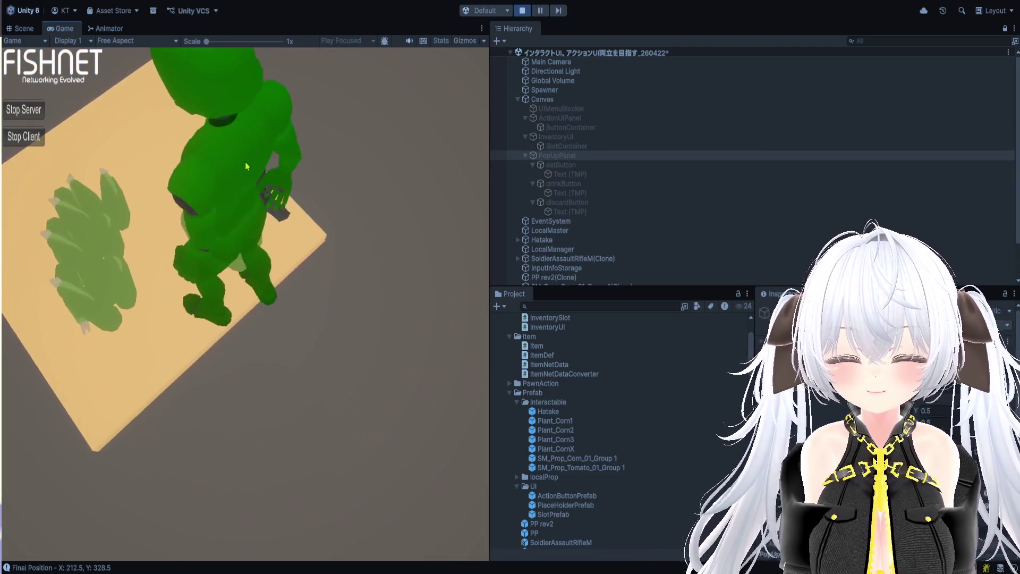
{"action": "left_click", "coordinate": [246, 166]}
{"action": "scroll", "coordinate": [246, 166], "scroll_direction": "down", "scroll_amount": 5}
{"action": "left_click", "coordinate": [244, 164]}
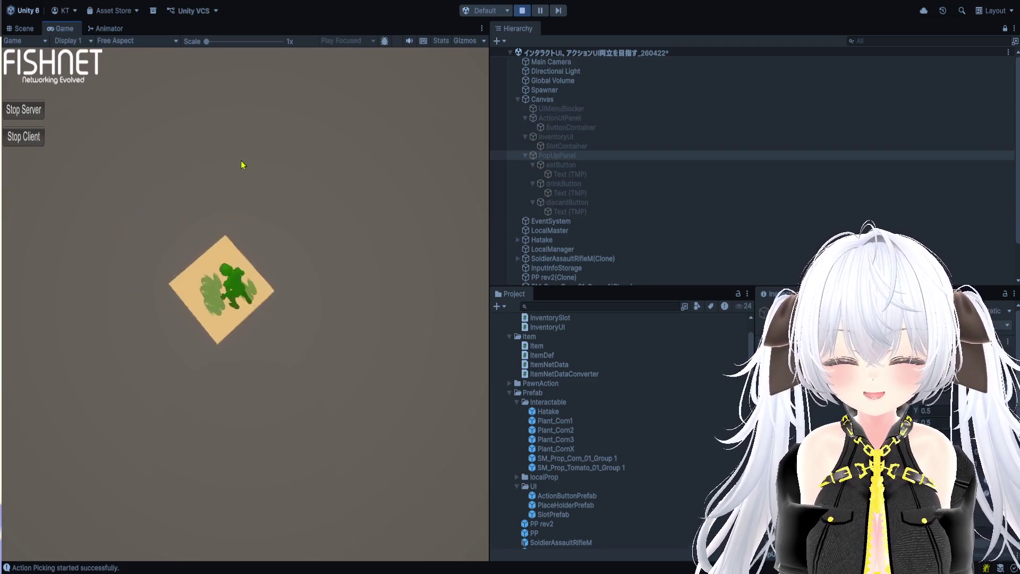
{"action": "left_click", "coordinate": [230, 186]}
{"action": "left_click", "coordinate": [210, 127]}
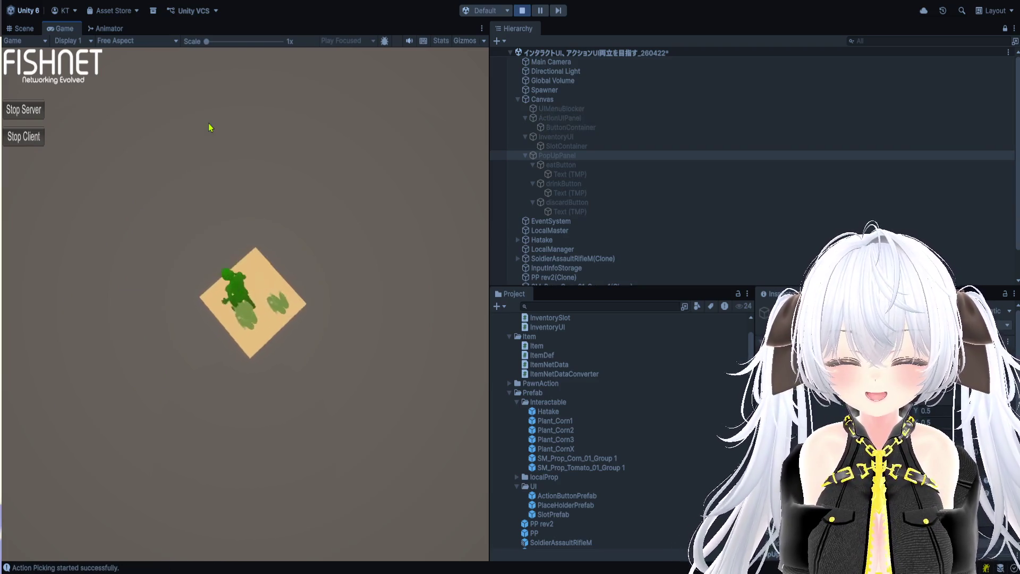
Step: Pick the remaining crops and open an item's drink/discard popup in the inventory
{"action": "left_click", "coordinate": [221, 142]}
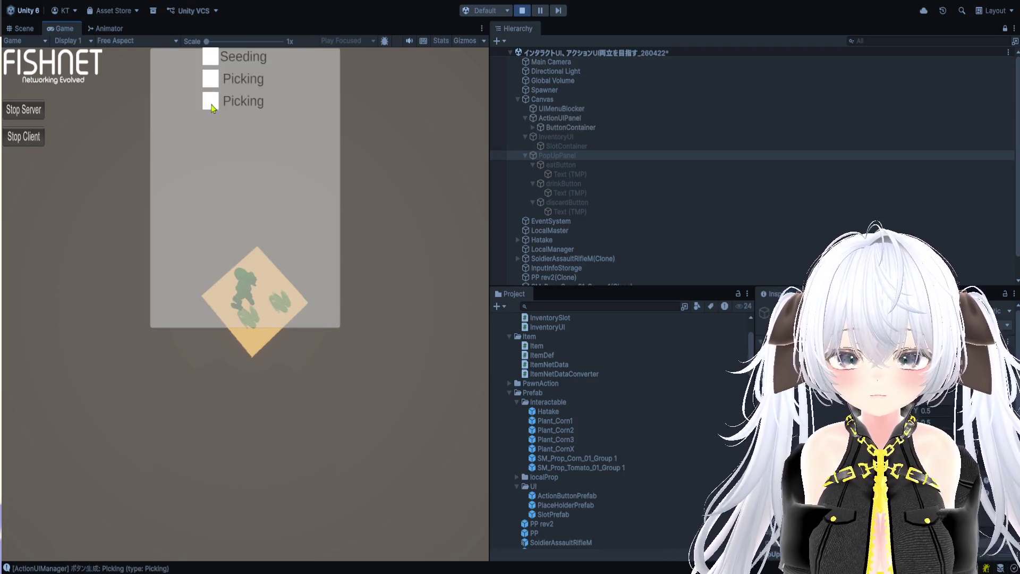
{"action": "left_click", "coordinate": [211, 108]}
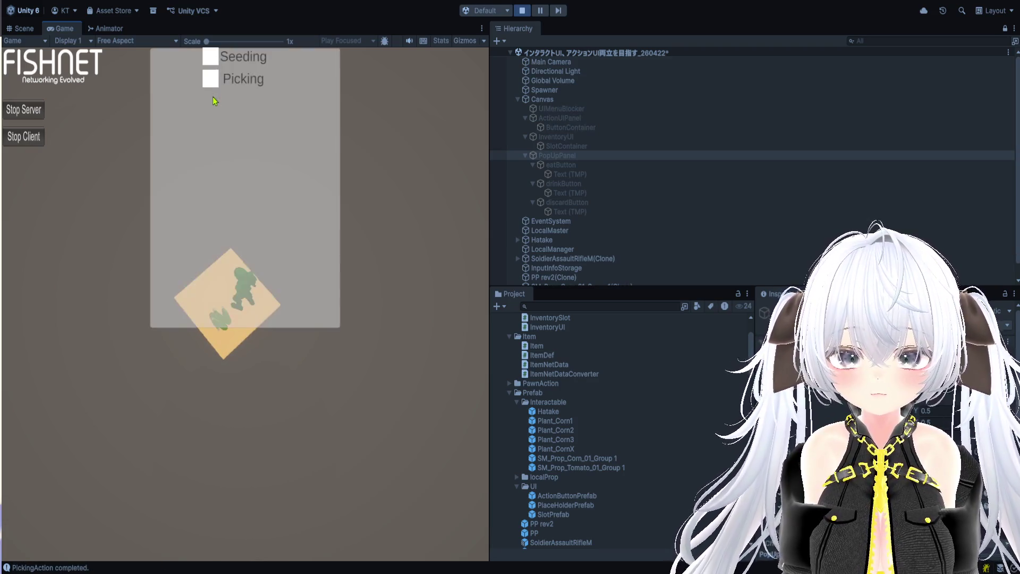
{"action": "left_click", "coordinate": [214, 83]}
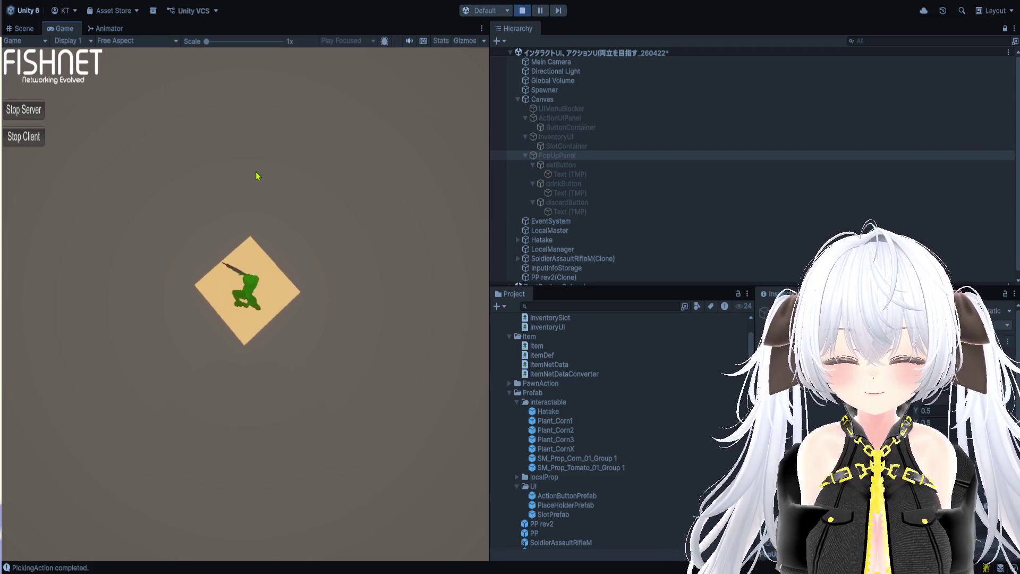
{"action": "key", "text": "i"}
{"action": "left_click", "coordinate": [190, 185]}
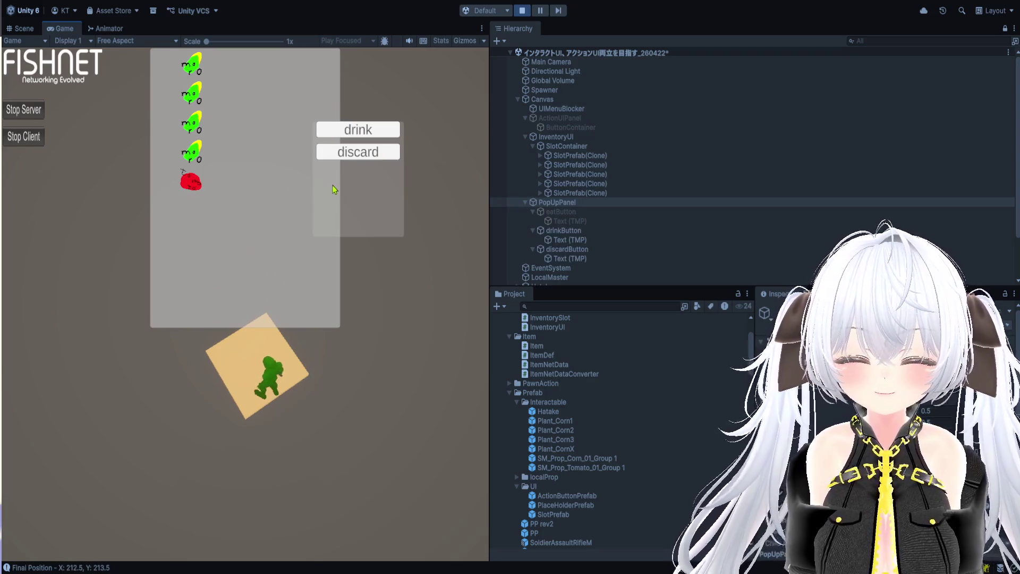
Step: Stop the game, then start Play mode again at the FishNet start screen
{"action": "left_click", "coordinate": [523, 10]}
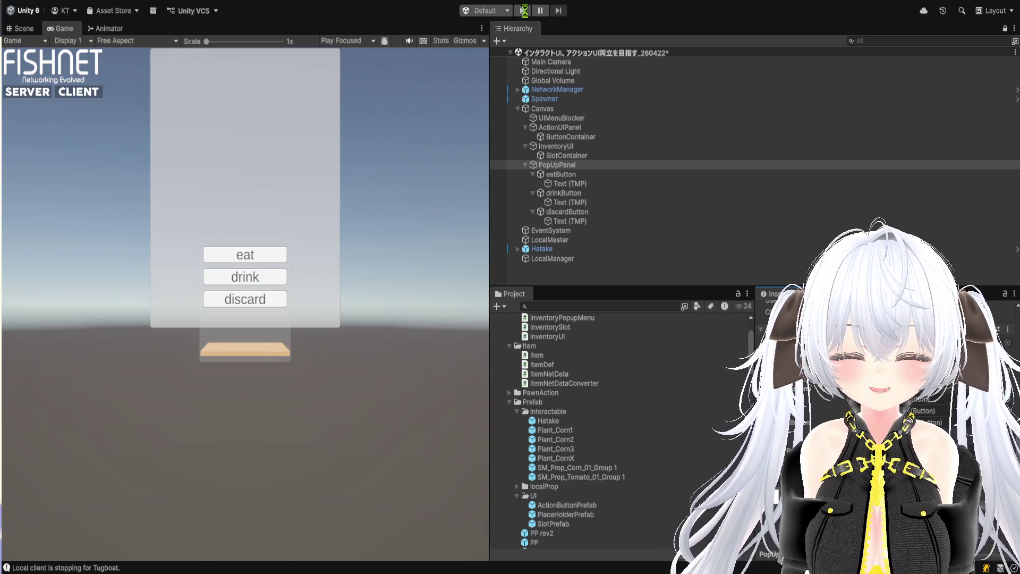
{"action": "left_click", "coordinate": [523, 11]}
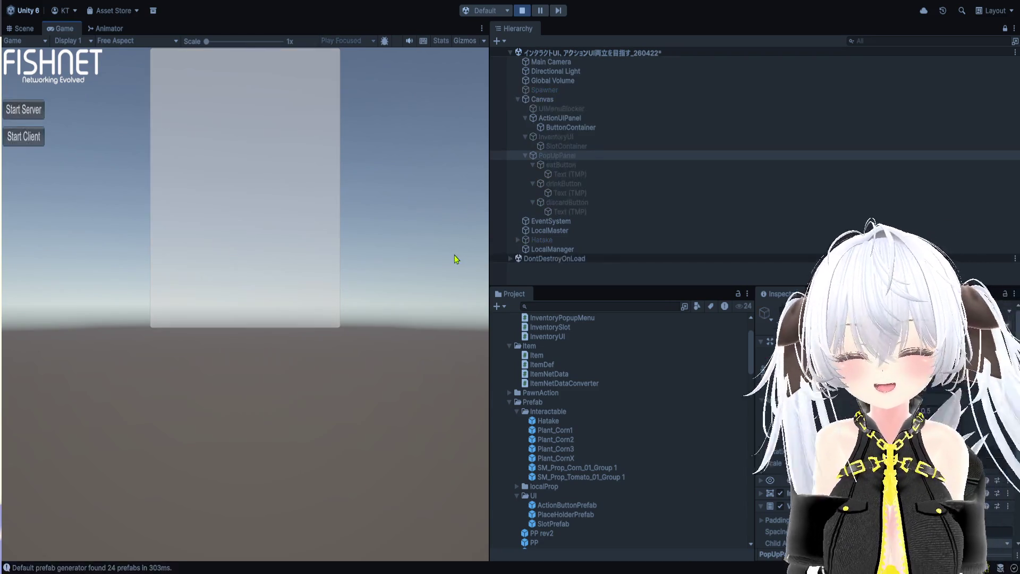
Step: Start server and client, then seed, water, harvest and pick on the field
{"action": "left_click", "coordinate": [36, 107]}
{"action": "left_click", "coordinate": [24, 137]}
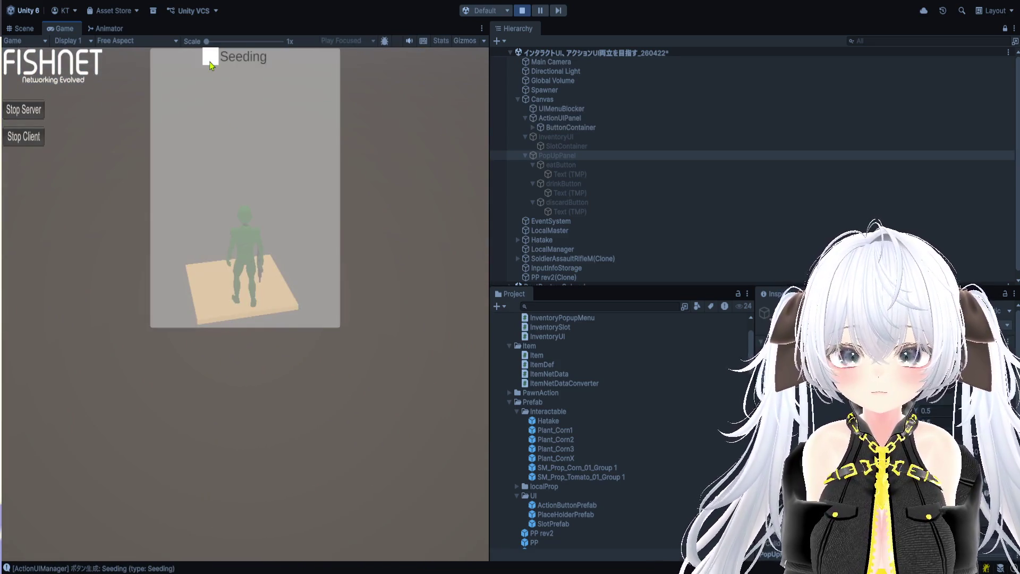
{"action": "left_click", "coordinate": [211, 64]}
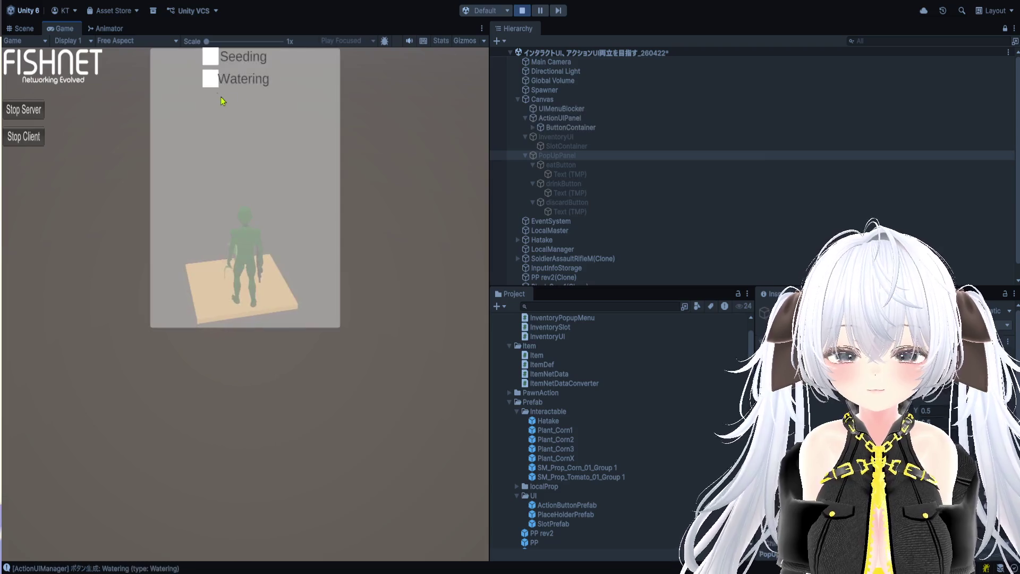
{"action": "left_click", "coordinate": [210, 79]}
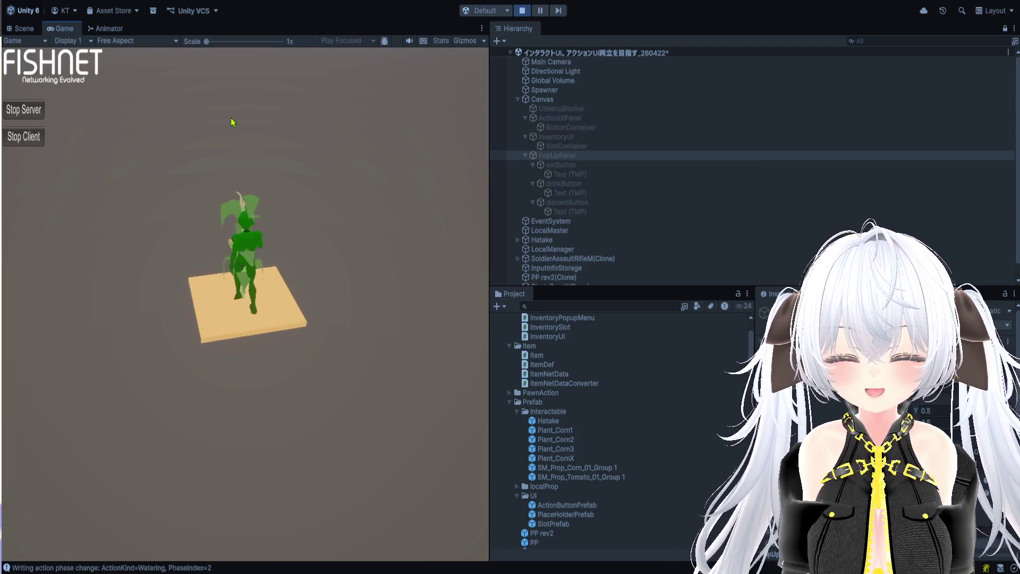
{"action": "left_click", "coordinate": [211, 80]}
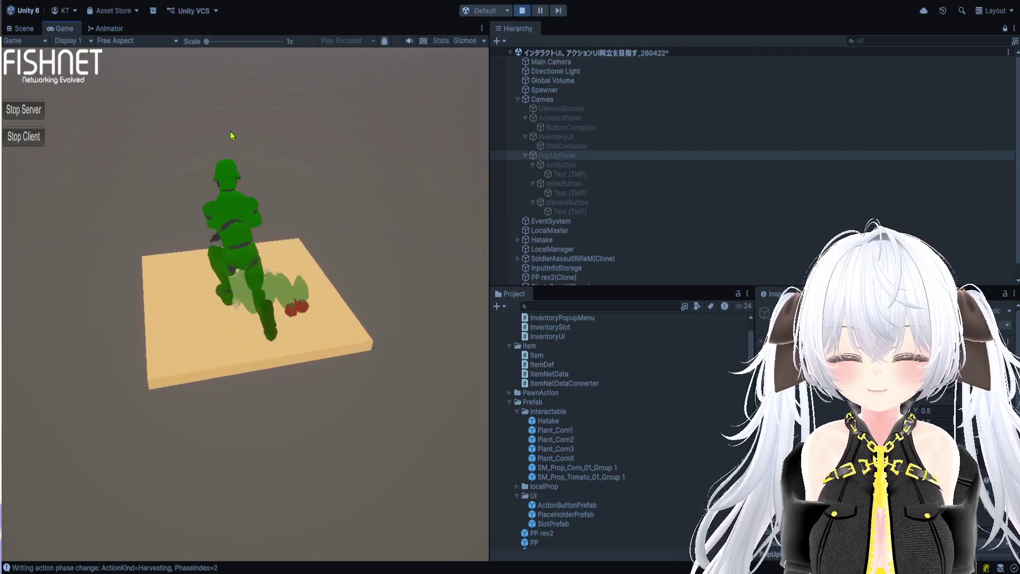
{"action": "left_click", "coordinate": [215, 176]}
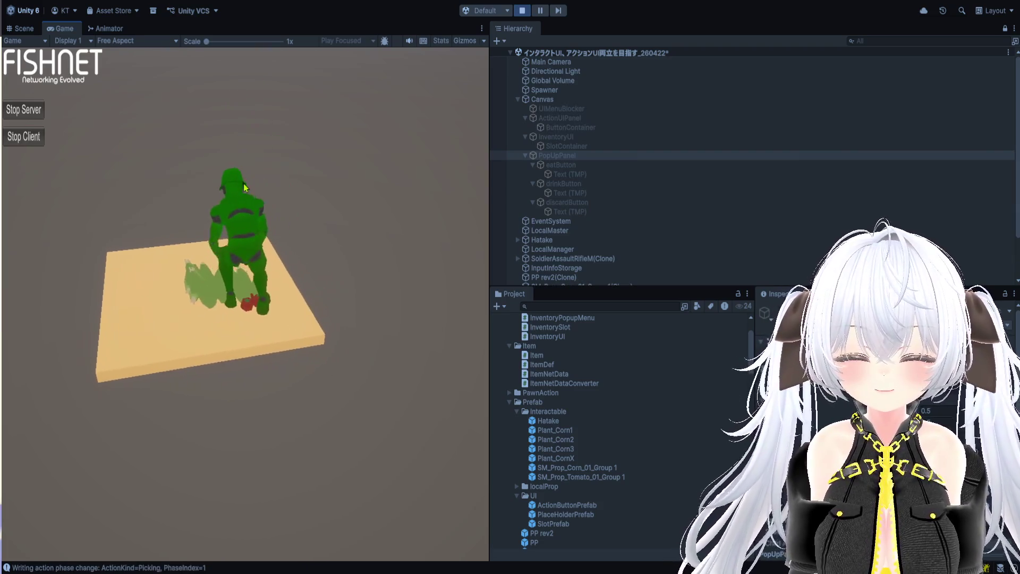
Step: Check the tomato's popup, close the inventory, and choose Picking twice more
{"action": "left_click", "coordinate": [193, 74]}
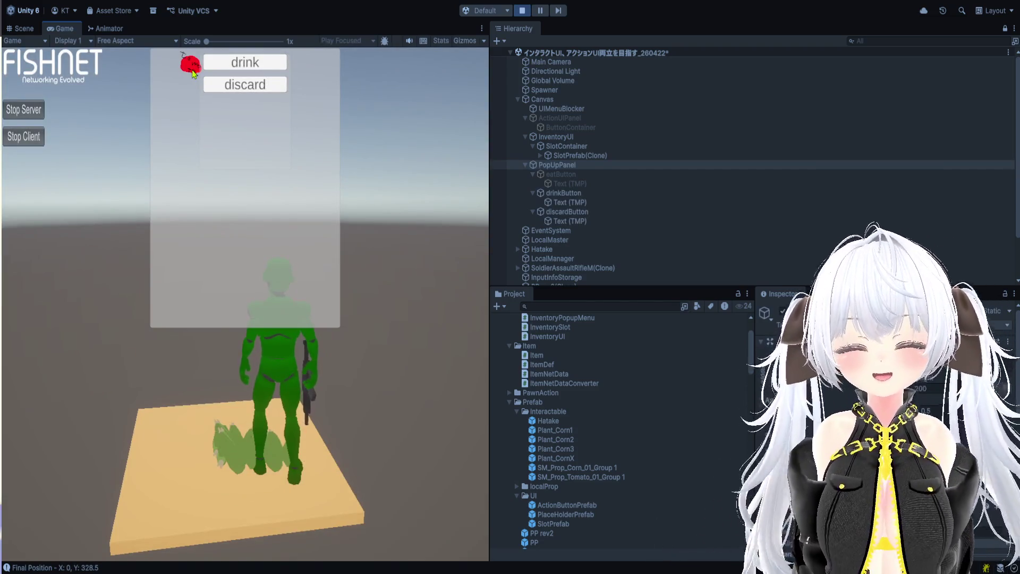
{"action": "left_click", "coordinate": [371, 146]}
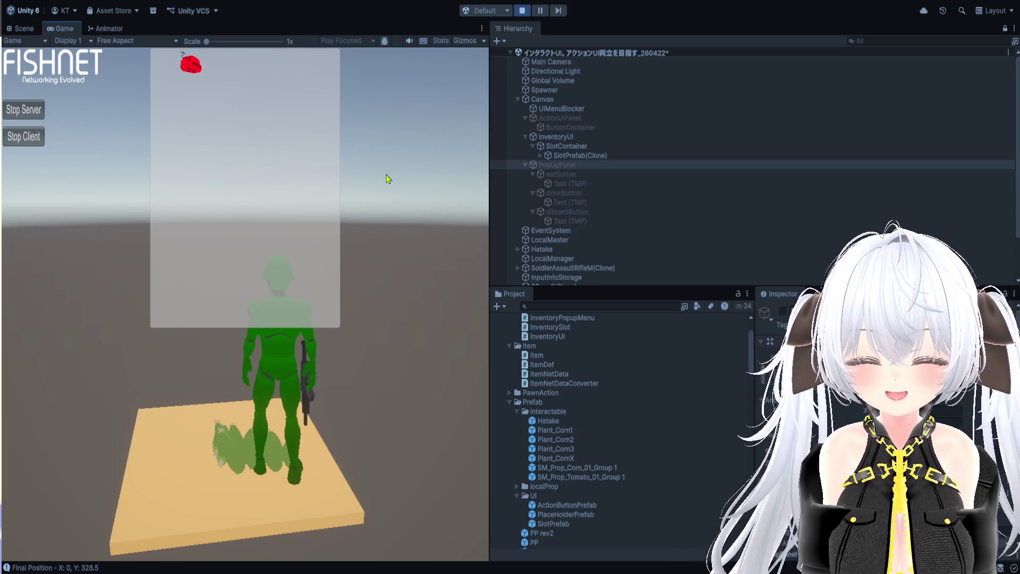
{"action": "left_click", "coordinate": [387, 177]}
{"action": "left_click", "coordinate": [209, 151]}
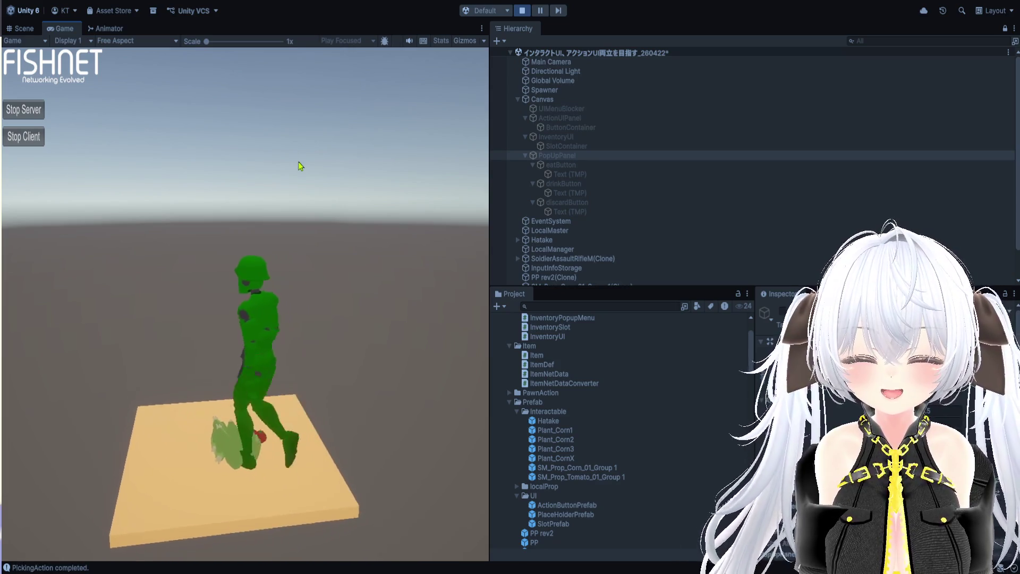
{"action": "left_click", "coordinate": [212, 124]}
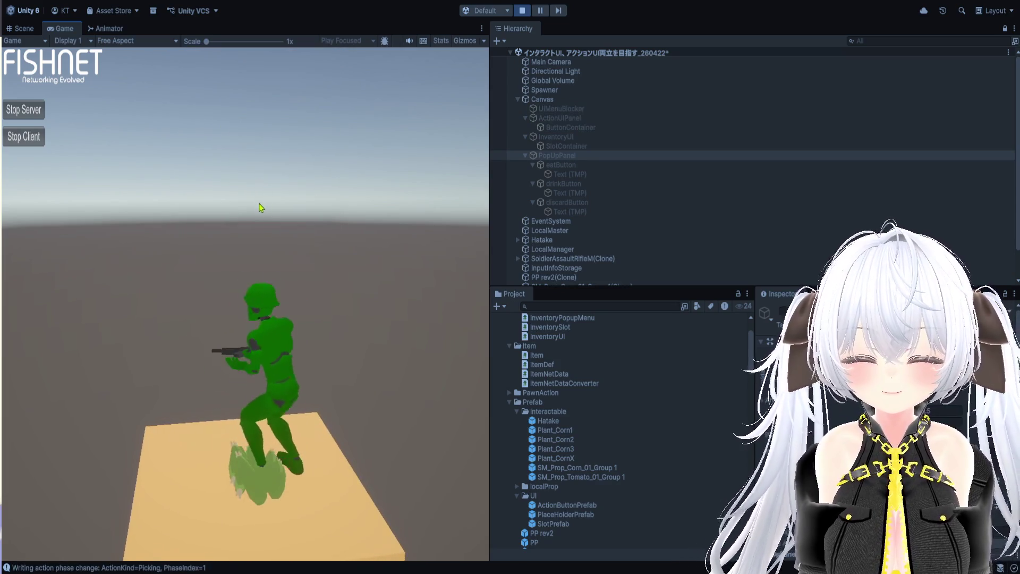
Step: Check the drink/discard popup beside the corn and tomato slots, stop, and widen the Game view
{"action": "key", "text": "i"}
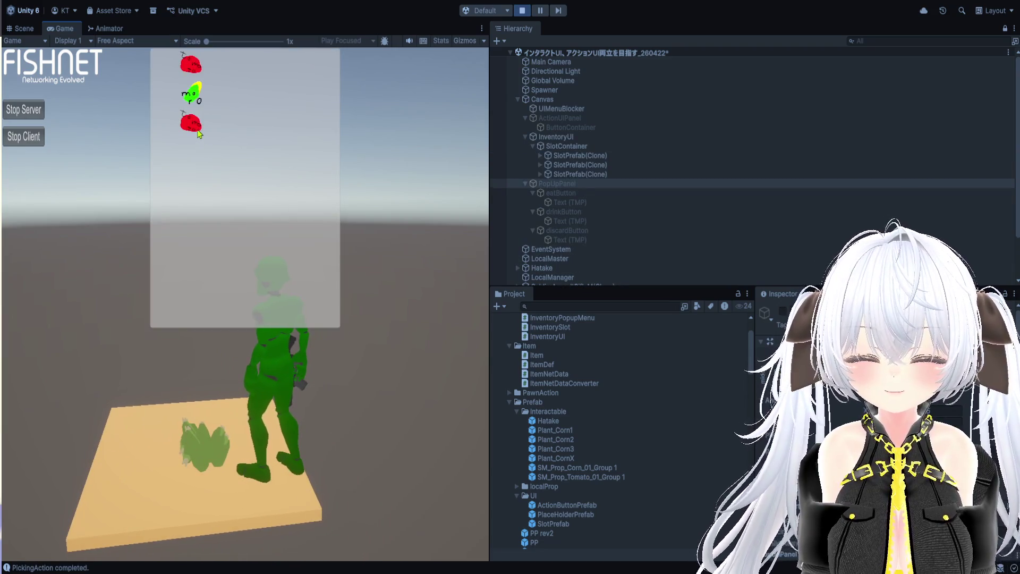
{"action": "left_click", "coordinate": [193, 101]}
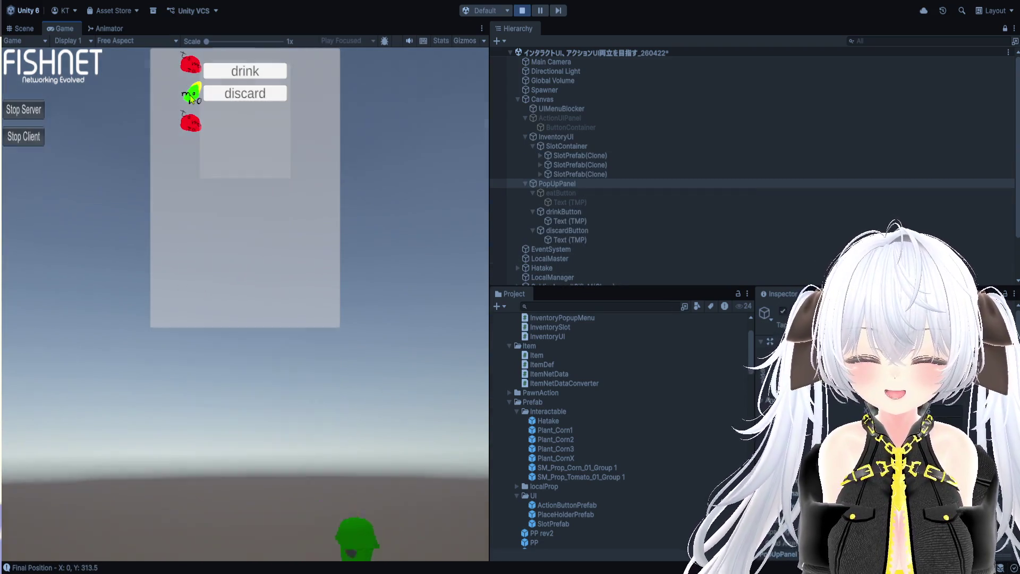
{"action": "left_click", "coordinate": [195, 92]}
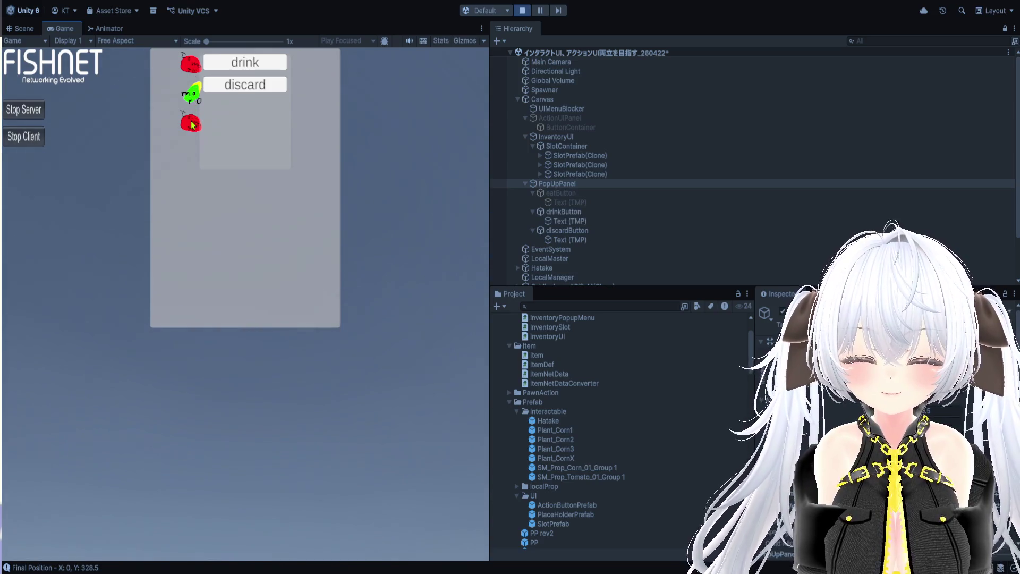
{"action": "left_click", "coordinate": [192, 130]}
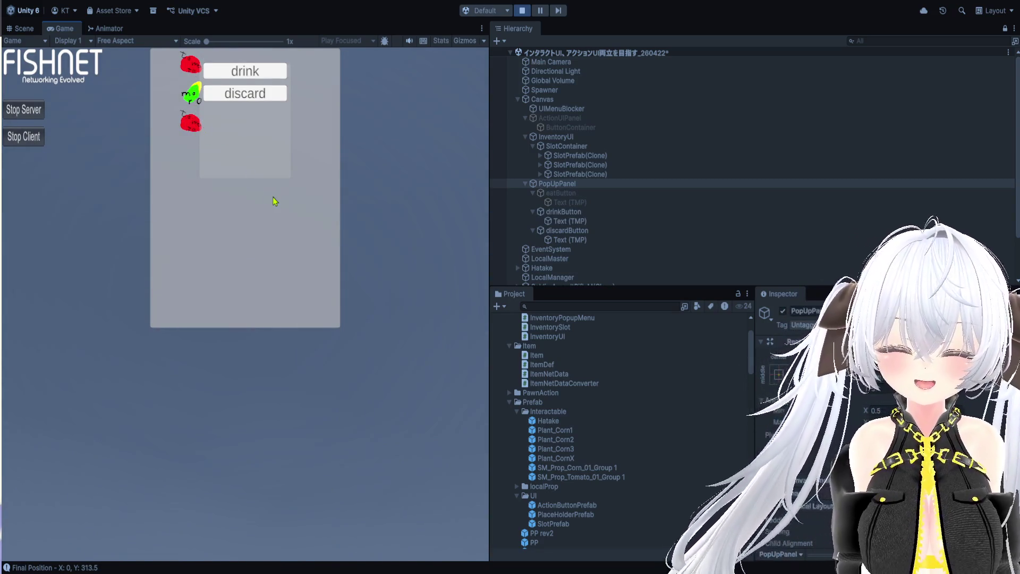
{"action": "left_click", "coordinate": [521, 10]}
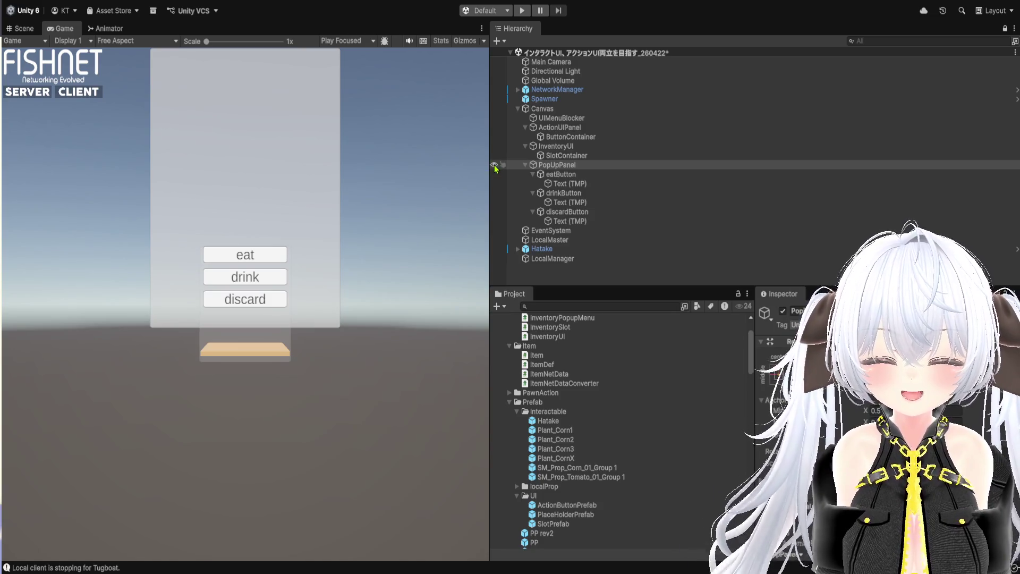
{"action": "left_click_drag", "start_coordinate": [488, 166], "coordinate": [559, 169]}
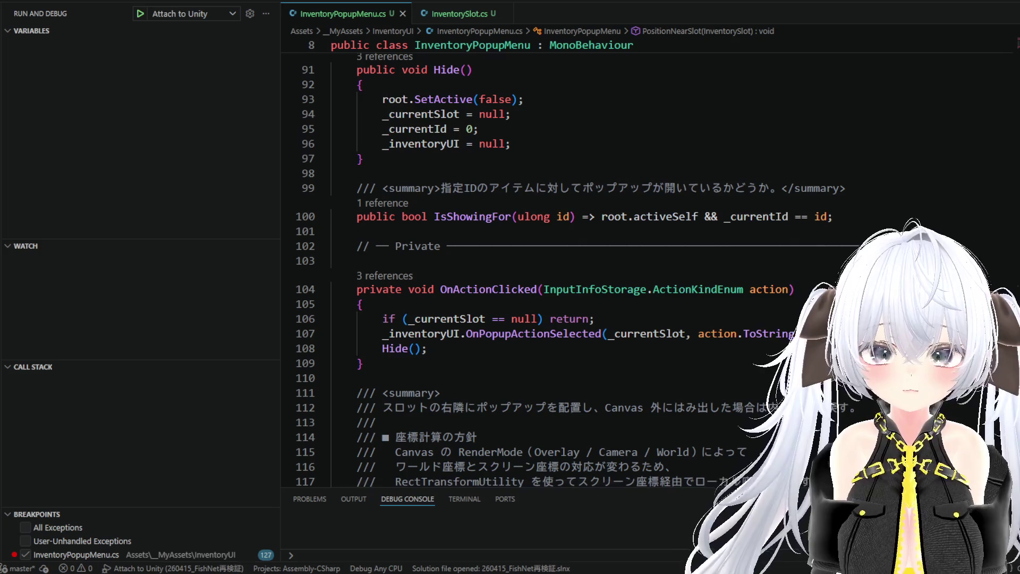
Step: Scroll up and down in the editor to review the widened layout
{"action": "scroll", "coordinate": [553, 129], "scroll_direction": "up", "scroll_amount": 4}
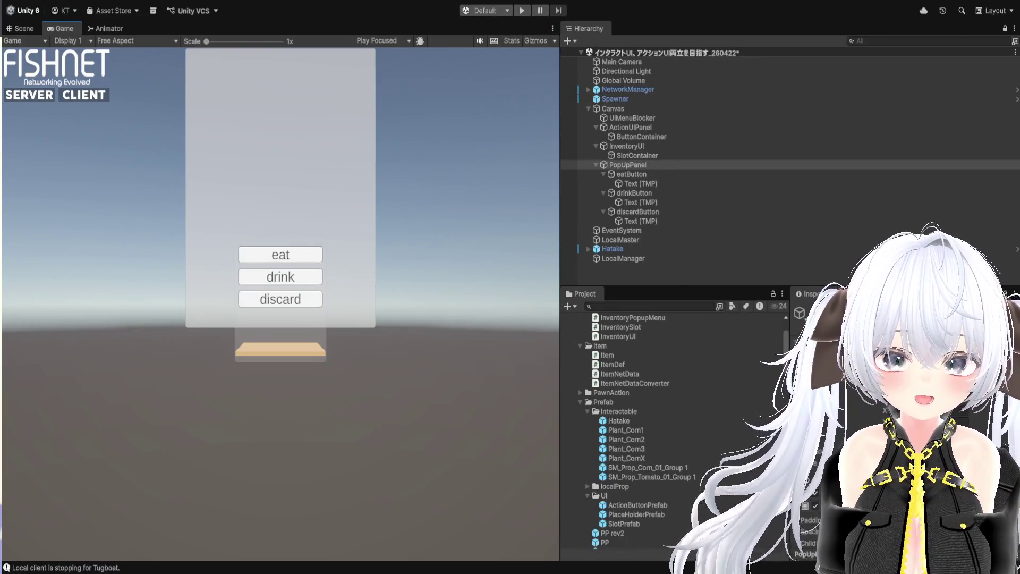
{"action": "scroll", "coordinate": [669, 430], "scroll_direction": "down", "scroll_amount": 10}
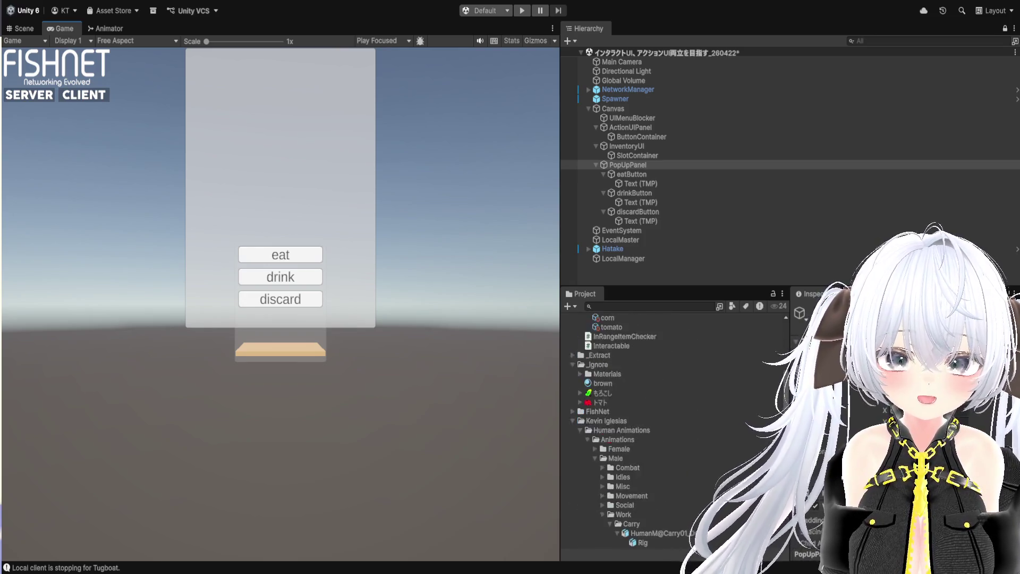
{"action": "scroll", "coordinate": [675, 431], "scroll_direction": "down", "scroll_amount": 10}
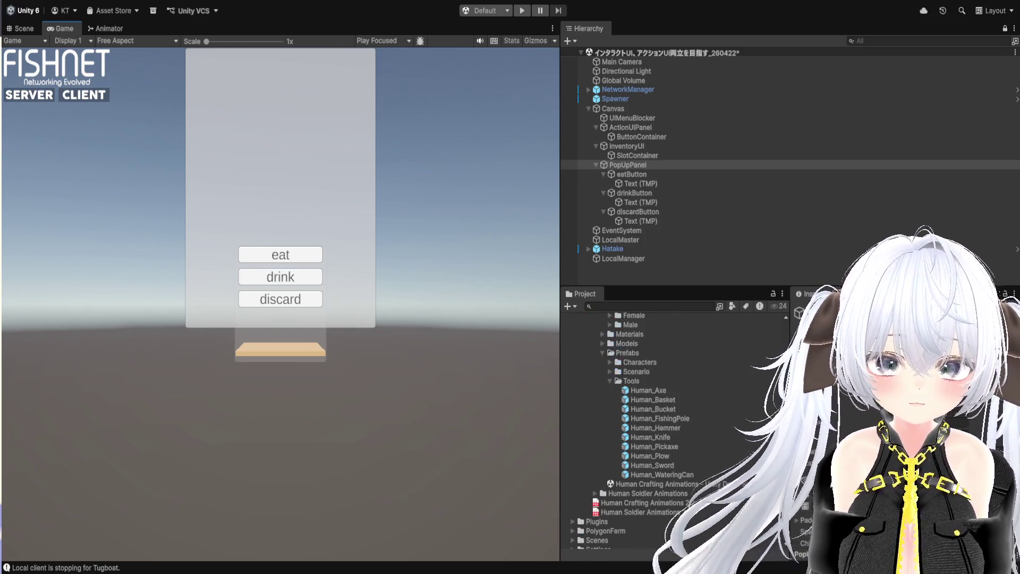
Step: Scroll the Project window up to Assets/_MyAssets/InventoryUI and open the InventoryUI script
{"action": "scroll", "coordinate": [675, 430], "scroll_direction": "up", "scroll_amount": 5}
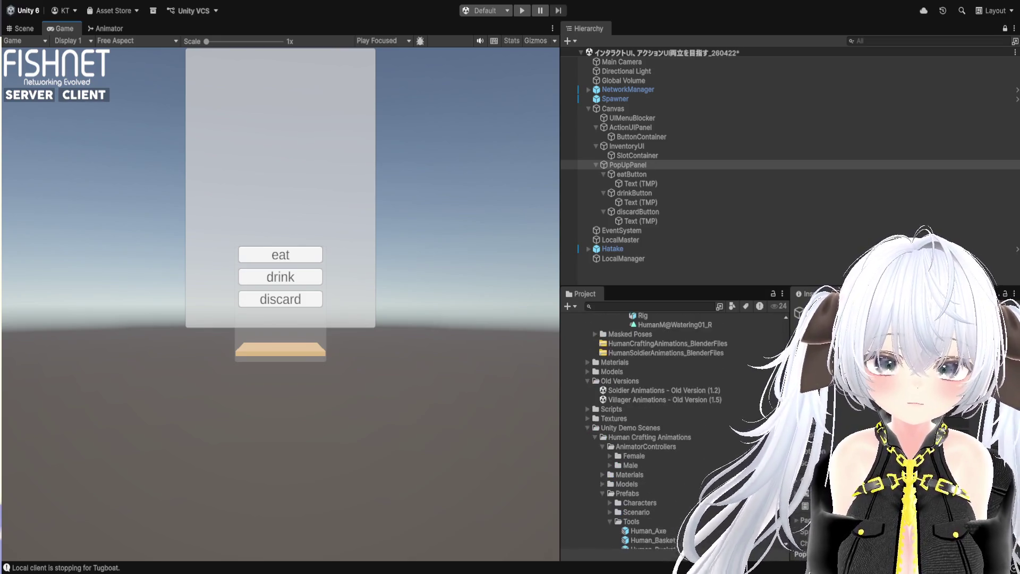
{"action": "scroll", "coordinate": [674, 430], "scroll_direction": "up", "scroll_amount": 2}
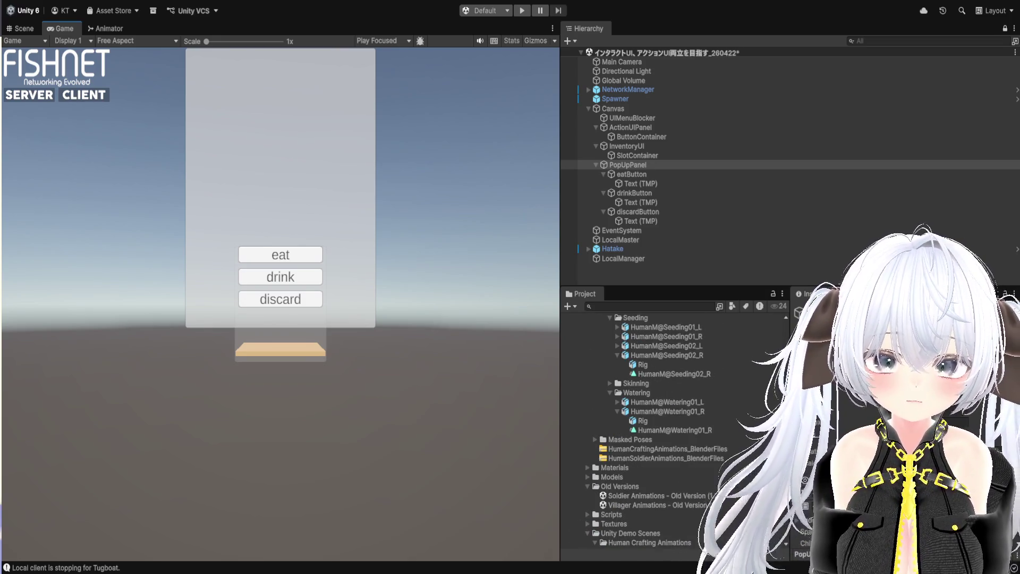
{"action": "scroll", "coordinate": [675, 430], "scroll_direction": "up", "scroll_amount": 4}
{"action": "scroll", "coordinate": [674, 430], "scroll_direction": "up", "scroll_amount": 2}
{"action": "scroll", "coordinate": [675, 430], "scroll_direction": "up", "scroll_amount": 4}
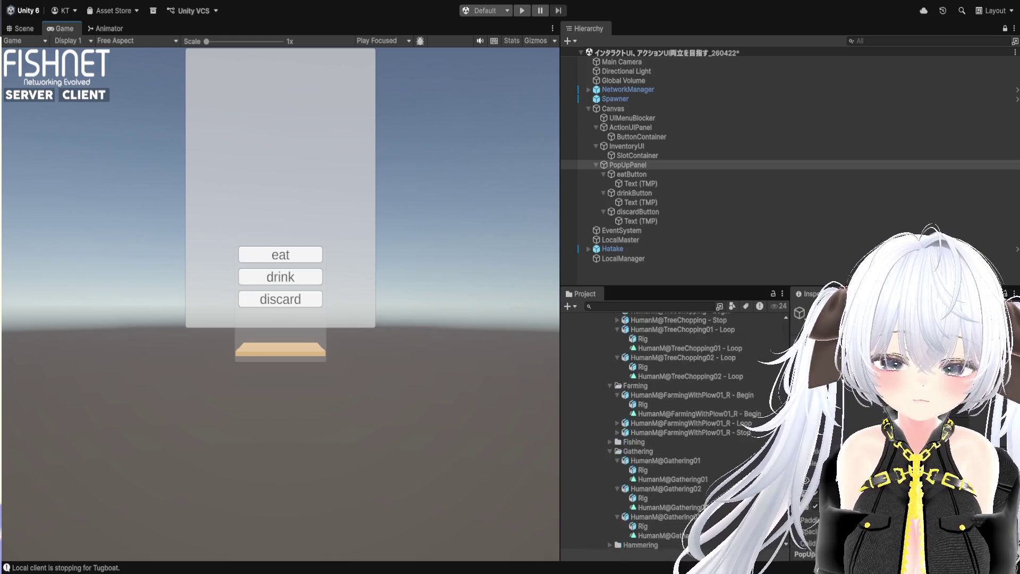
{"action": "scroll", "coordinate": [675, 430], "scroll_direction": "up", "scroll_amount": 5}
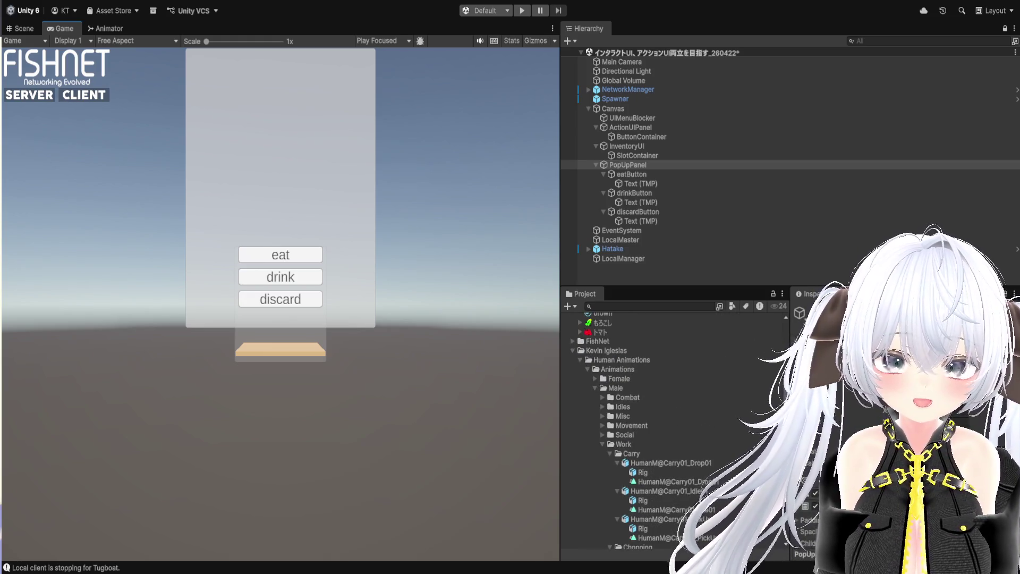
{"action": "scroll", "coordinate": [675, 431], "scroll_direction": "up", "scroll_amount": 3}
{"action": "scroll", "coordinate": [674, 430], "scroll_direction": "up", "scroll_amount": 3}
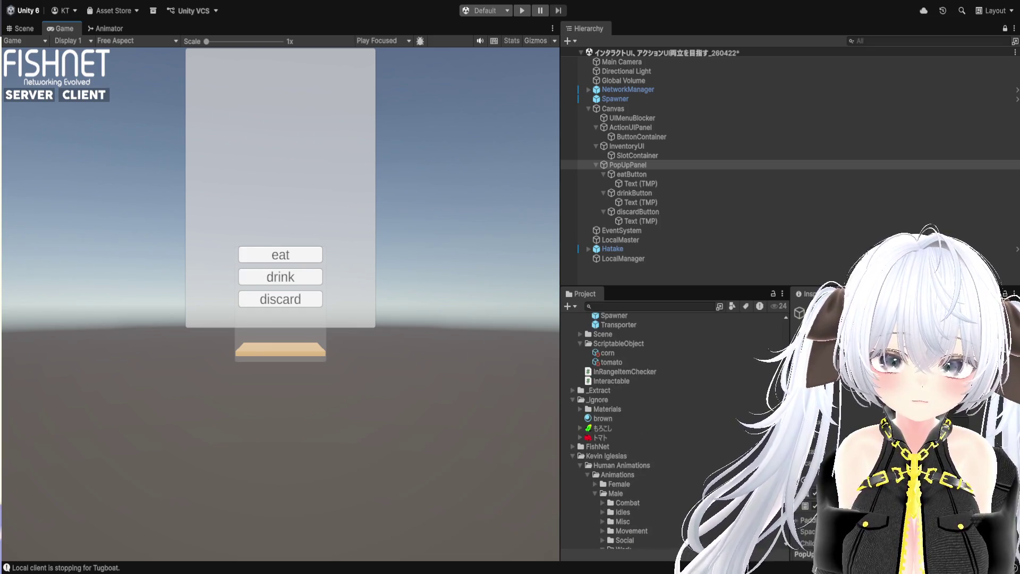
{"action": "scroll", "coordinate": [674, 430], "scroll_direction": "up", "scroll_amount": 3}
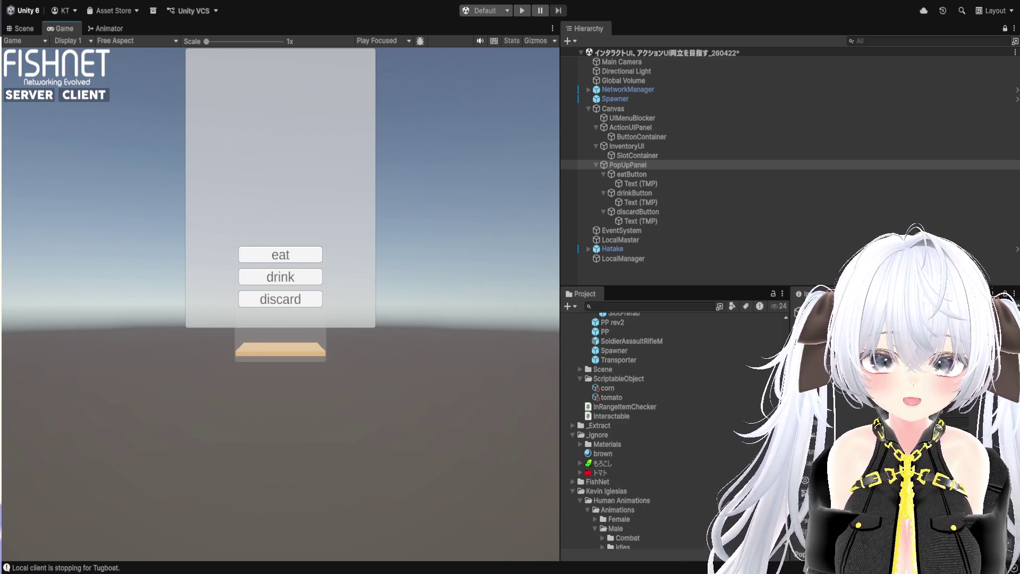
{"action": "scroll", "coordinate": [631, 404], "scroll_direction": "up", "scroll_amount": 5}
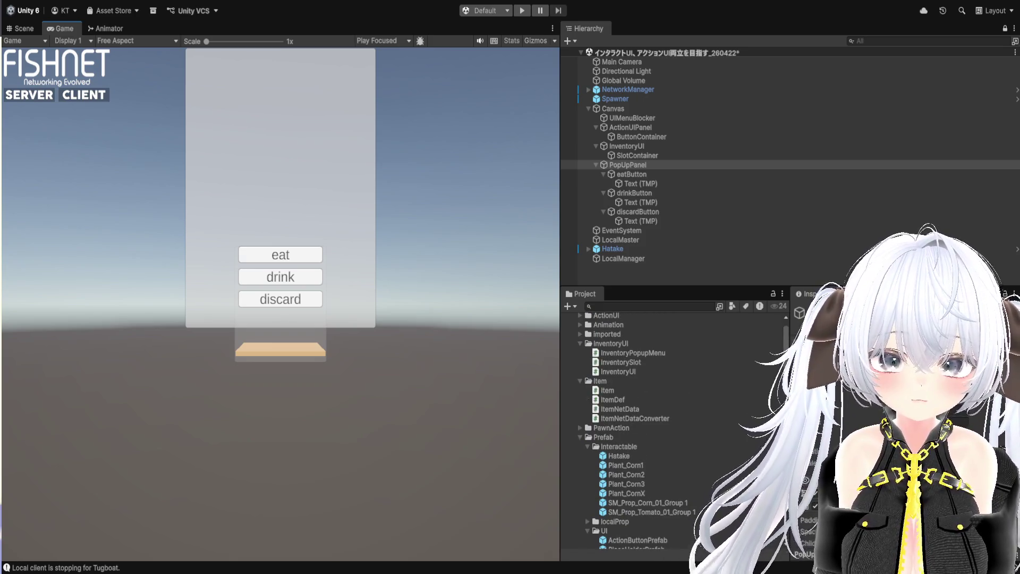
{"action": "left_click", "coordinate": [630, 374]}
{"action": "double_click", "coordinate": [630, 373]}
Step: Scroll InventoryUI.cs to OnPopupActionSelected, hide the sidebar with Ctrl+B, and peek its references
{"action": "scroll", "coordinate": [595, 361], "scroll_direction": "down", "scroll_amount": 10}
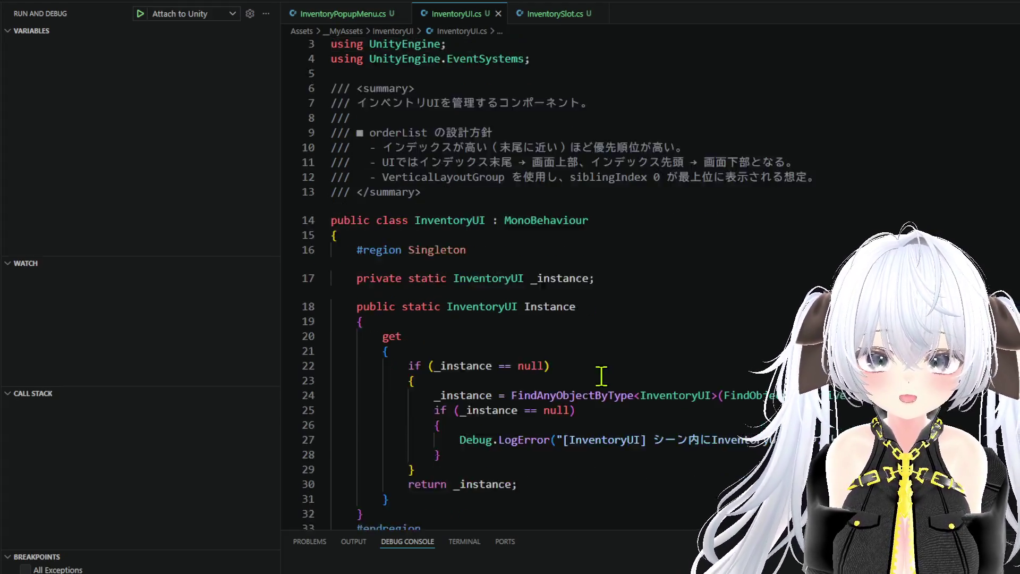
{"action": "scroll", "coordinate": [596, 361], "scroll_direction": "down", "scroll_amount": 20}
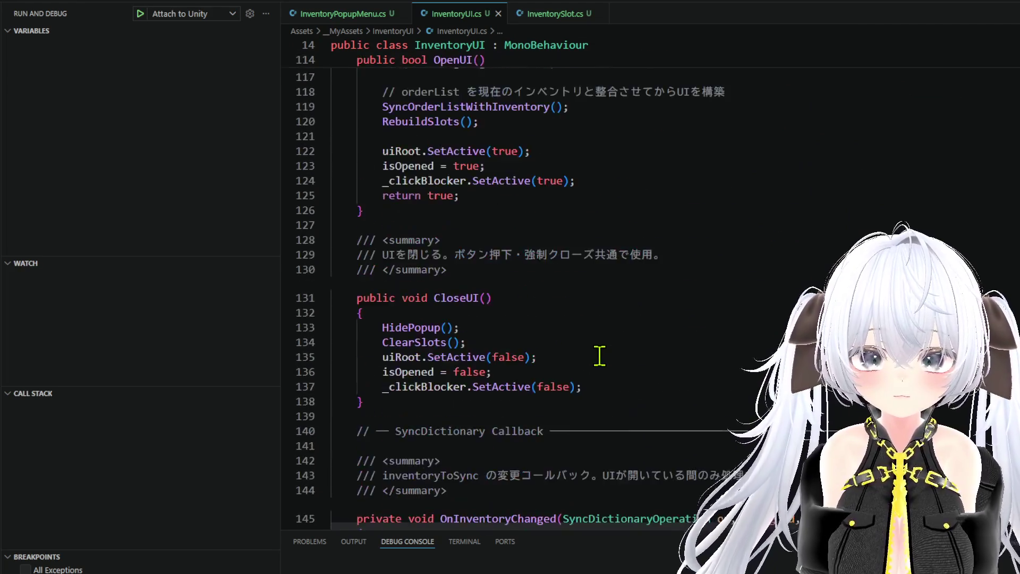
{"action": "scroll", "coordinate": [599, 356], "scroll_direction": "down", "scroll_amount": 20}
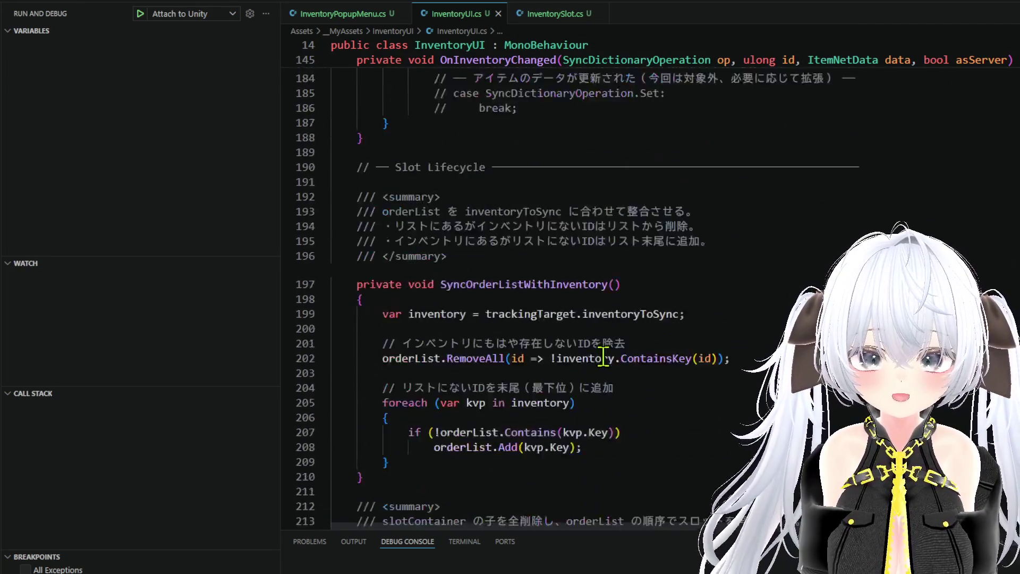
{"action": "scroll", "coordinate": [604, 356], "scroll_direction": "down", "scroll_amount": 9}
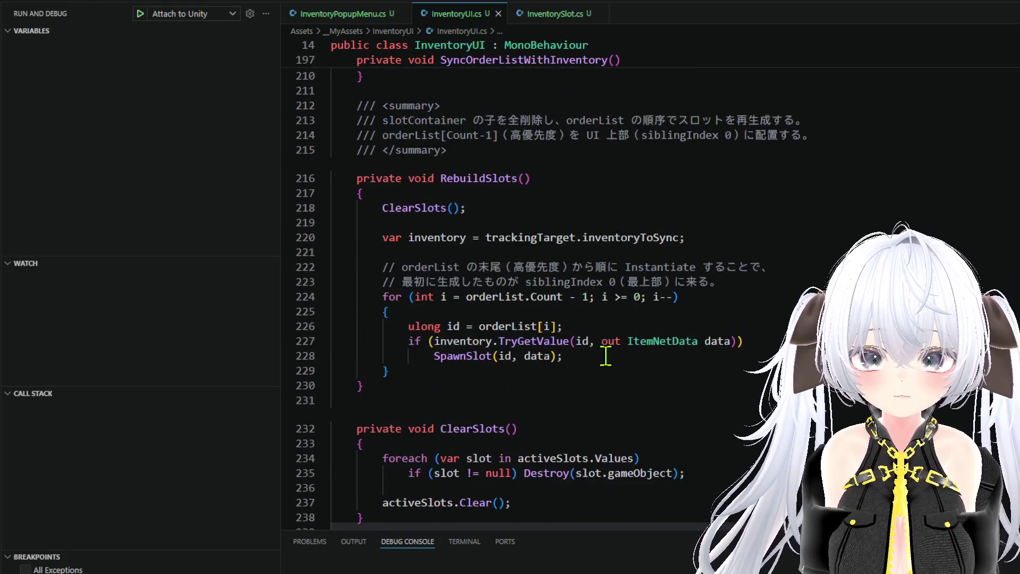
{"action": "scroll", "coordinate": [606, 357], "scroll_direction": "down", "scroll_amount": 15}
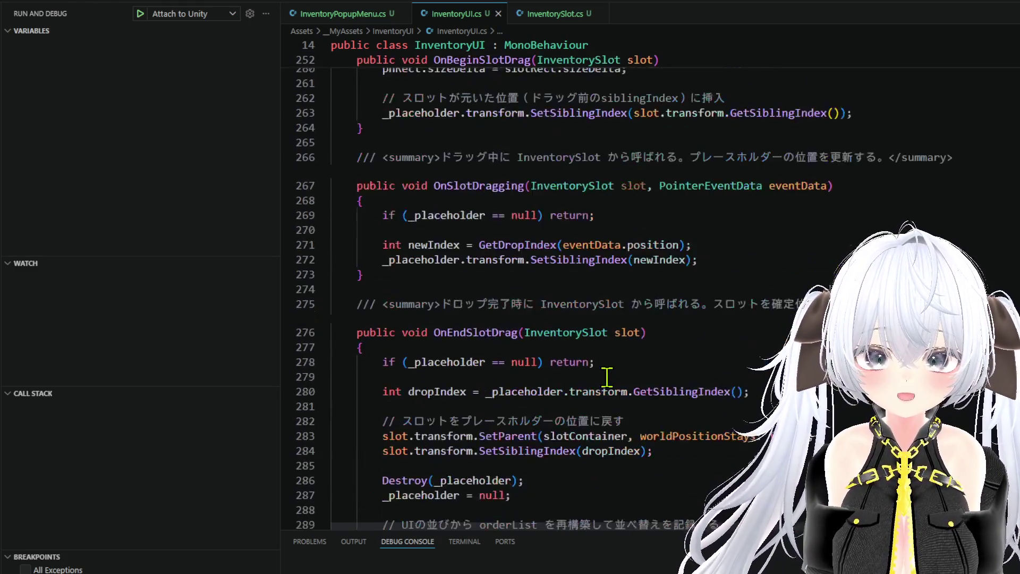
{"action": "scroll", "coordinate": [606, 377], "scroll_direction": "down", "scroll_amount": 12}
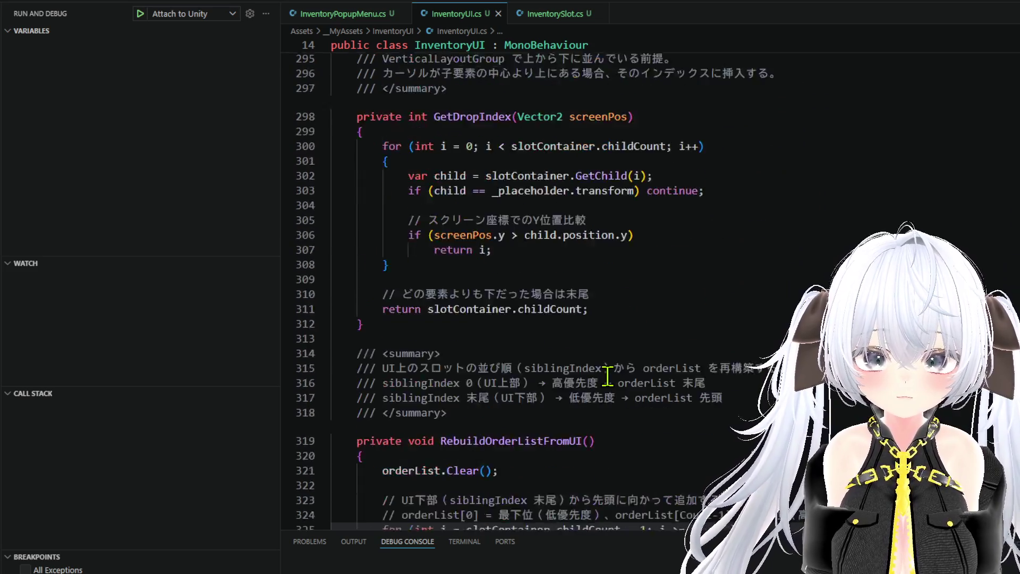
{"action": "scroll", "coordinate": [605, 374], "scroll_direction": "down", "scroll_amount": 12}
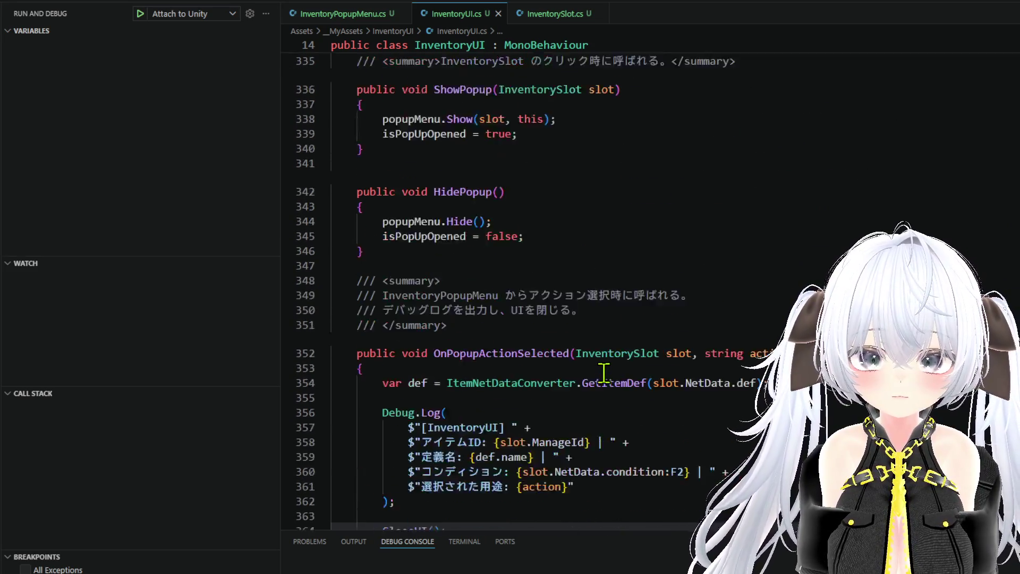
{"action": "scroll", "coordinate": [603, 373], "scroll_direction": "down", "scroll_amount": 4}
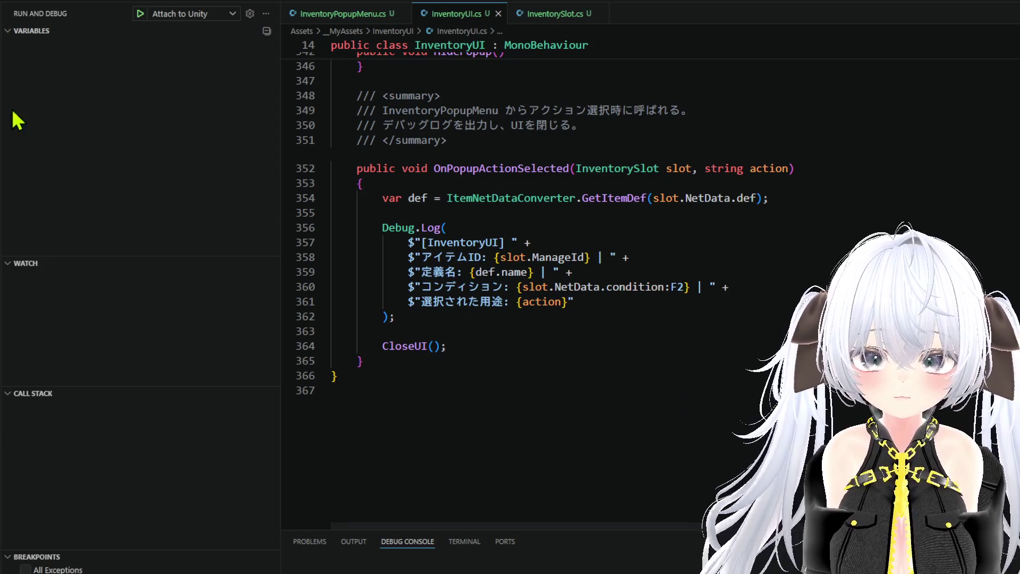
{"action": "key", "text": "ctrl+b"}
{"action": "scroll", "coordinate": [275, 338], "scroll_direction": "up", "scroll_amount": 1}
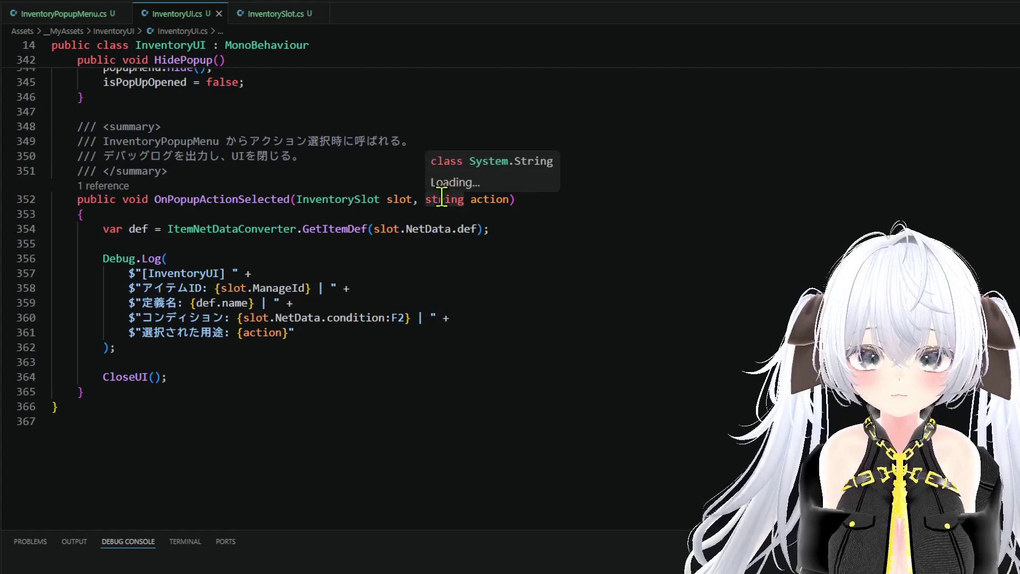
{"action": "left_click", "coordinate": [85, 187]}
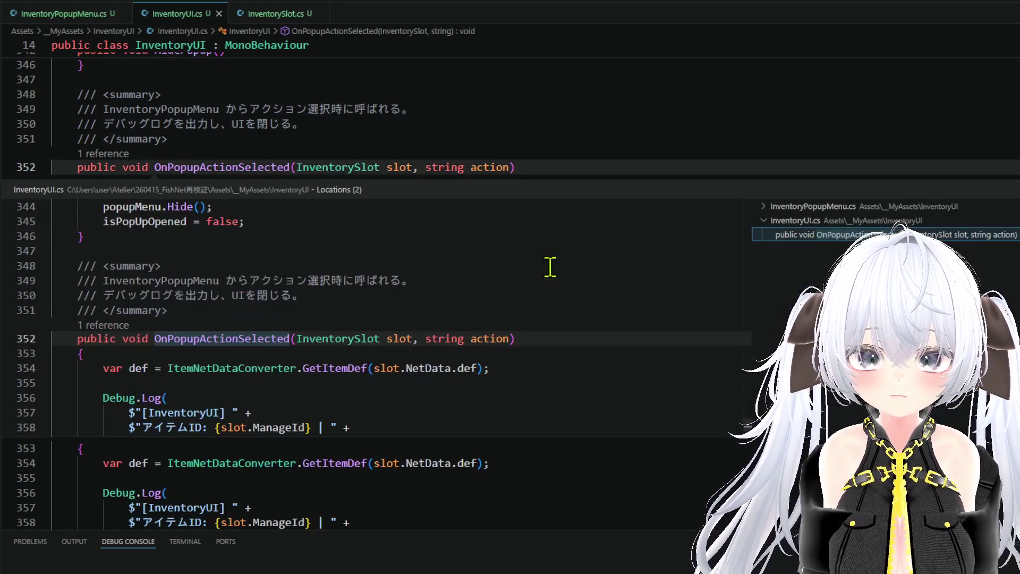
Step: In InventoryPopupMenu.cs's OnActionClicked, delete .ToString() so action is passed directly
{"action": "left_click", "coordinate": [807, 206]}
{"action": "double_click", "coordinate": [818, 221]}
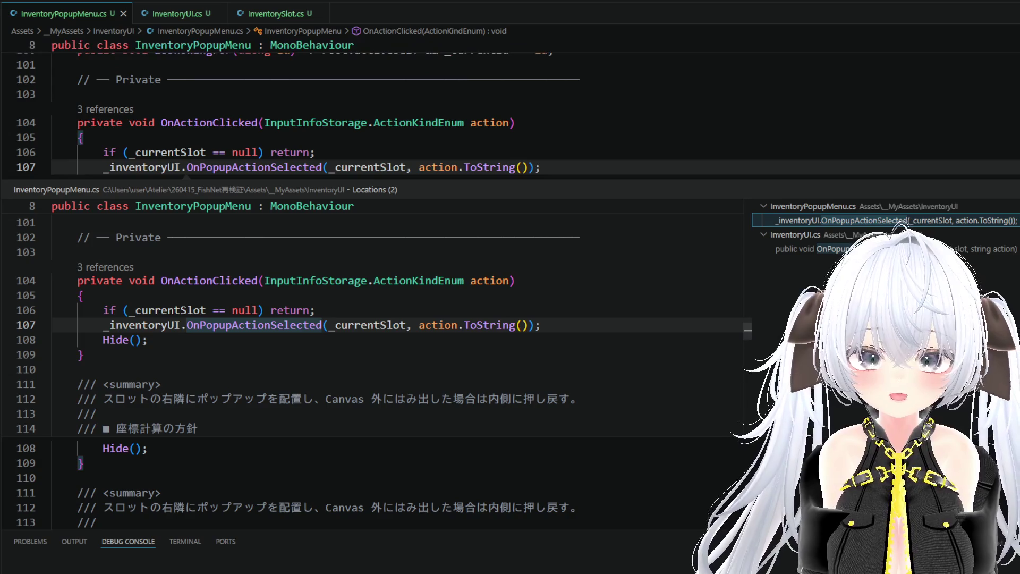
{"action": "key", "text": "Escape"}
{"action": "scroll", "coordinate": [507, 283], "scroll_direction": "up", "scroll_amount": 2}
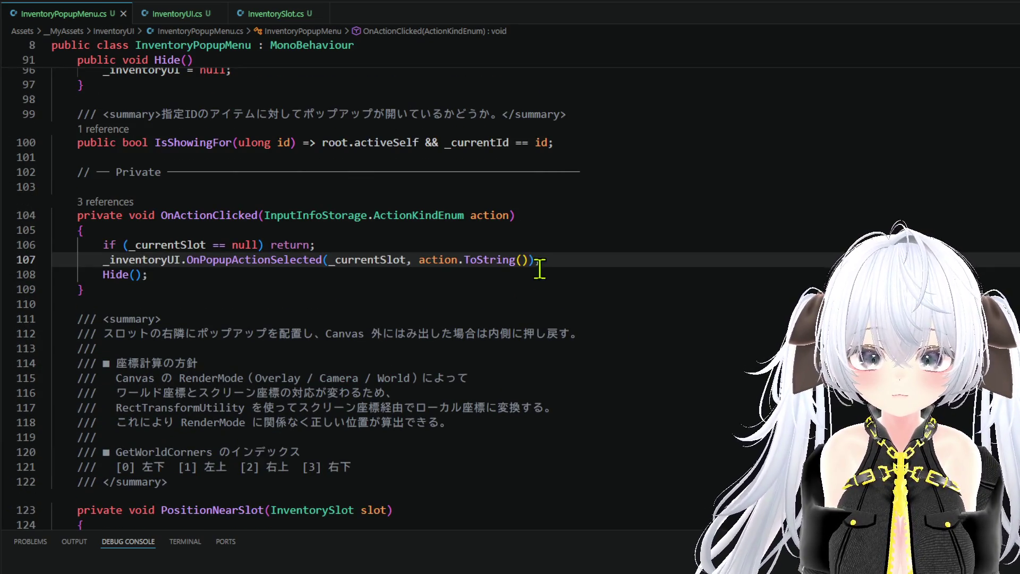
{"action": "left_click", "coordinate": [527, 260]}
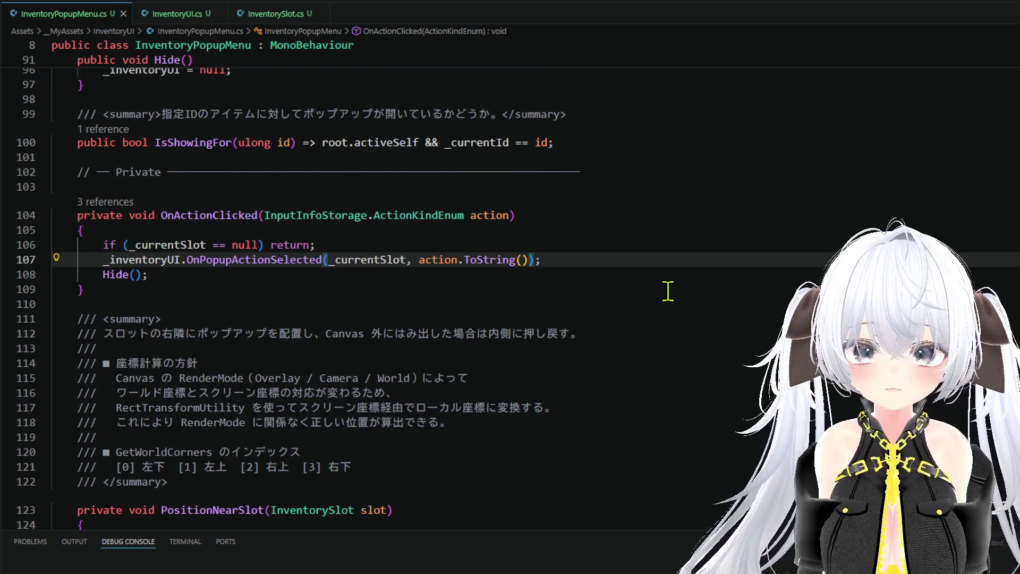
{"action": "key", "text": "BackSpace"}
{"action": "key", "text": "BackSpace"}
{"action": "key", "text": "BackSpace"}
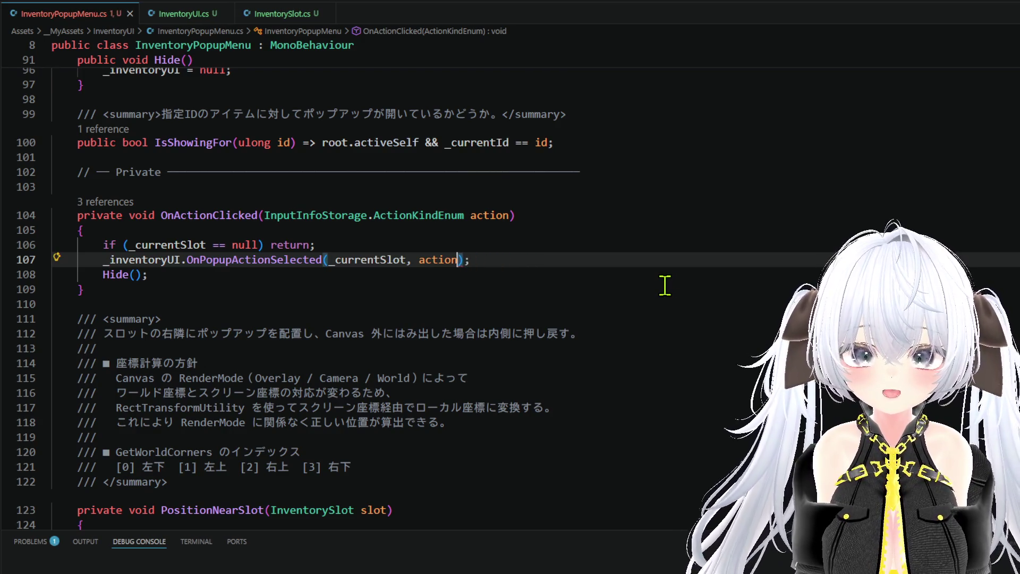
Step: Add a /// summary comment above OnActionClicked, accepting the suggested text
{"action": "left_click", "coordinate": [488, 188]}
{"action": "type", "text": "//"}
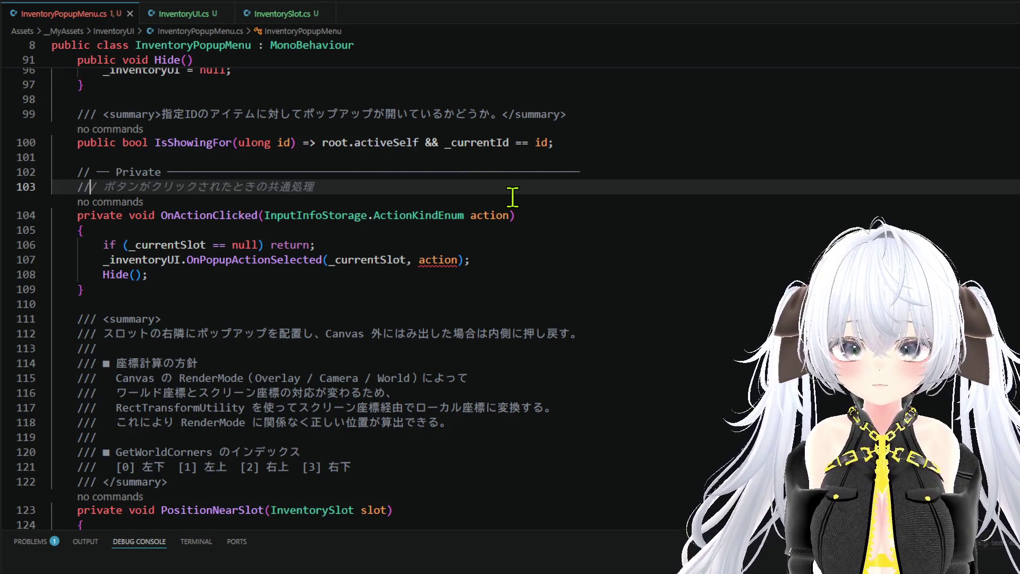
{"action": "type", "text": "/"}
{"action": "key", "text": "Tab"}
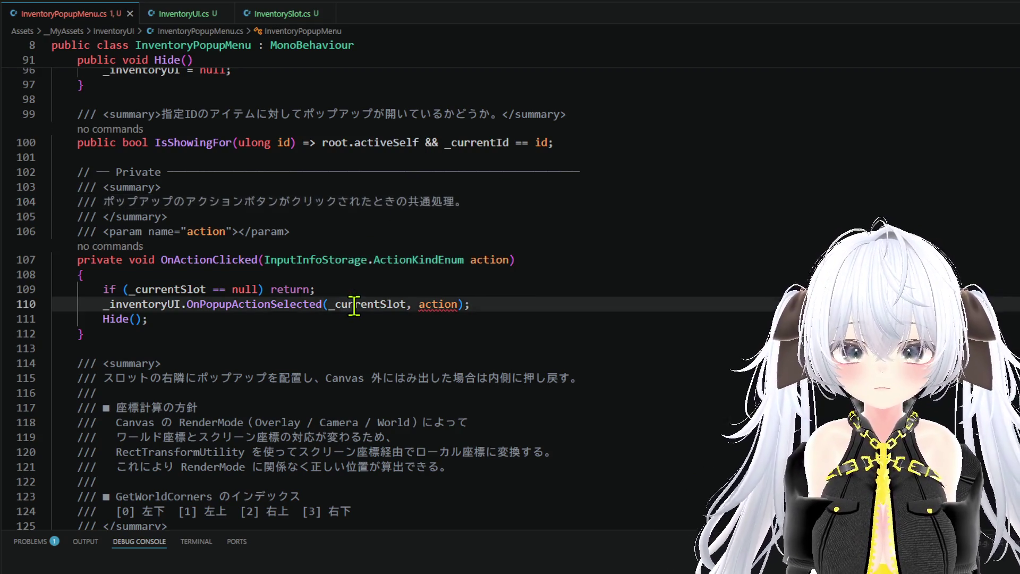
Step: Inspect the InventorySlot type definition of _currentSlot, then return to InventoryUI.cs
{"action": "left_click", "coordinate": [354, 307]}
{"action": "right_click", "coordinate": [354, 306]}
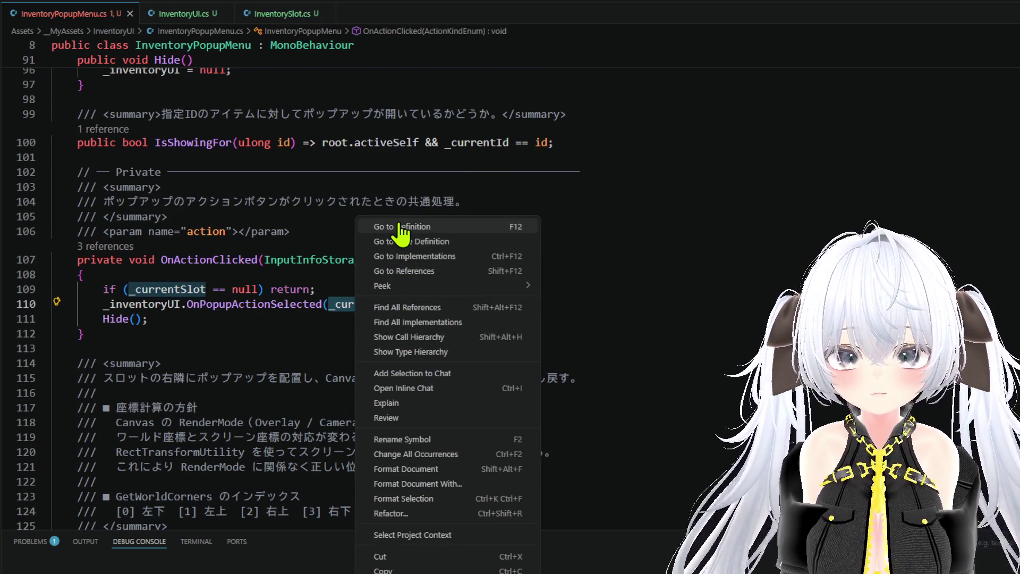
{"action": "left_click", "coordinate": [402, 241]}
{"action": "scroll", "coordinate": [399, 242], "scroll_direction": "down", "scroll_amount": 4}
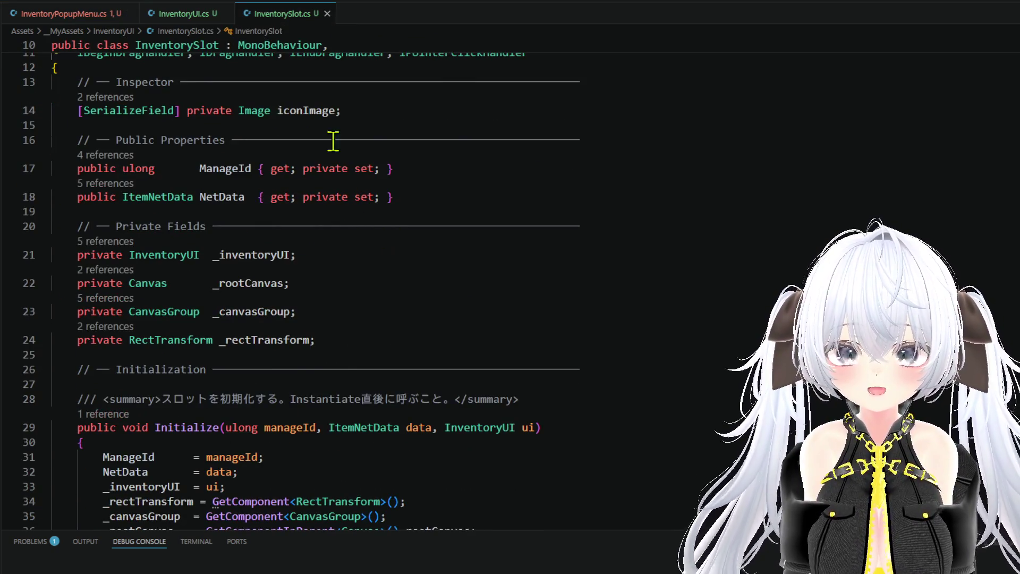
{"action": "left_click", "coordinate": [184, 16]}
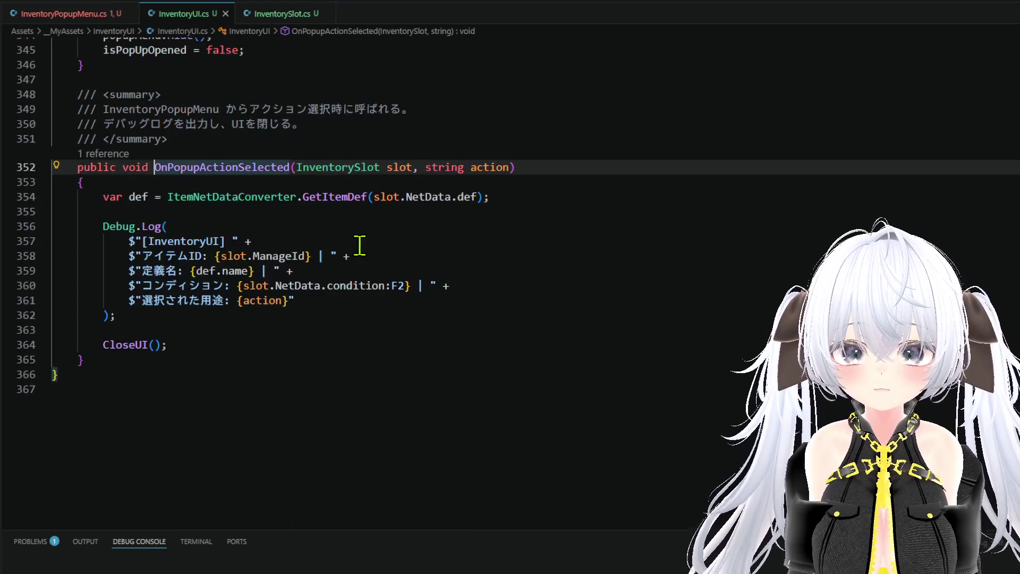
Step: Change OnPopupActionSelected's action parameter type from string to InputInfoStorage.ActionKindEnum
{"action": "scroll", "coordinate": [502, 249], "scroll_direction": "up", "scroll_amount": 1}
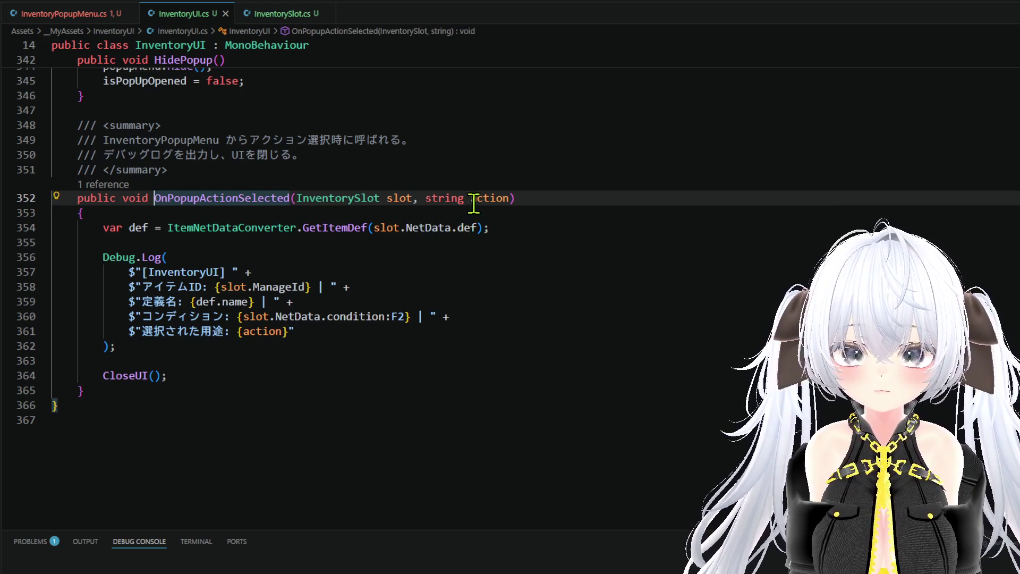
{"action": "double_click", "coordinate": [448, 198]}
{"action": "key", "text": "BackSpace"}
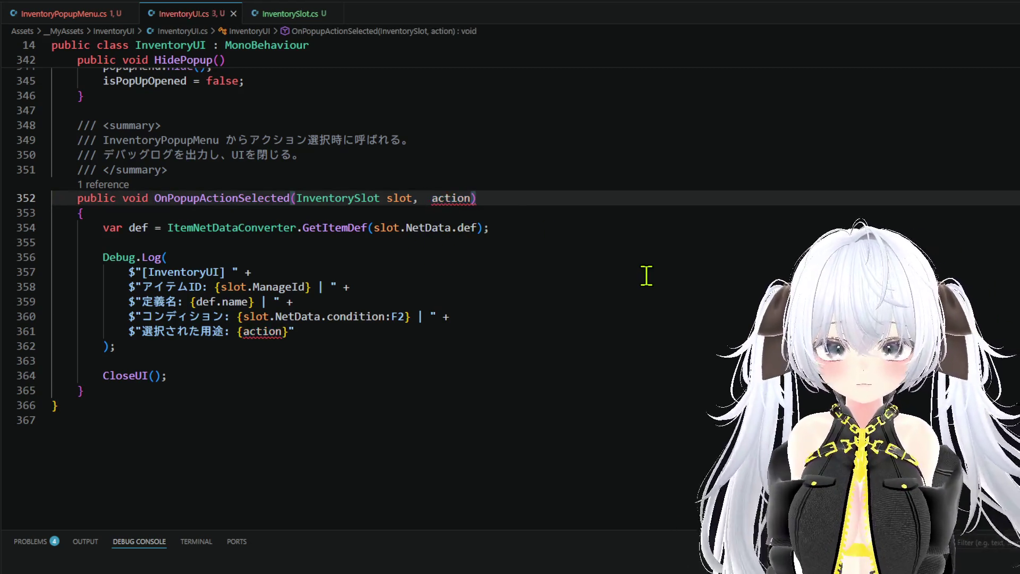
{"action": "key", "text": "Tab"}
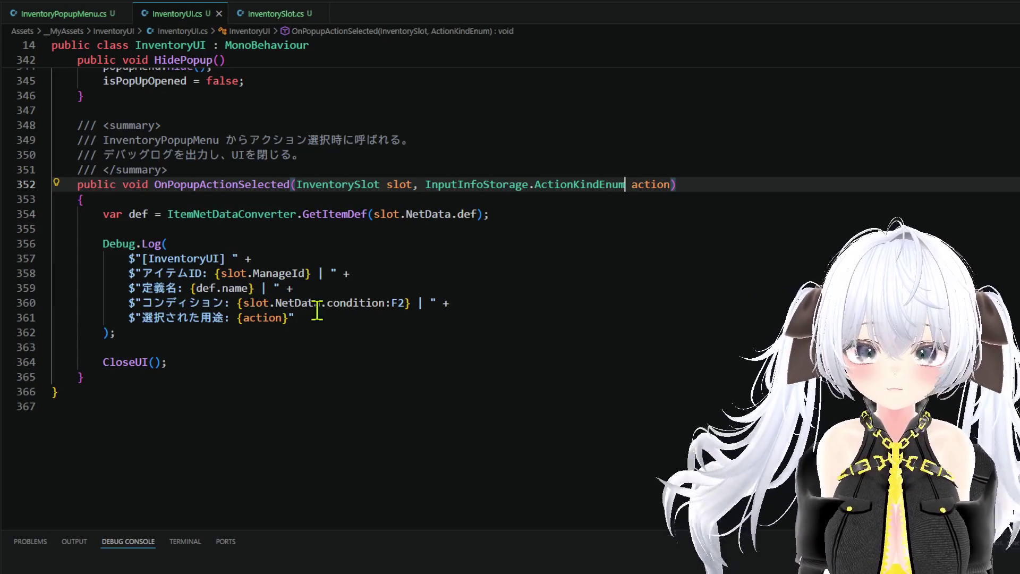
Step: Insert a blank line between the Debug.Log call and CloseUI()
{"action": "scroll", "coordinate": [336, 339], "scroll_direction": "up", "scroll_amount": 1}
{"action": "mouse_move", "coordinate": [276, 393]}
{"action": "left_mouse_down"}
{"action": "mouse_move", "coordinate": [122, 291]}
{"action": "mouse_move", "coordinate": [103, 305]}
{"action": "left_mouse_up"}
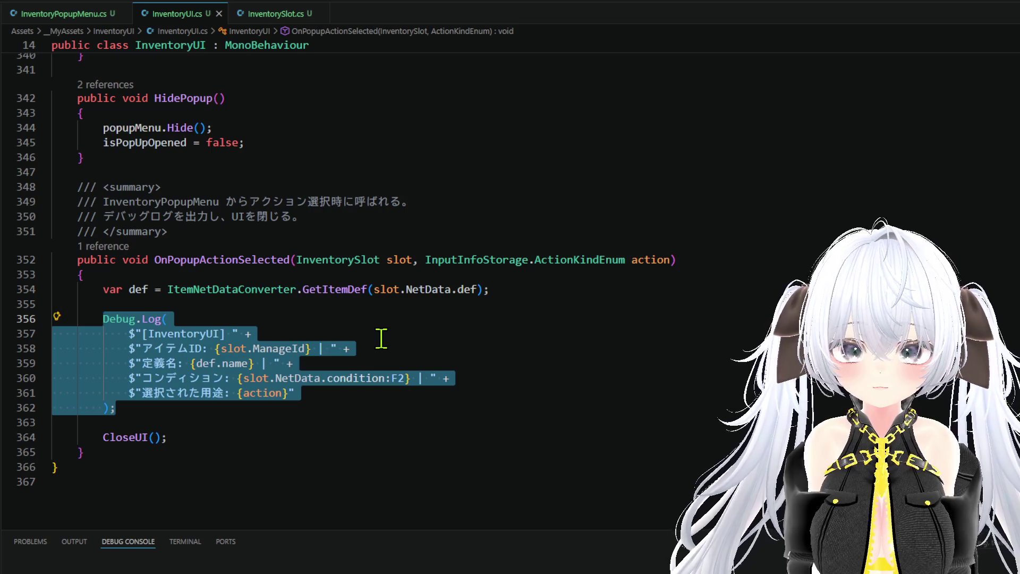
{"action": "left_click", "coordinate": [377, 411]}
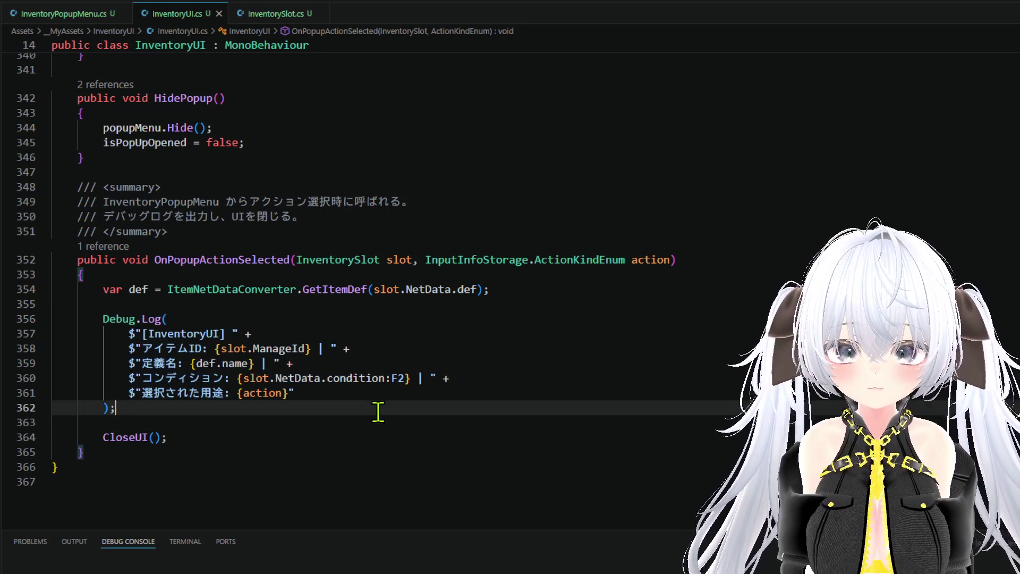
{"action": "key", "text": "Return"}
{"action": "key", "text": "Return"}
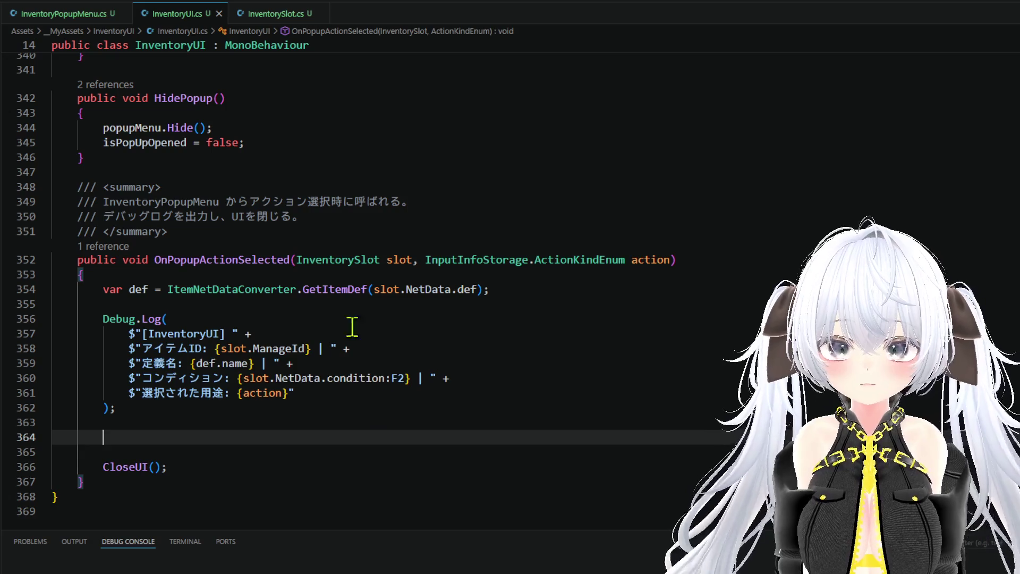
Step: Review the Show switch cases in InventoryPopupMenu.cs and move the InventoryUI.cs tab first
{"action": "left_click", "coordinate": [66, 13]}
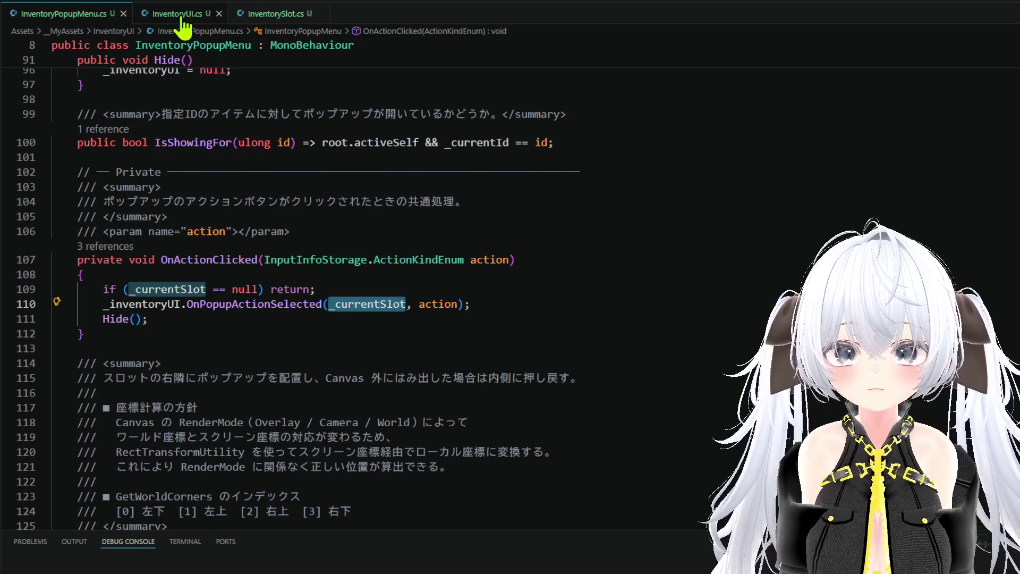
{"action": "scroll", "coordinate": [428, 300], "scroll_direction": "up", "scroll_amount": 4}
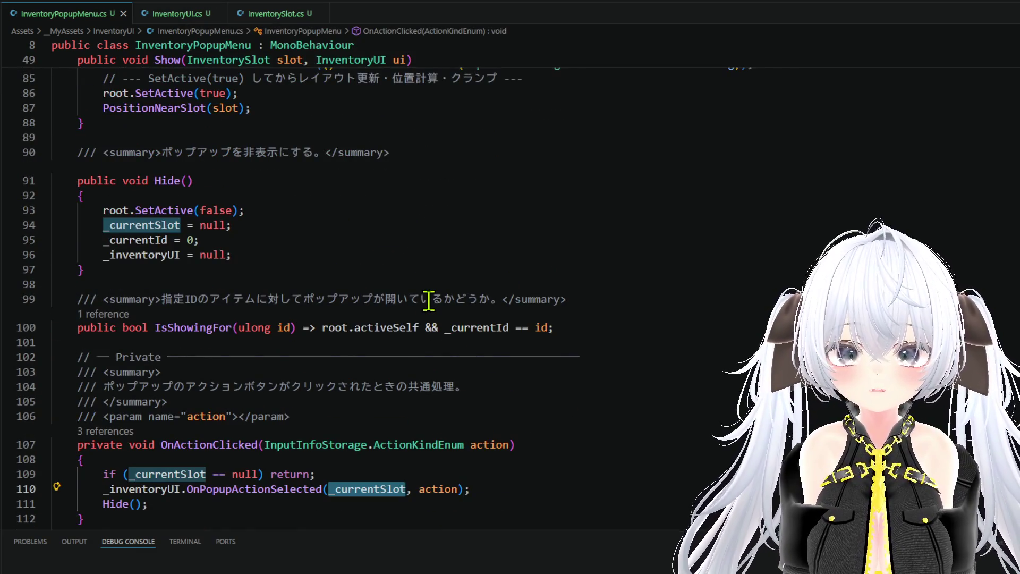
{"action": "scroll", "coordinate": [429, 299], "scroll_direction": "up", "scroll_amount": 8}
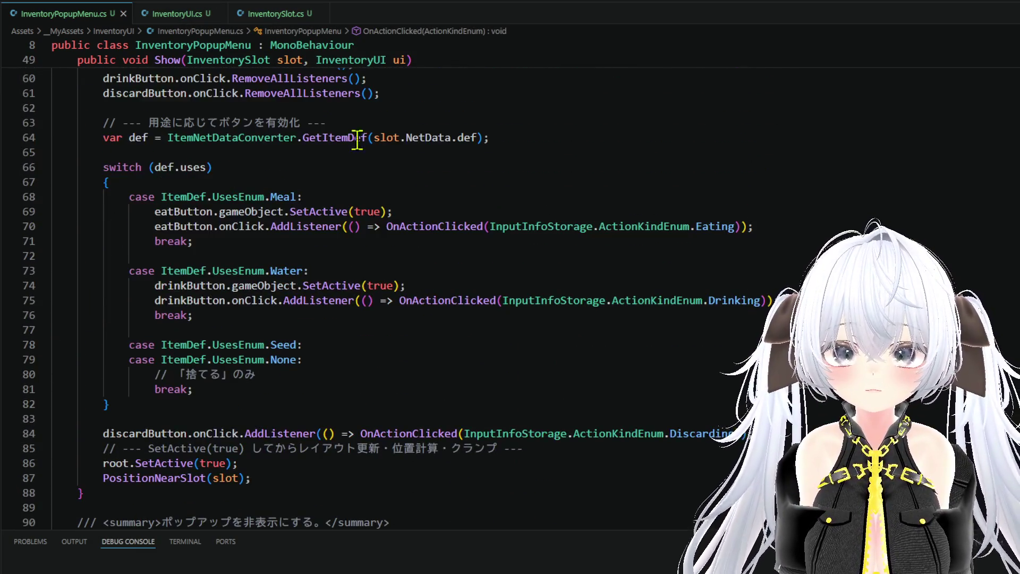
{"action": "left_click_drag", "start_coordinate": [169, 14], "coordinate": [32, 12]}
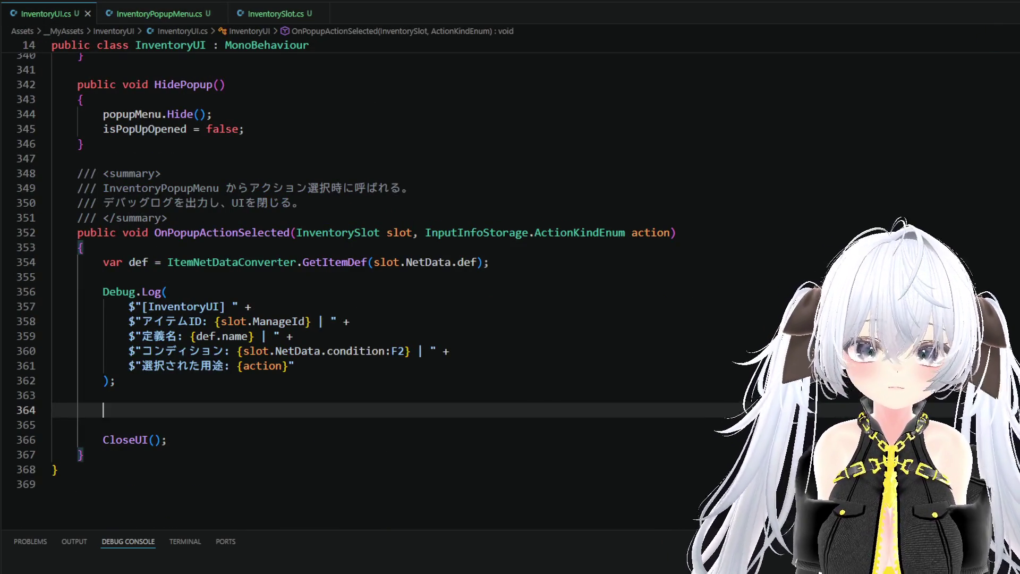
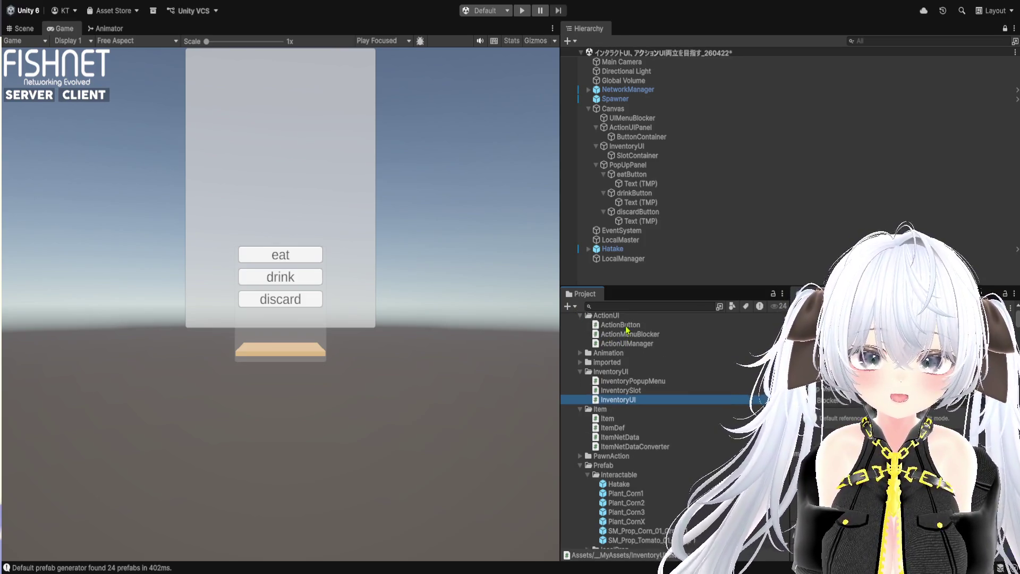
Step: Find the _inputInfoTransporter usage in OnButtonClicked of ActionUIManager.cs
{"action": "scroll", "coordinate": [425, 338], "scroll_direction": "down", "scroll_amount": 12}
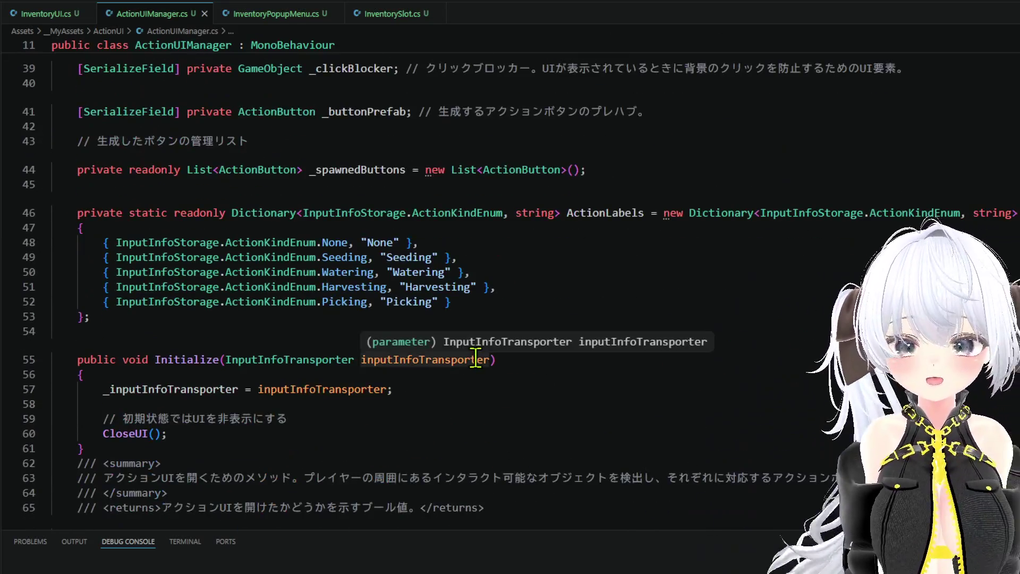
{"action": "scroll", "coordinate": [472, 365], "scroll_direction": "down", "scroll_amount": 3}
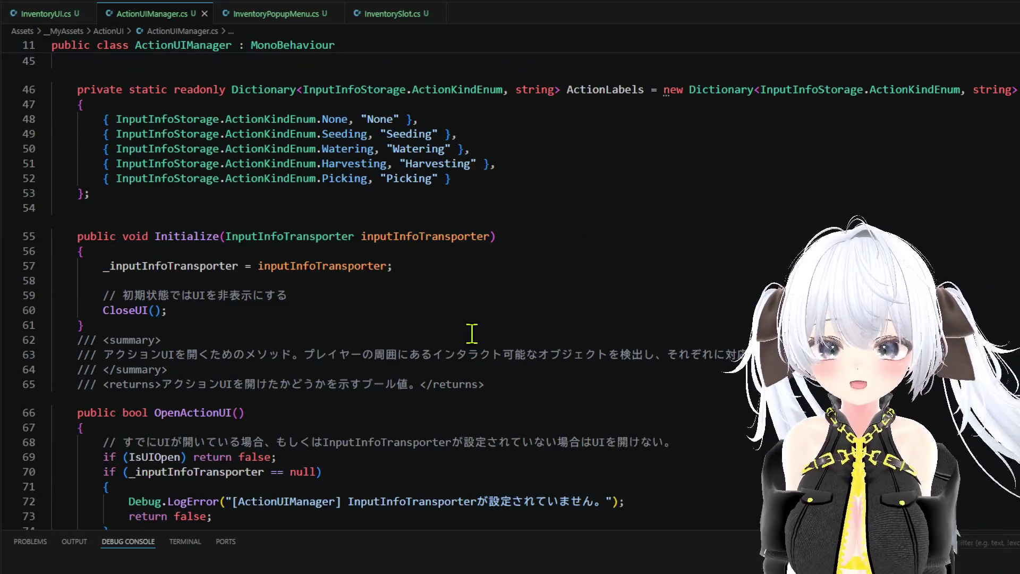
{"action": "scroll", "coordinate": [457, 288], "scroll_direction": "down", "scroll_amount": 6}
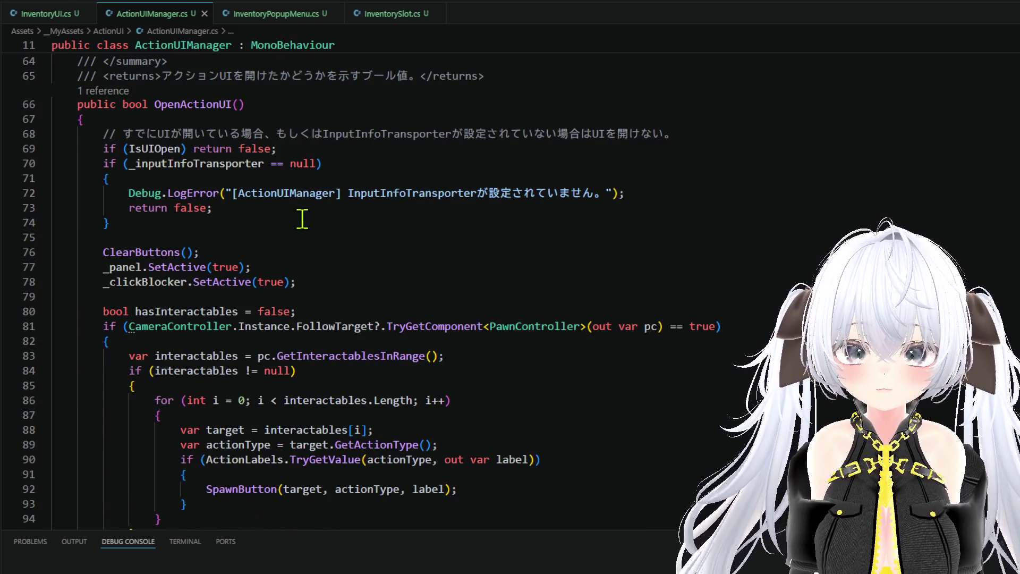
{"action": "scroll", "coordinate": [337, 215], "scroll_direction": "down", "scroll_amount": 17}
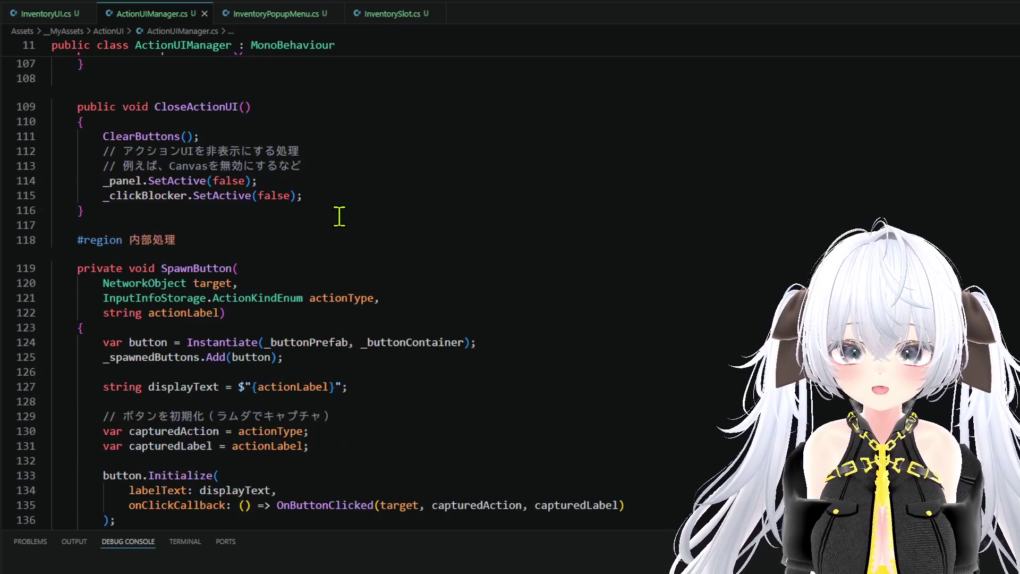
{"action": "scroll", "coordinate": [340, 212], "scroll_direction": "down", "scroll_amount": 4}
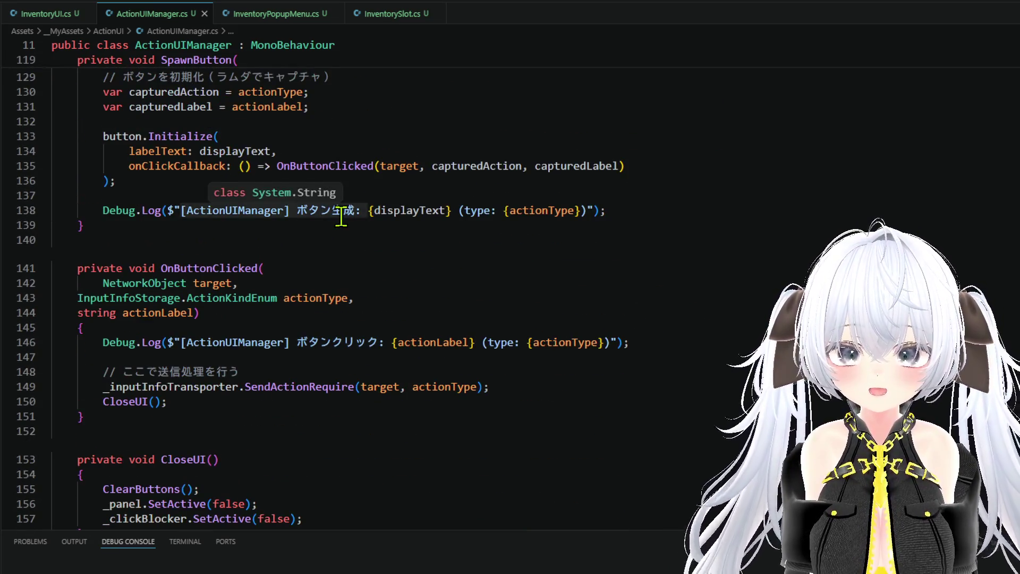
{"action": "scroll", "coordinate": [345, 212], "scroll_direction": "down", "scroll_amount": 2}
{"action": "double_click", "coordinate": [225, 324]}
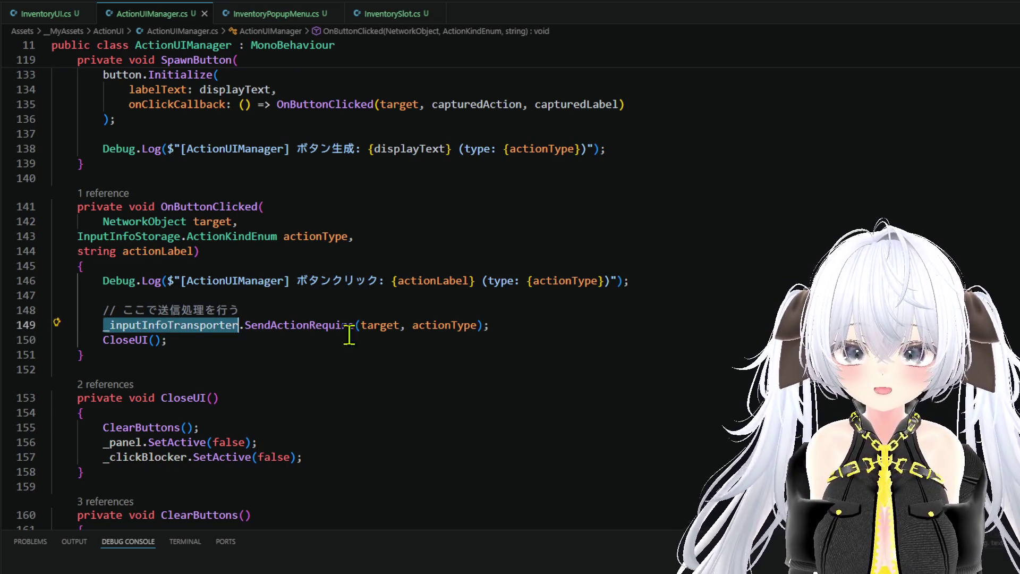
{"action": "right_click", "coordinate": [215, 325]}
{"action": "left_click", "coordinate": [554, 324]}
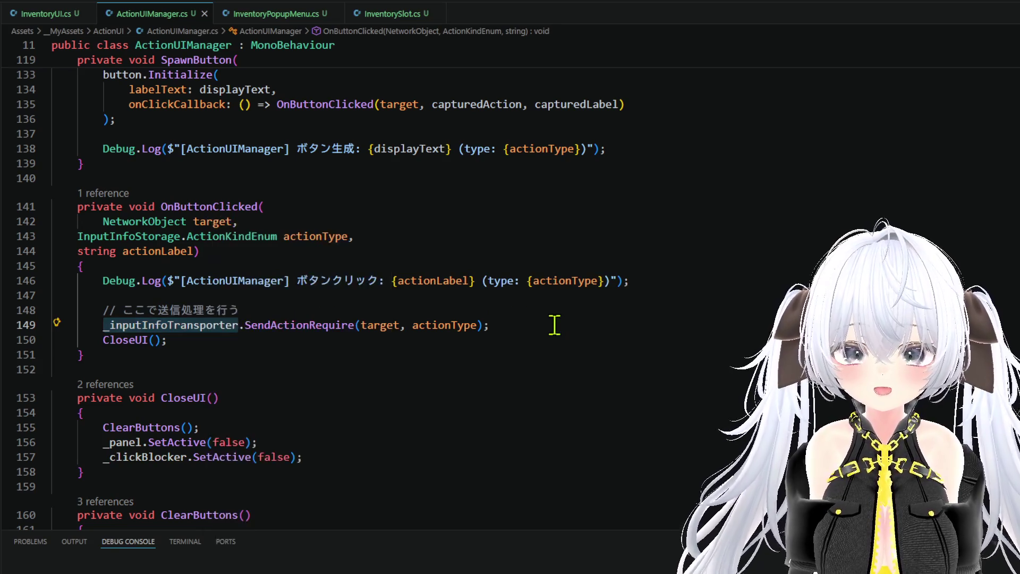
Step: Go to the _inputInfoTransporter field declaration in ActionUIManager.cs
{"action": "scroll", "coordinate": [339, 286], "scroll_direction": "down", "scroll_amount": 8}
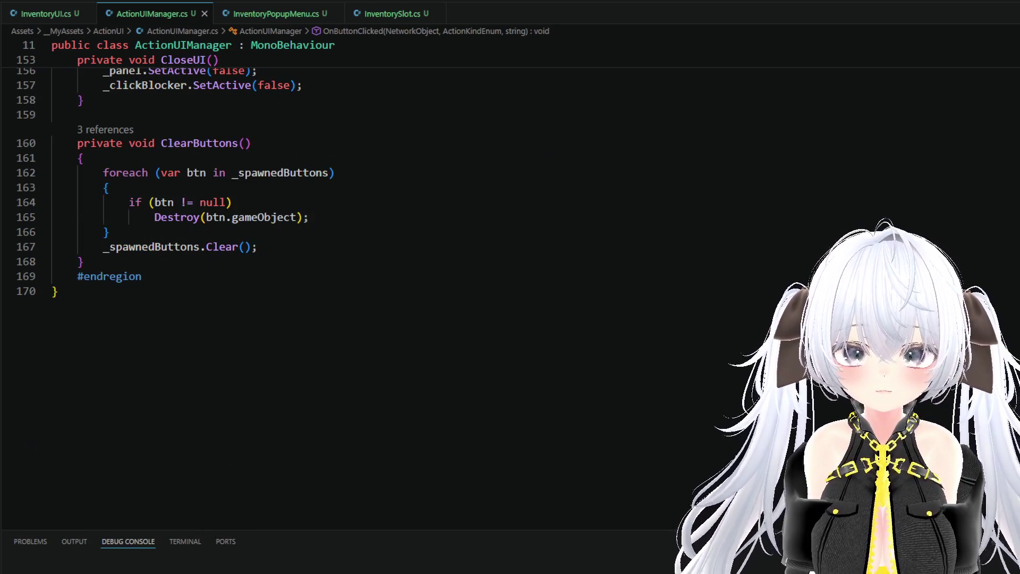
{"action": "scroll", "coordinate": [724, 201], "scroll_direction": "up", "scroll_amount": 20}
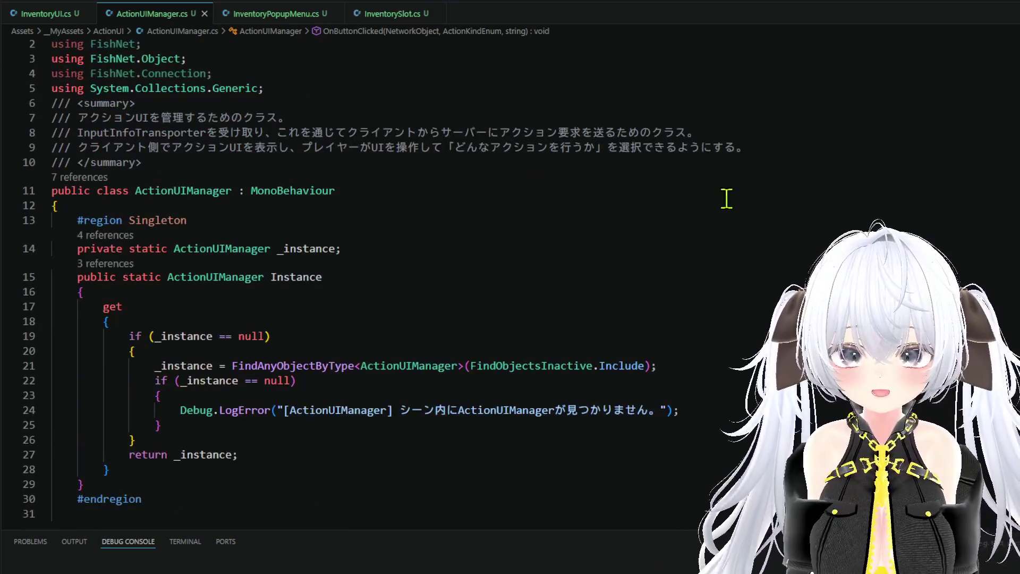
{"action": "scroll", "coordinate": [349, 271], "scroll_direction": "down", "scroll_amount": 6}
{"action": "scroll", "coordinate": [351, 271], "scroll_direction": "down", "scroll_amount": 3}
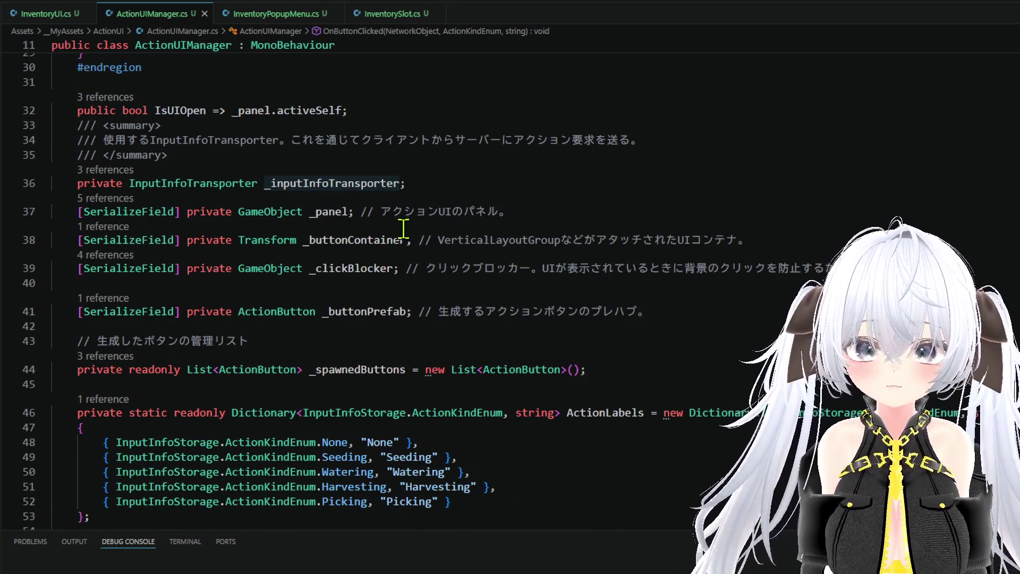
{"action": "left_click", "coordinate": [480, 161]}
{"action": "left_click", "coordinate": [466, 181]}
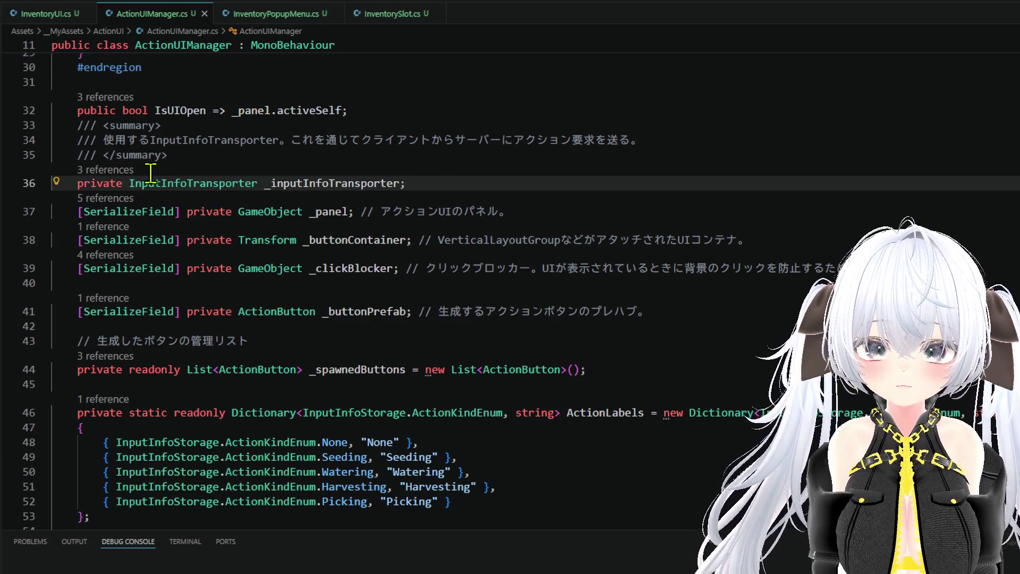
Step: Check _inputInfoTransporter's assignment in Initialize via its references, then bring up InventoryUI.cs
{"action": "left_click", "coordinate": [118, 170]}
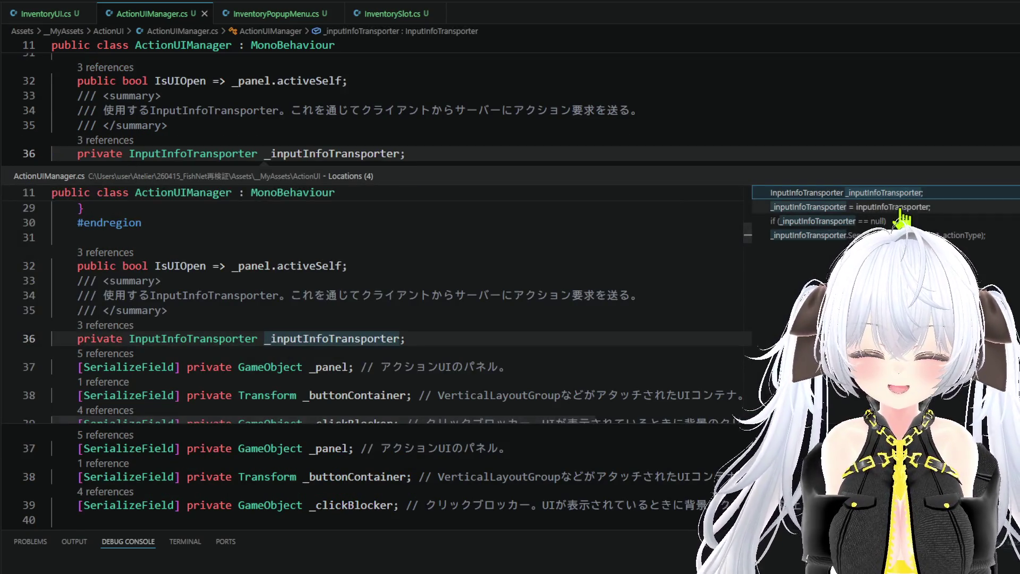
{"action": "double_click", "coordinate": [877, 208]}
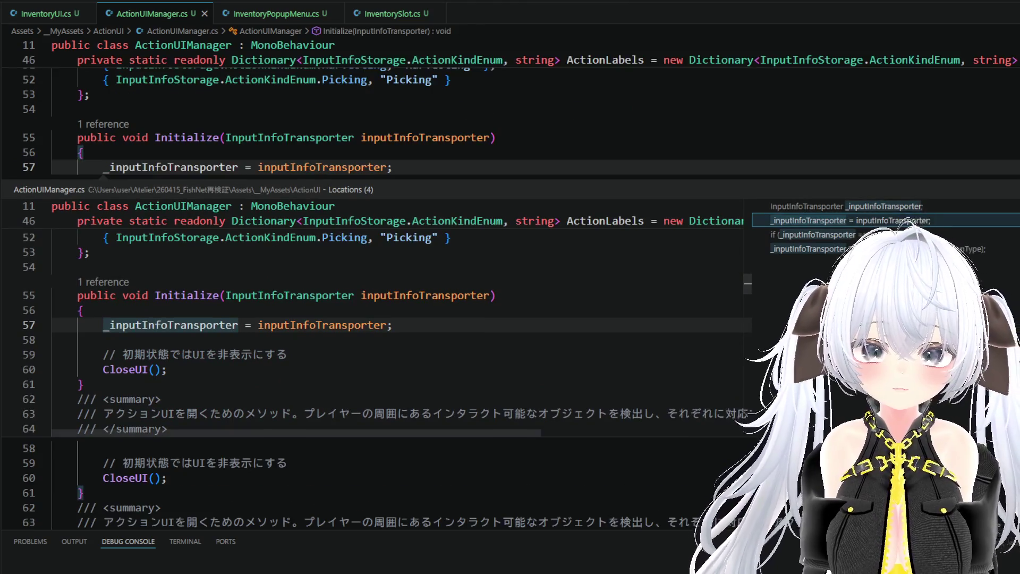
{"action": "left_click", "coordinate": [245, 220]}
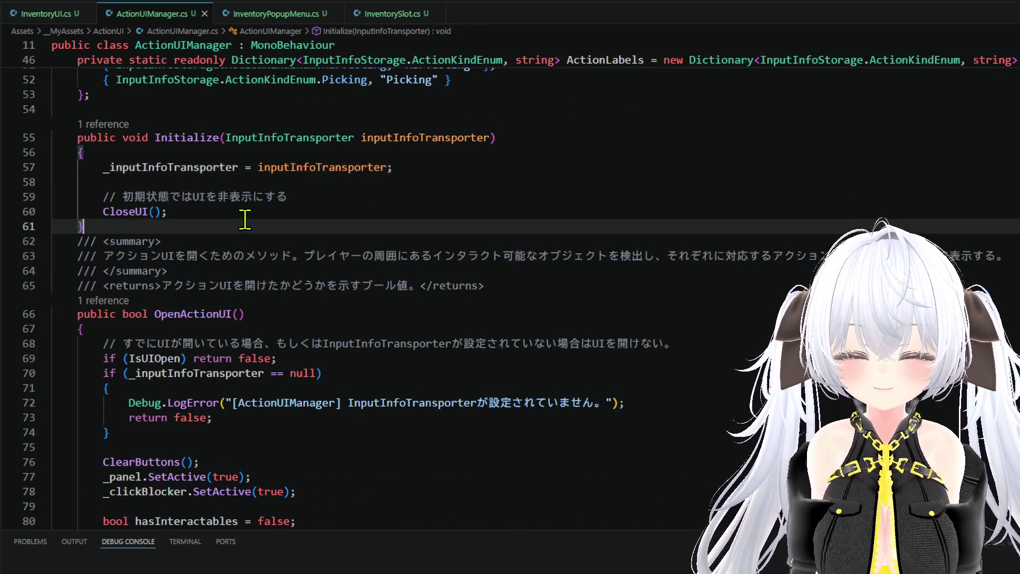
{"action": "scroll", "coordinate": [342, 196], "scroll_direction": "up", "scroll_amount": 2}
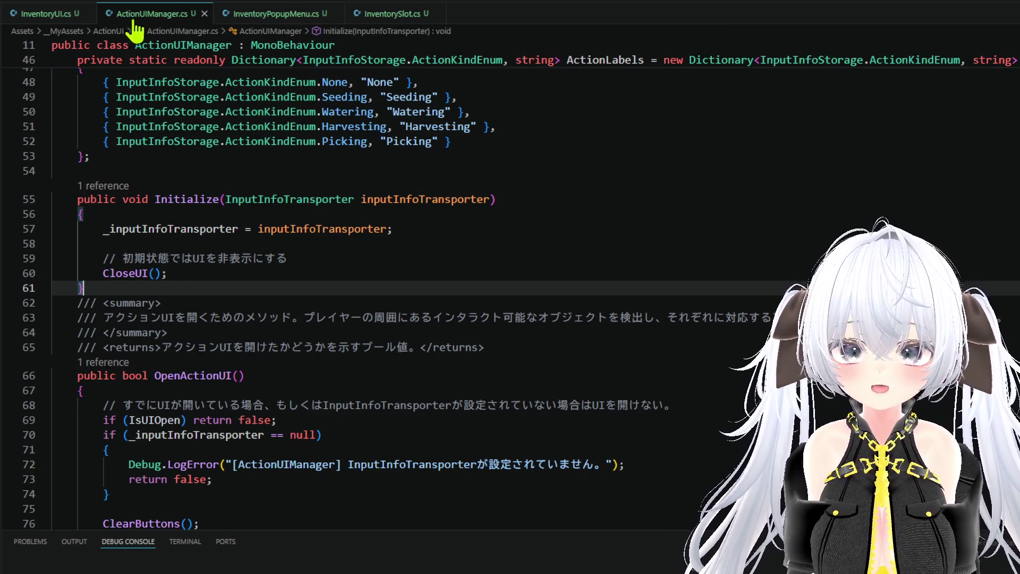
{"action": "left_click", "coordinate": [48, 16]}
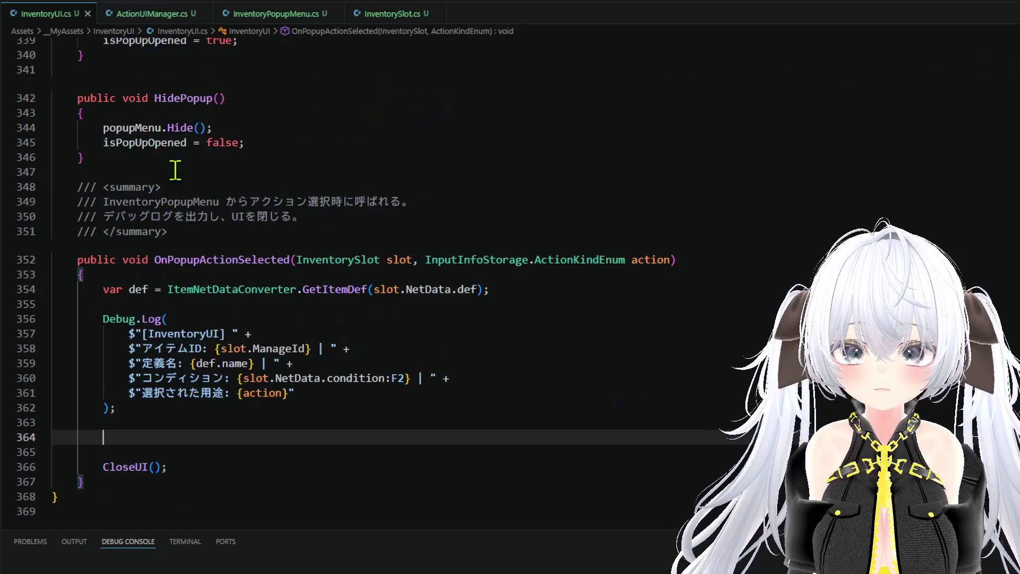
{"action": "scroll", "coordinate": [357, 279], "scroll_direction": "up", "scroll_amount": 20}
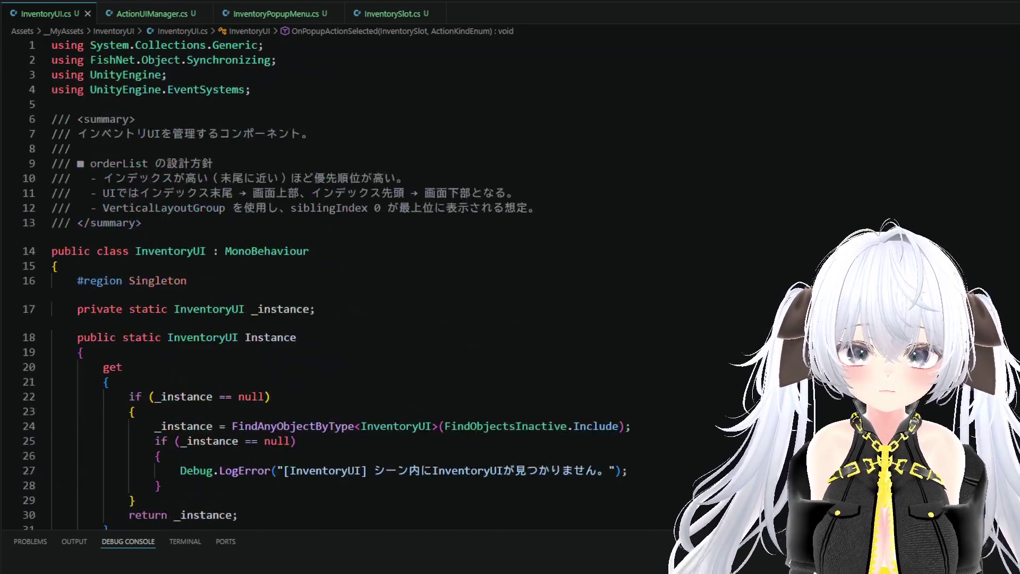
{"action": "scroll", "coordinate": [357, 280], "scroll_direction": "down", "scroll_amount": 10}
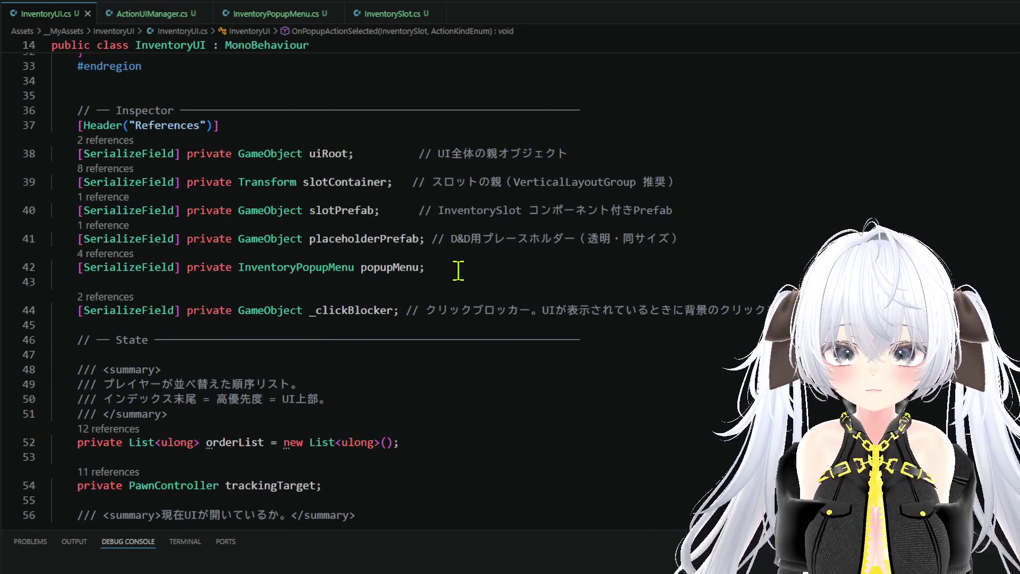
{"action": "scroll", "coordinate": [562, 294], "scroll_direction": "down", "scroll_amount": 3}
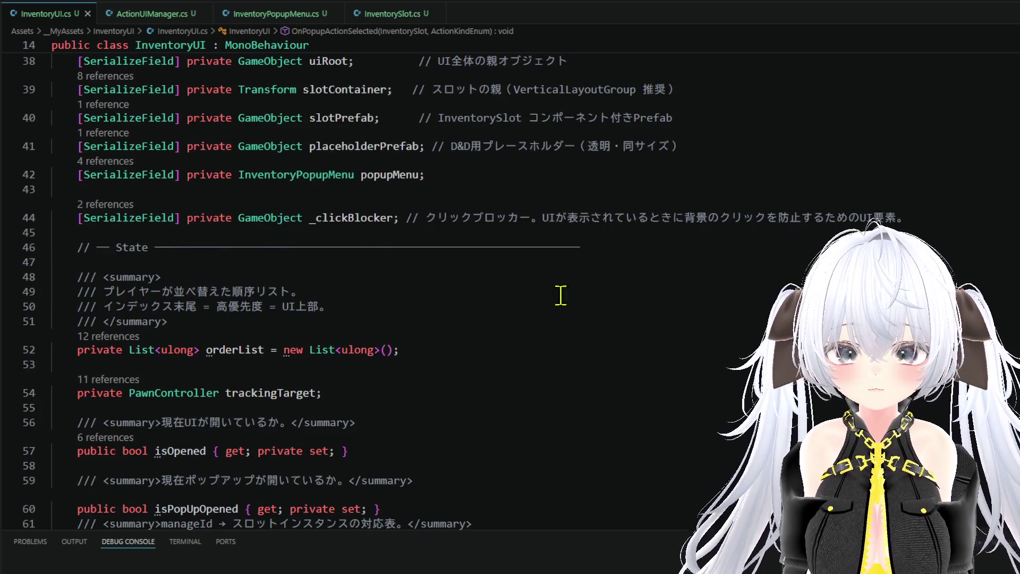
{"action": "left_click", "coordinate": [919, 219]}
{"action": "key", "text": "Return"}
{"action": "key", "text": "Return"}
{"action": "type", "text": "// ── Public API ──────────────────────────────────────────────"}
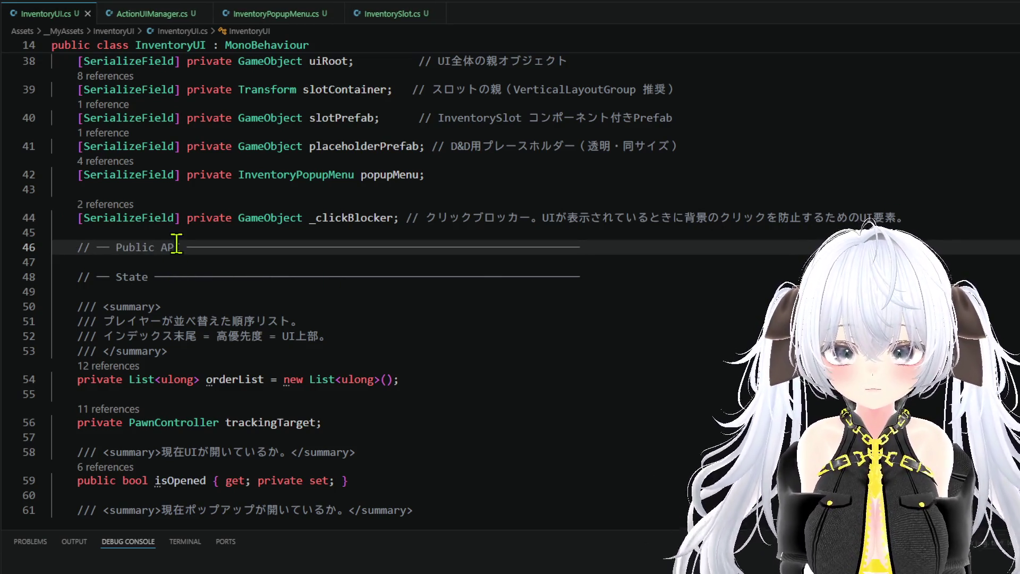
{"action": "key", "text": "BackSpace"}
{"action": "key", "text": "BackSpace"}
{"action": "type", "text": "動作用"}
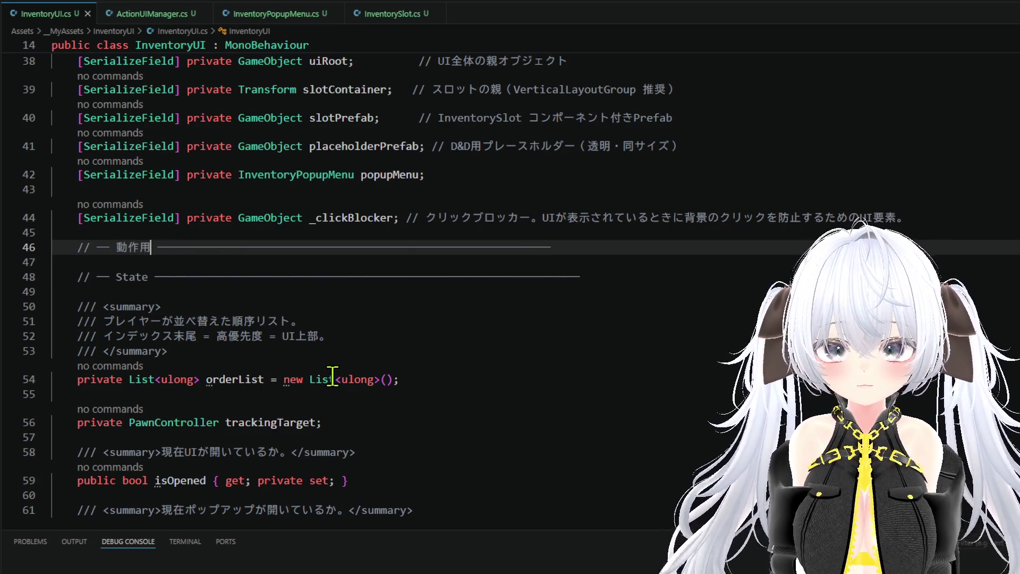
{"action": "key", "text": "Return"}
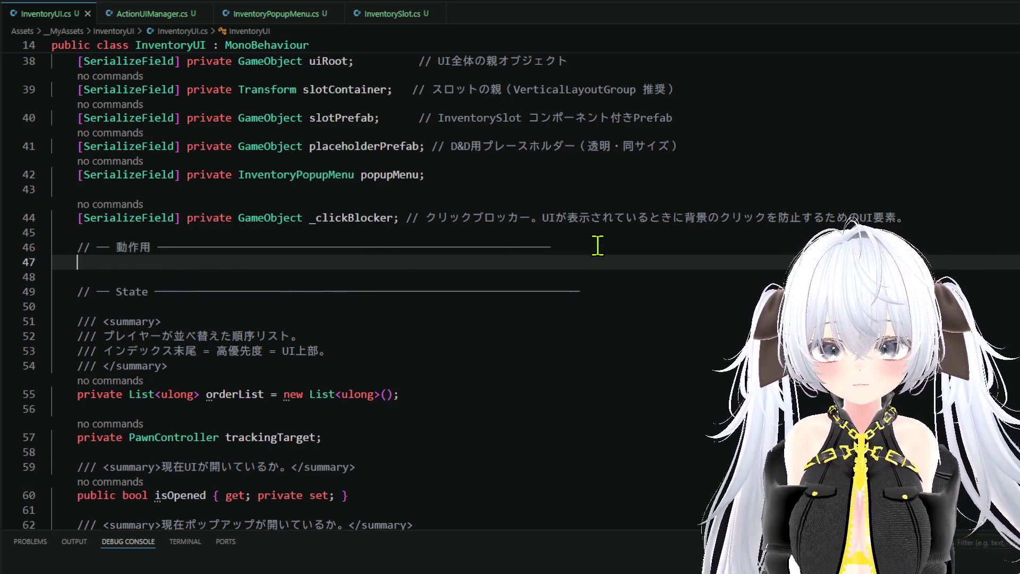
{"action": "type", "text": "private"}
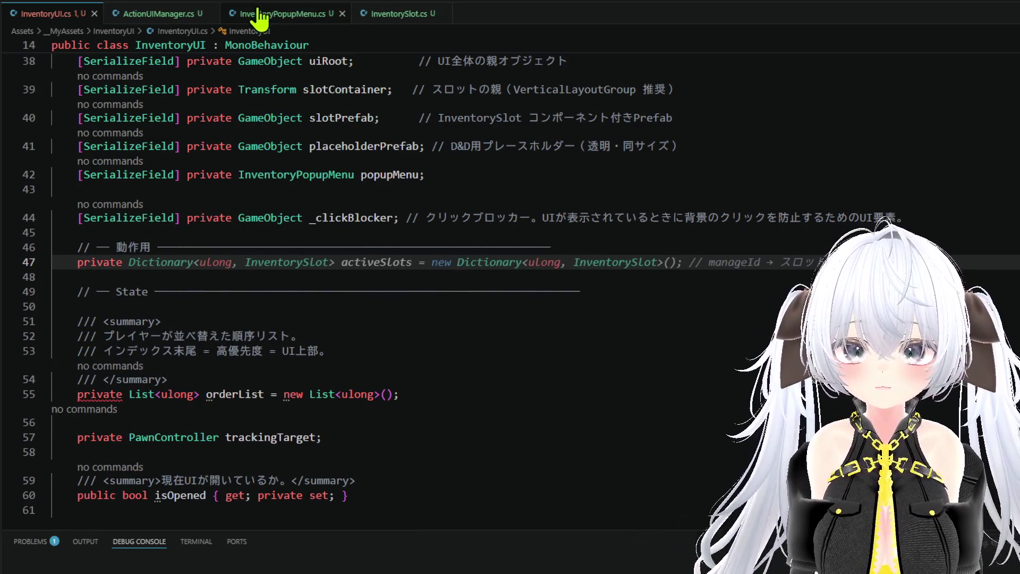
{"action": "left_click", "coordinate": [183, 15]}
{"action": "double_click", "coordinate": [198, 260]}
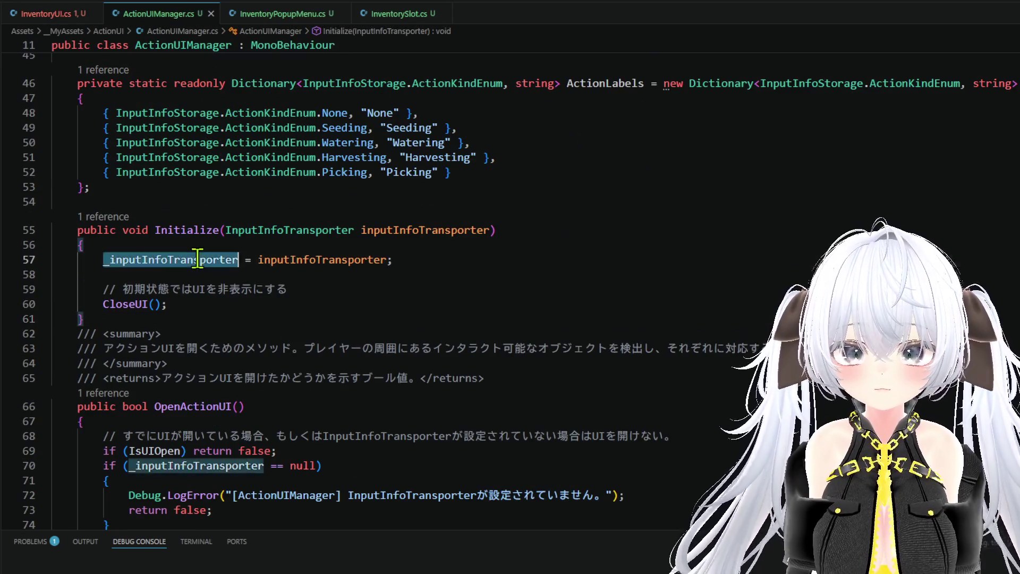
{"action": "right_click", "coordinate": [197, 259]}
{"action": "left_click", "coordinate": [234, 228]}
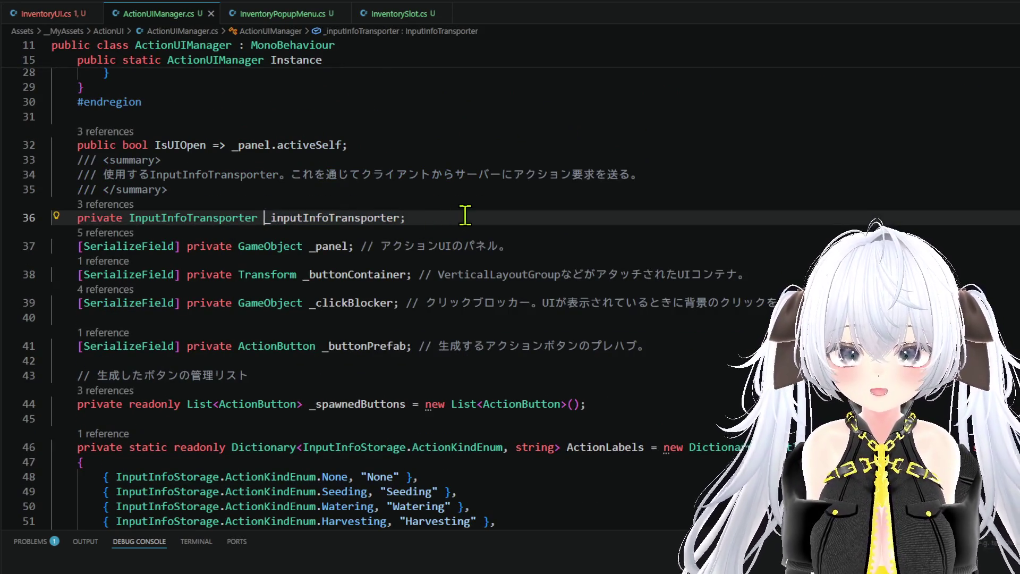
{"action": "left_click", "coordinate": [33, 215]}
{"action": "left_click", "coordinate": [45, 14]}
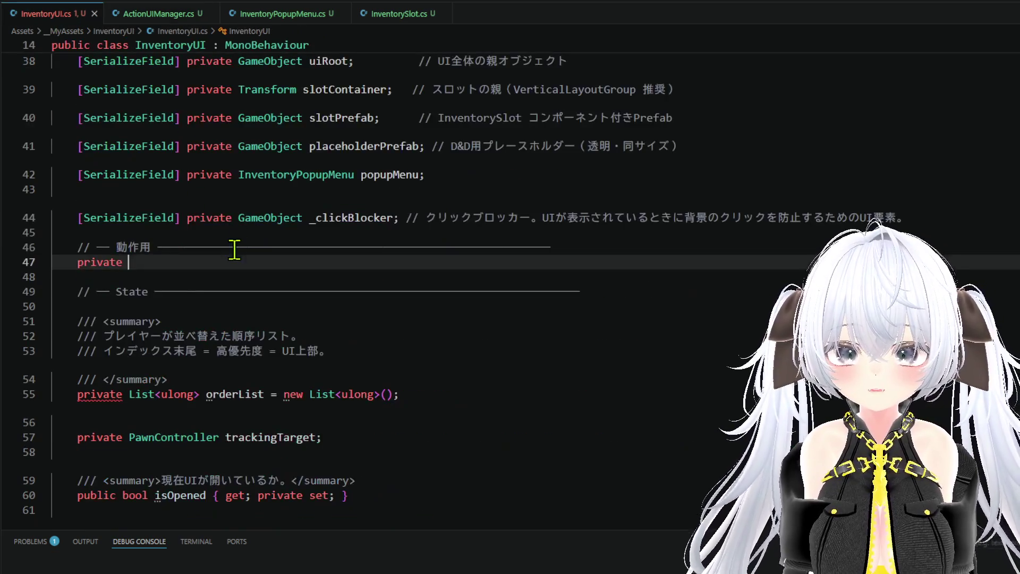
{"action": "key", "text": "shift+Home"}
{"action": "key", "text": "ctrl+v"}
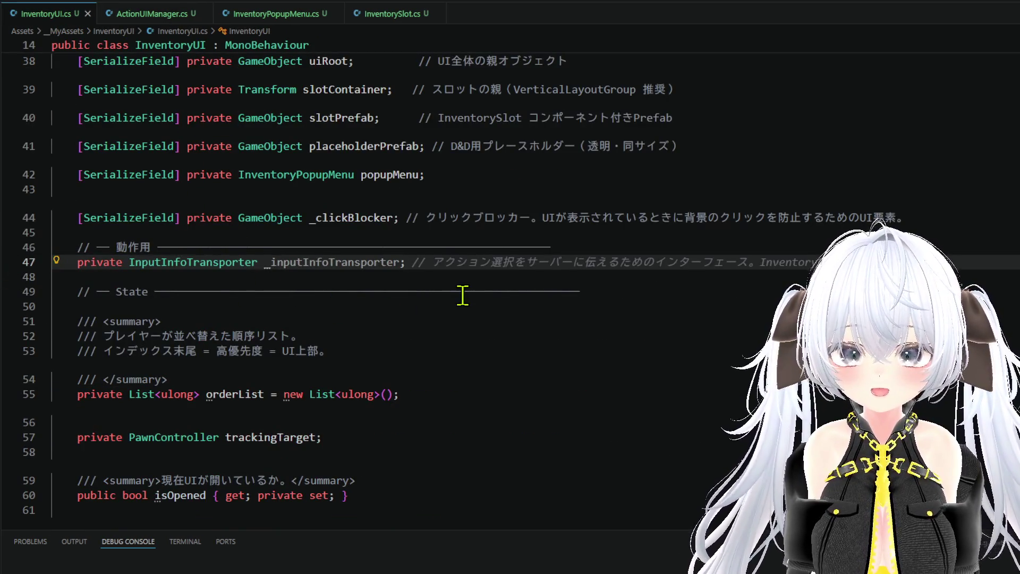
{"action": "key", "text": "Tab"}
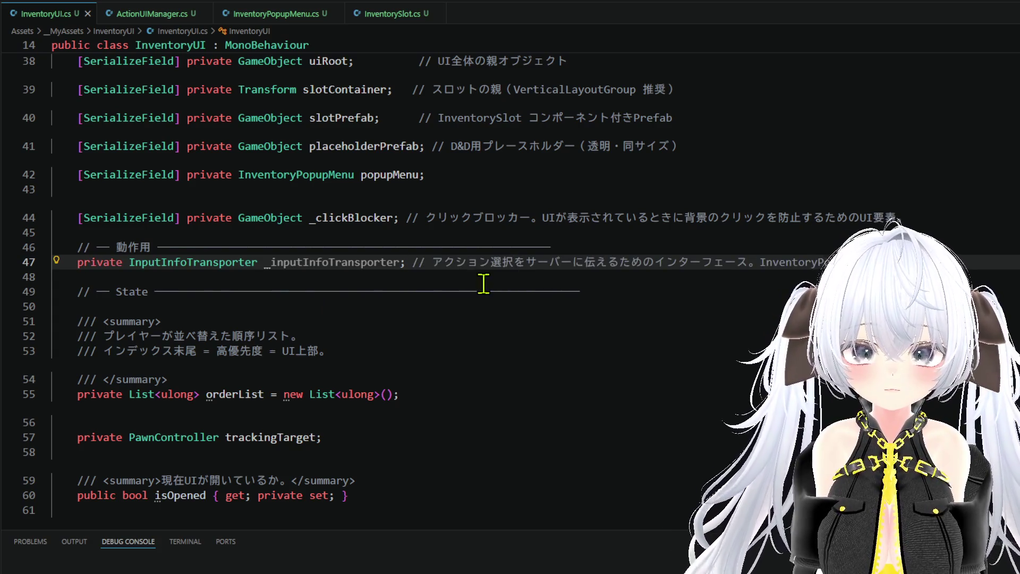
{"action": "key", "text": "shift+Left"}
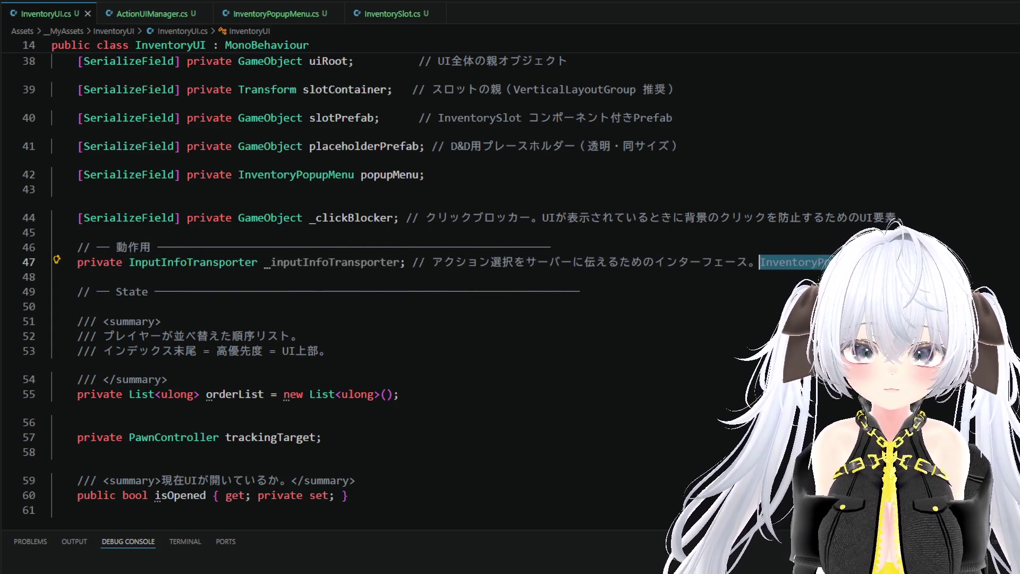
{"action": "key", "text": "BackSpace"}
{"action": "left_click", "coordinate": [659, 299]}
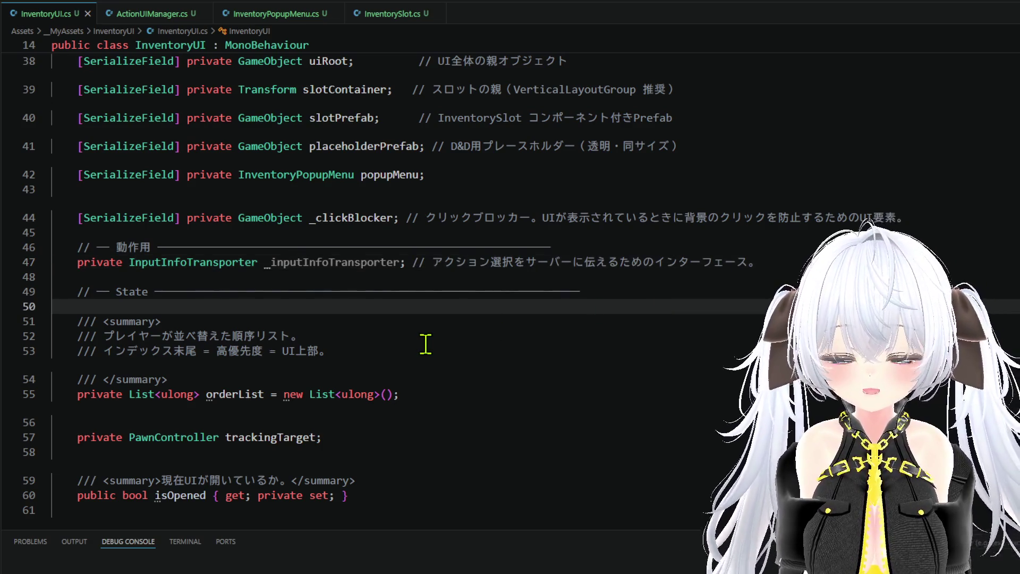
{"action": "scroll", "coordinate": [425, 345], "scroll_direction": "down", "scroll_amount": 3}
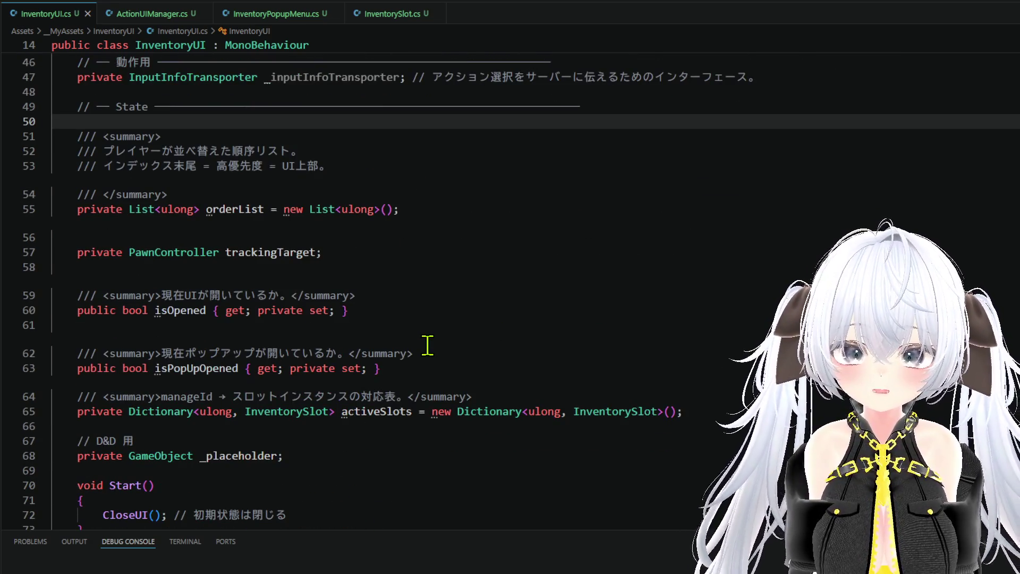
{"action": "scroll", "coordinate": [428, 345], "scroll_direction": "up", "scroll_amount": 3}
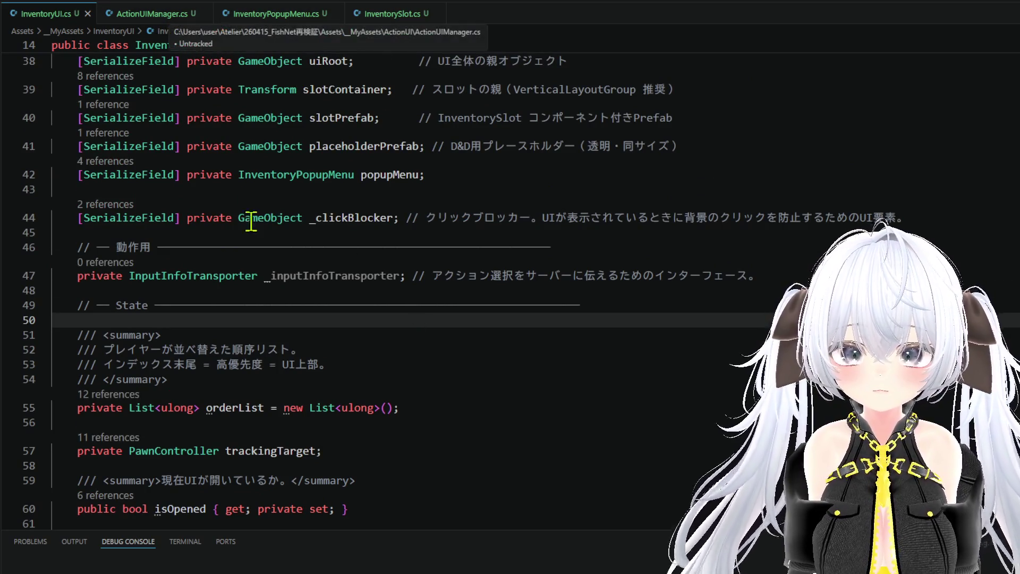
{"action": "scroll", "coordinate": [270, 261], "scroll_direction": "down", "scroll_amount": 6}
{"action": "scroll", "coordinate": [361, 293], "scroll_direction": "down", "scroll_amount": 1}
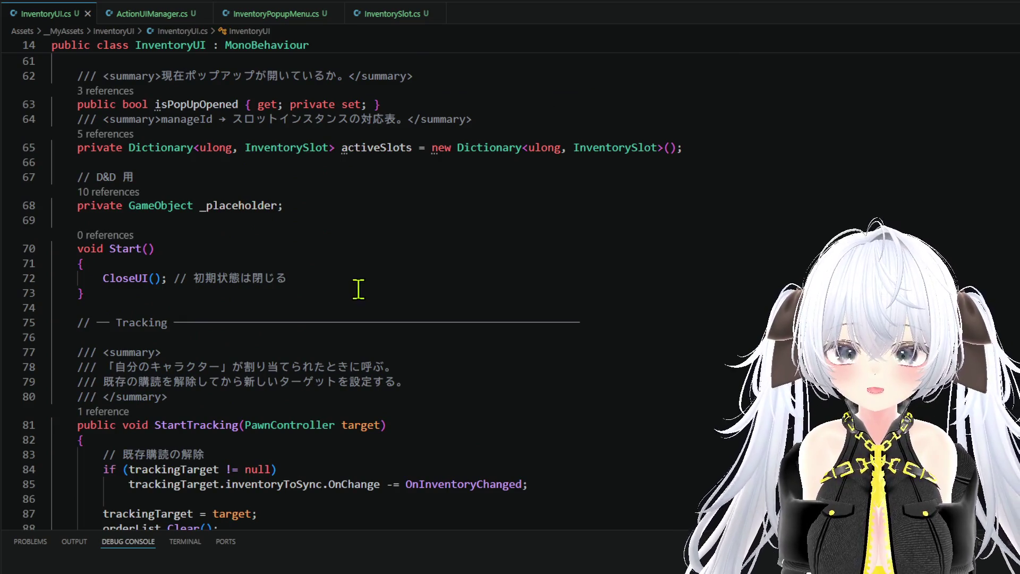
{"action": "left_click_drag", "start_coordinate": [182, 299], "coordinate": [10, 248]}
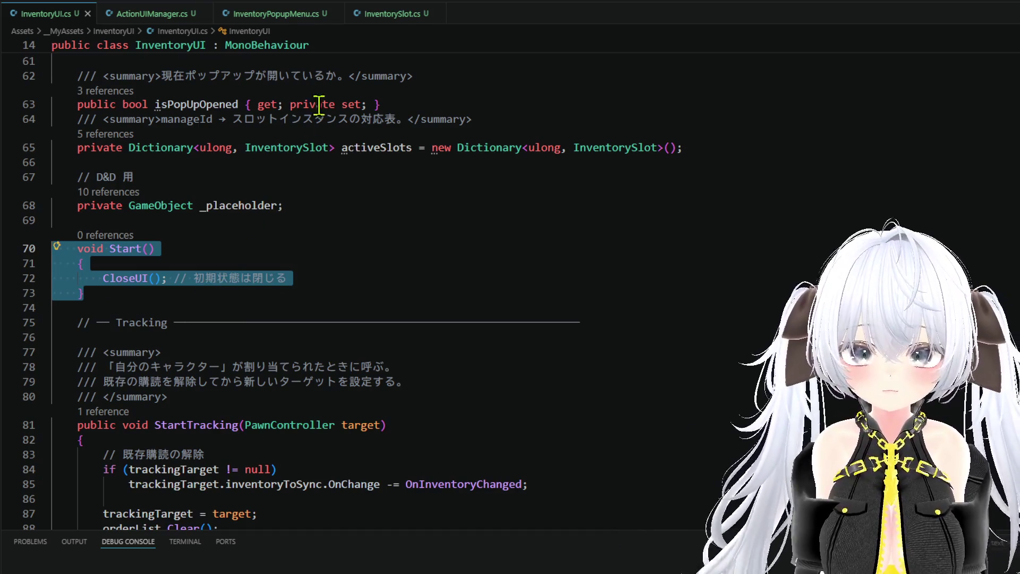
{"action": "key", "text": "BackSpace"}
{"action": "key", "text": "BackSpace"}
{"action": "key", "text": "BackSpace"}
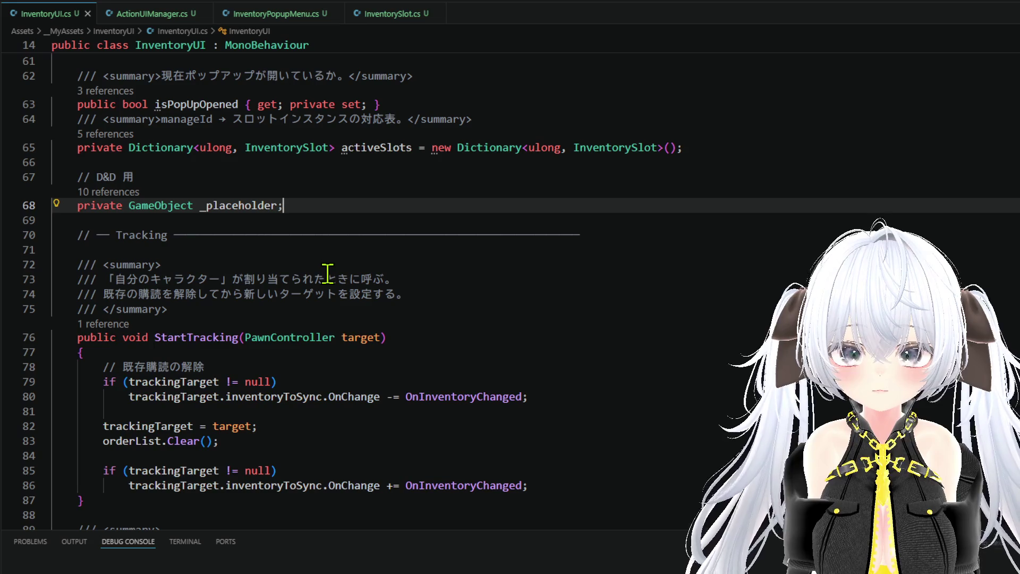
{"action": "key", "text": "Return"}
{"action": "key", "text": "ctrl+z"}
{"action": "key", "text": "ctrl+z"}
{"action": "key", "text": "ctrl+z"}
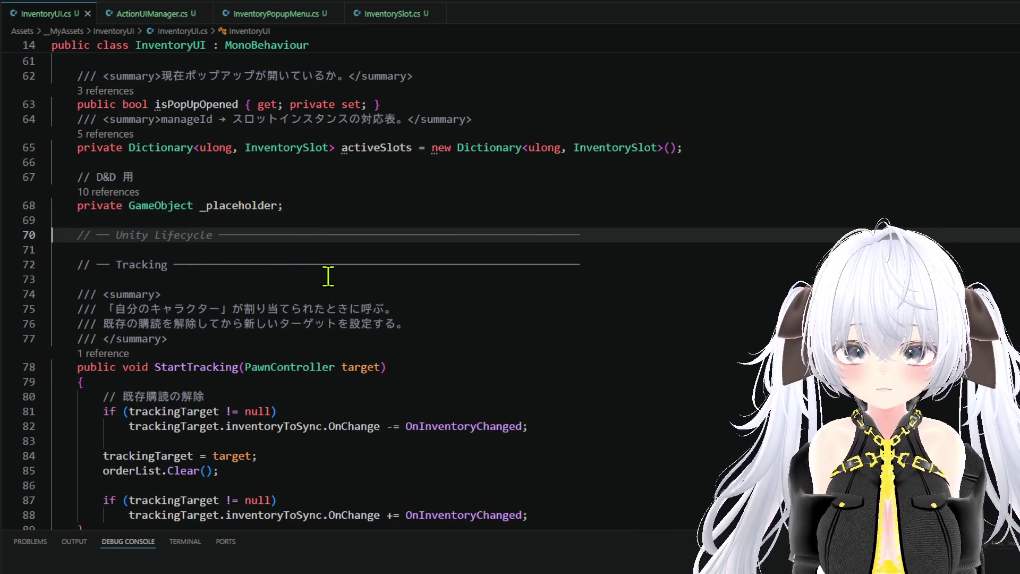
{"action": "left_click", "coordinate": [331, 269]}
{"action": "left_click", "coordinate": [334, 277]}
{"action": "scroll", "coordinate": [332, 277], "scroll_direction": "down", "scroll_amount": 4}
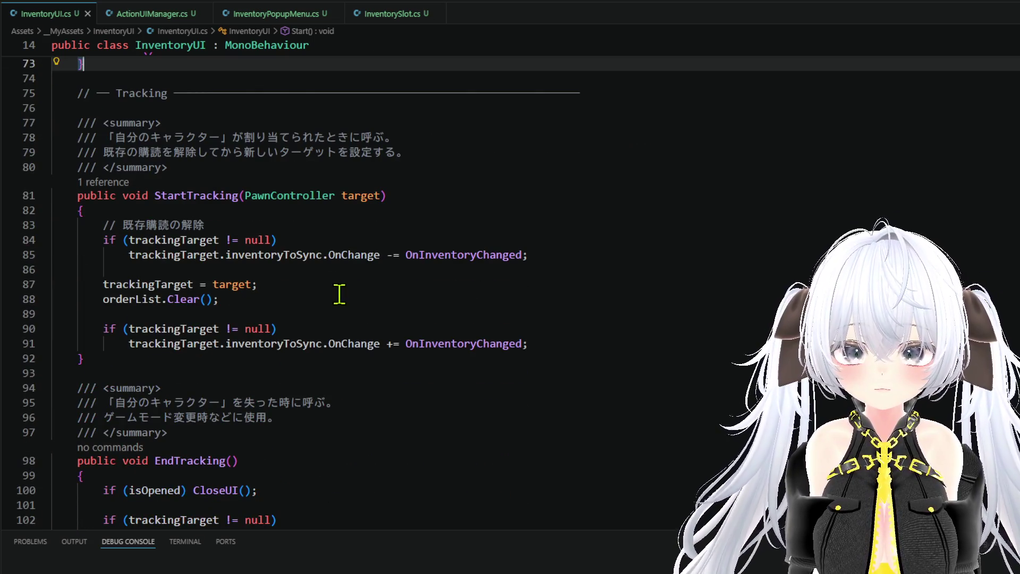
{"action": "left_click", "coordinate": [575, 348]}
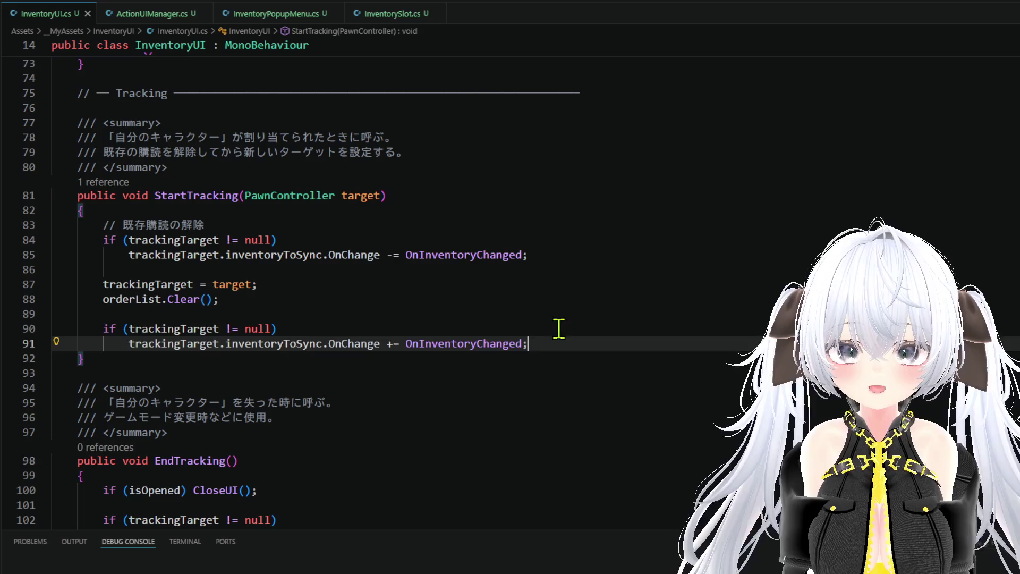
{"action": "double_click", "coordinate": [196, 195]}
Step: Peek StartTracking's references and open its caller, InitializeCoroutine in InputMaster.cs
{"action": "right_click", "coordinate": [192, 200]}
{"action": "key", "text": "Escape"}
{"action": "left_click", "coordinate": [193, 196], "text": "ctrl"}
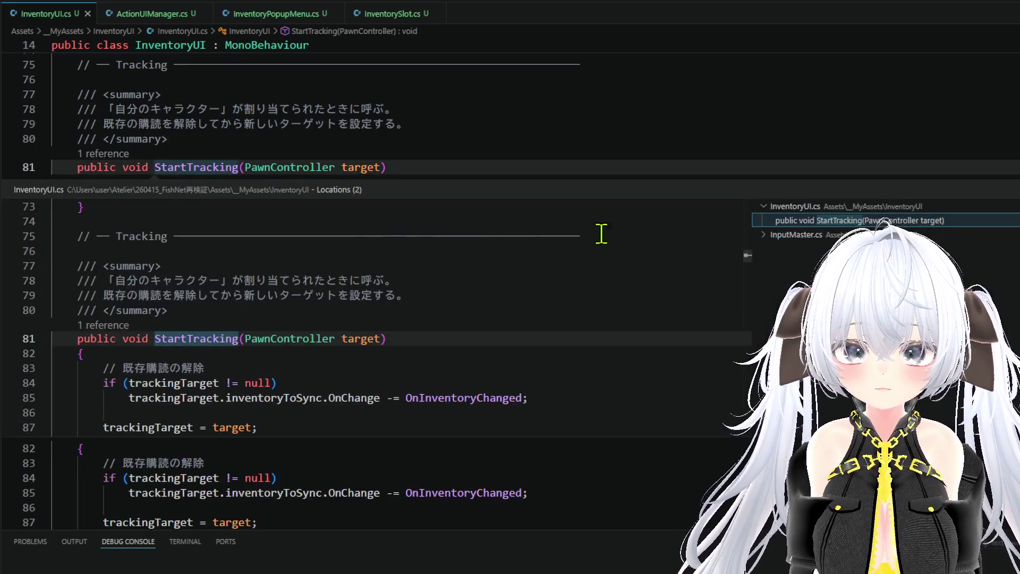
{"action": "key", "text": "F4"}
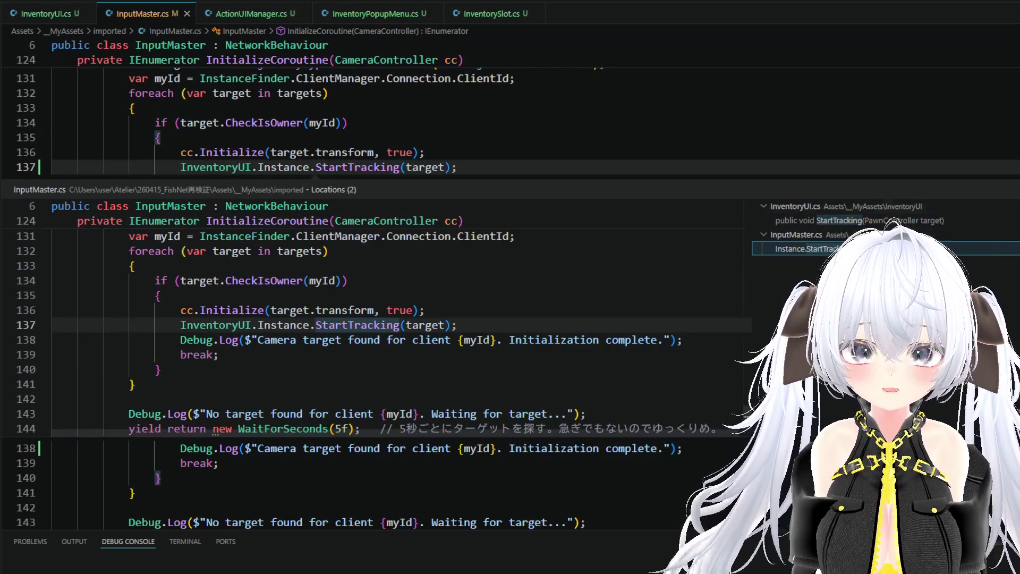
{"action": "key", "text": "Escape"}
{"action": "scroll", "coordinate": [498, 263], "scroll_direction": "up", "scroll_amount": 5}
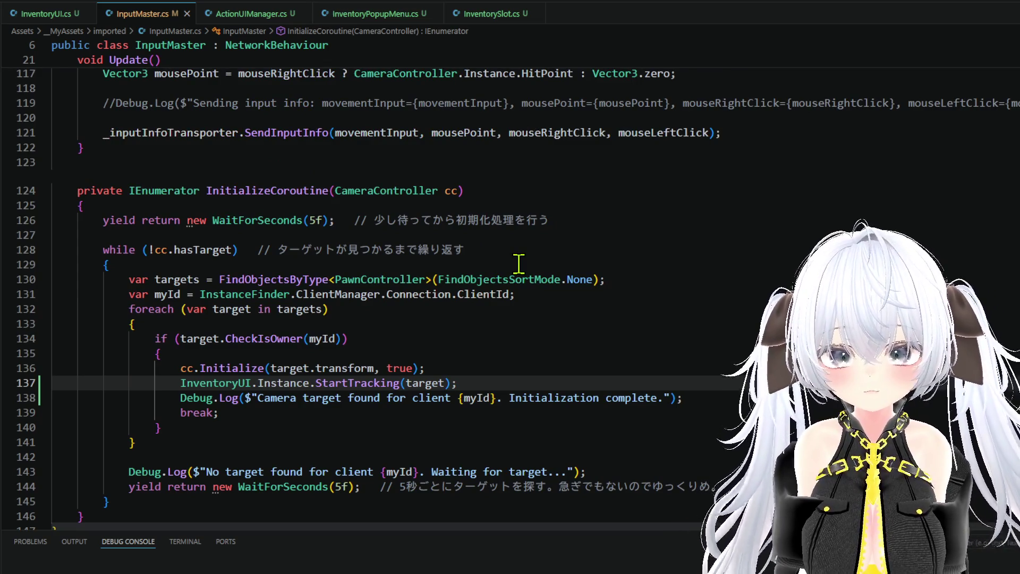
{"action": "scroll", "coordinate": [252, 365], "scroll_direction": "up", "scroll_amount": 6}
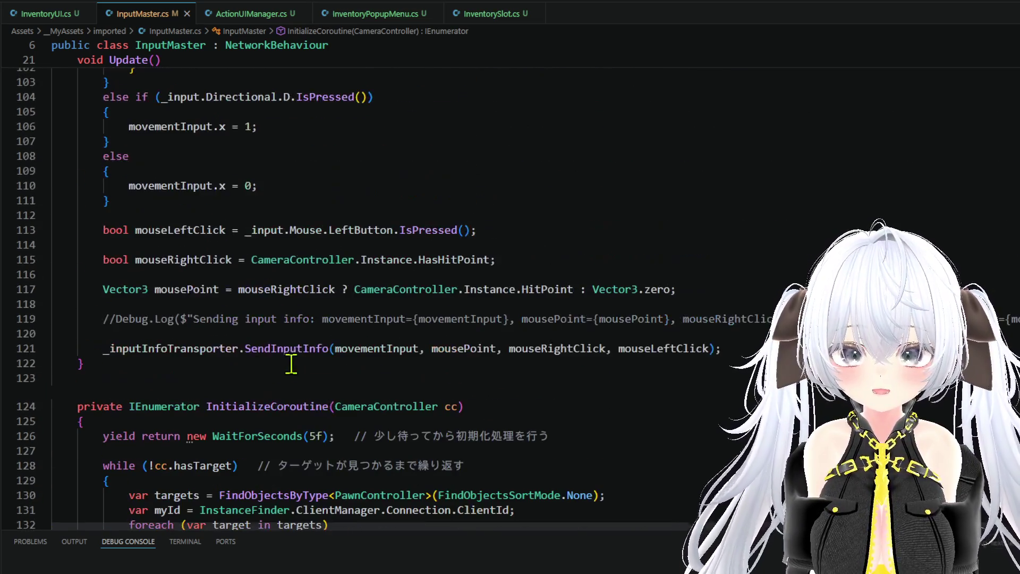
{"action": "scroll", "coordinate": [318, 365], "scroll_direction": "up", "scroll_amount": 10}
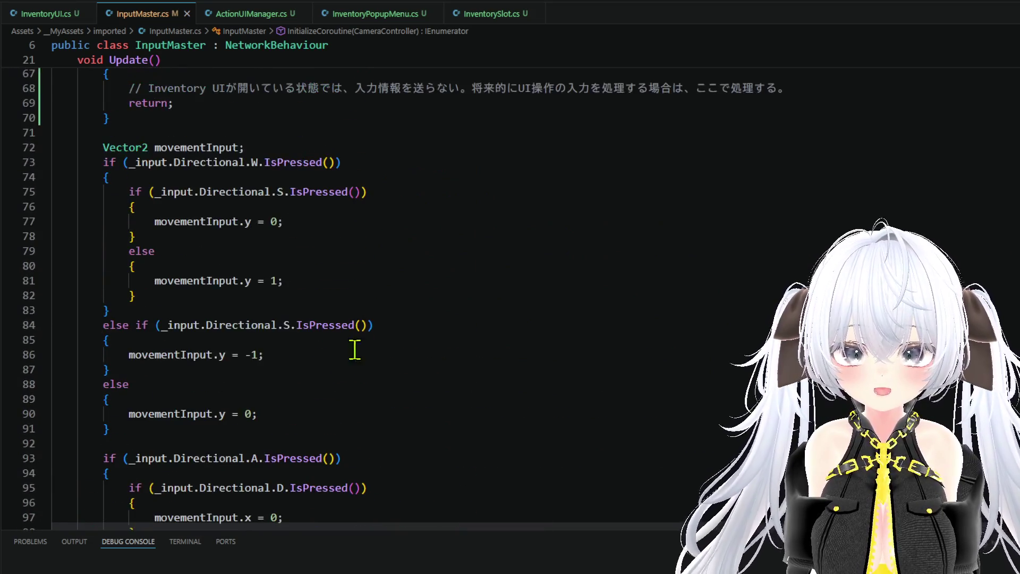
Step: Open the ActionUIManager.Initialize caller in InputInfoTransporter.cs and add InventoryUI.Instance.Initialize(this) below it
{"action": "left_click", "coordinate": [248, 14]}
{"action": "scroll", "coordinate": [325, 302], "scroll_direction": "up", "scroll_amount": 5}
{"action": "scroll", "coordinate": [348, 310], "scroll_direction": "down", "scroll_amount": 9}
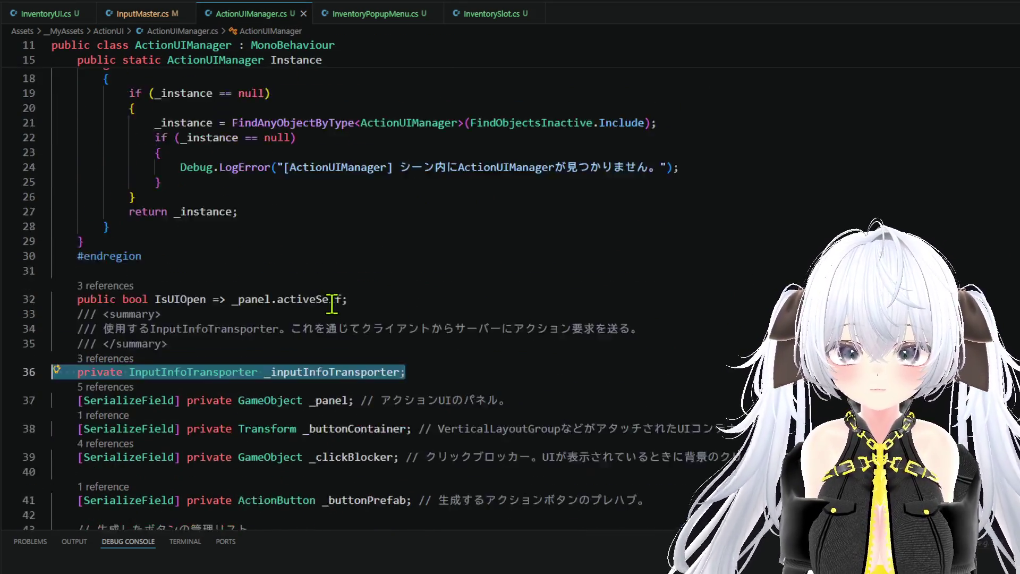
{"action": "scroll", "coordinate": [307, 332], "scroll_direction": "down", "scroll_amount": 3}
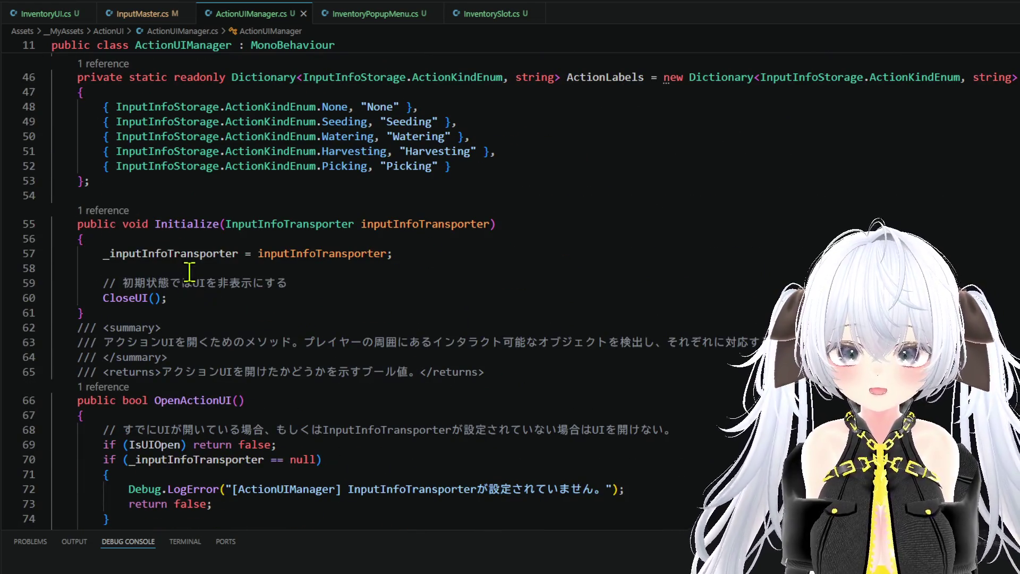
{"action": "left_click", "coordinate": [102, 210]}
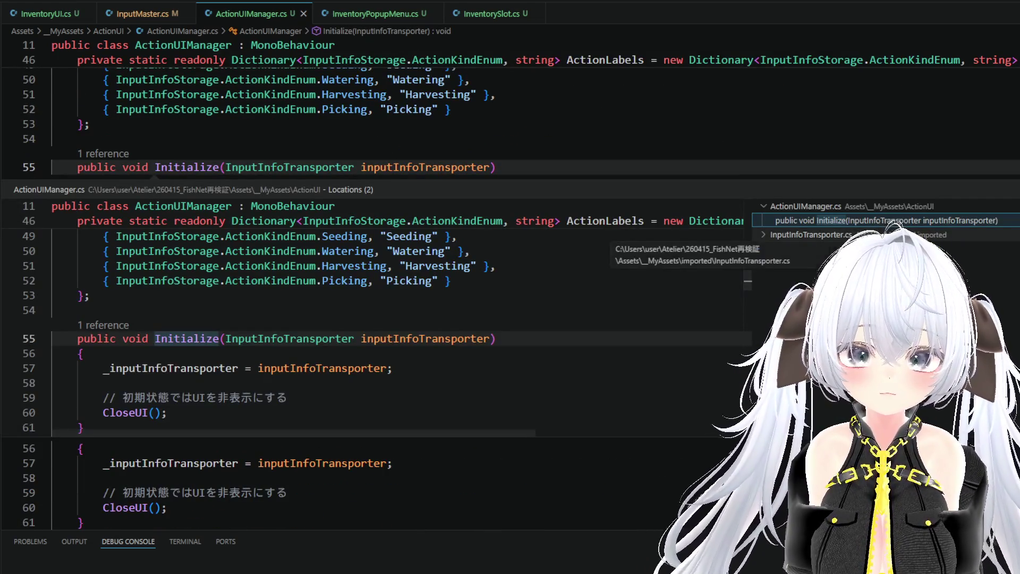
{"action": "left_click", "coordinate": [805, 248]}
{"action": "double_click", "coordinate": [805, 249]}
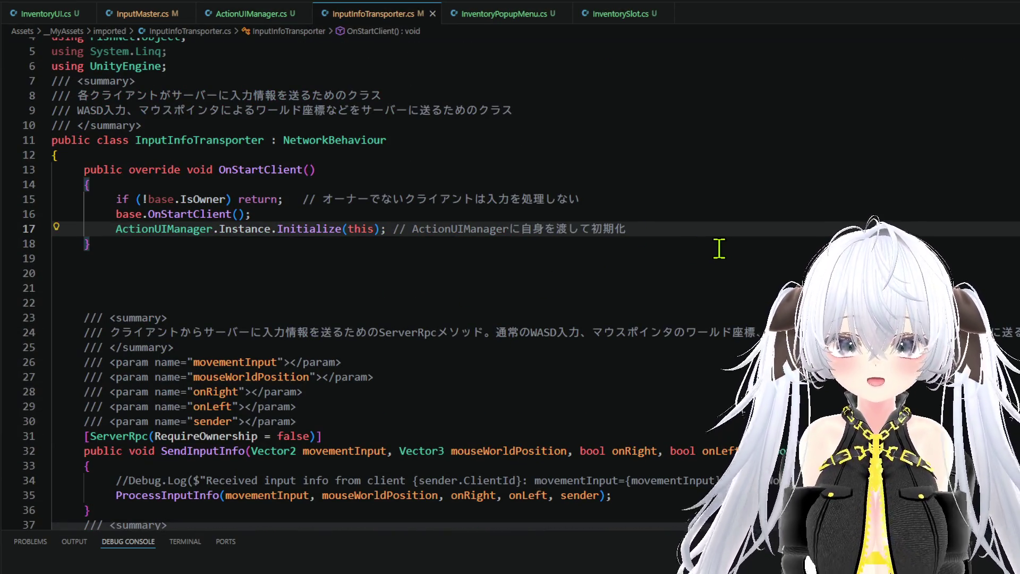
{"action": "key", "text": "Return"}
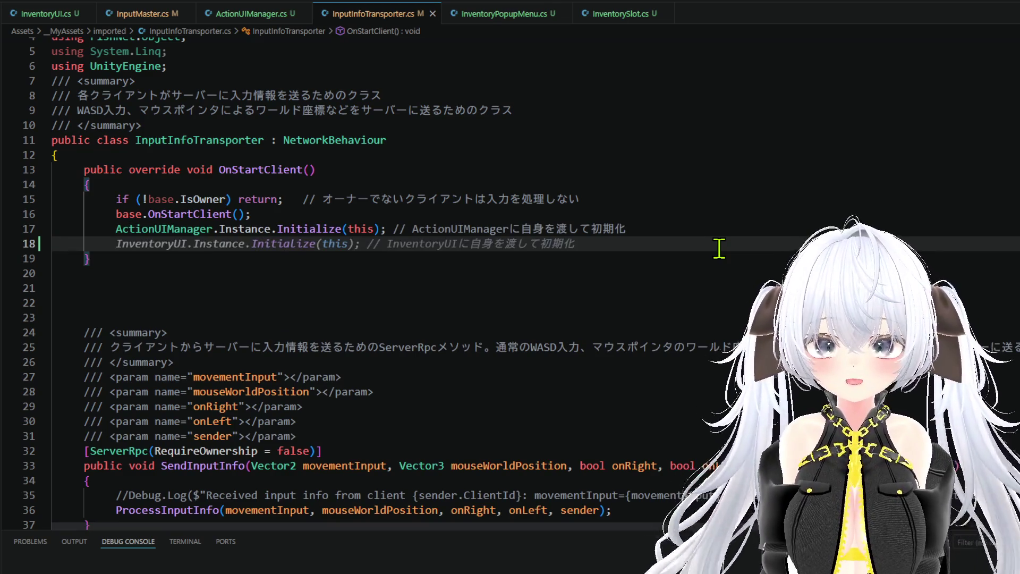
{"action": "key", "text": "Tab"}
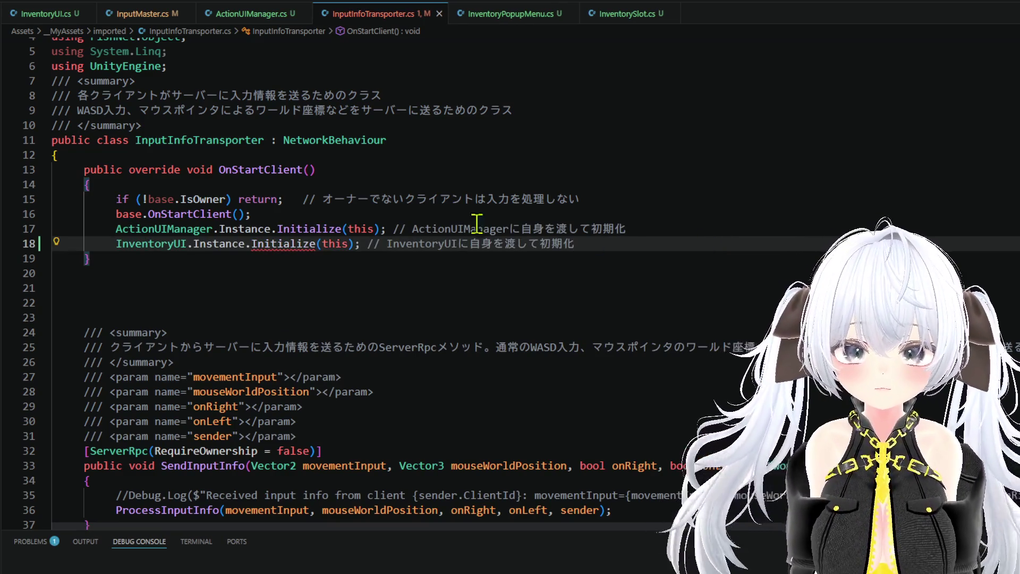
Step: Below Start() in InventoryUI.cs, add a '// — 初期化' section with an Initialize(InputInfoTransporter) method
{"action": "left_click", "coordinate": [47, 13]}
{"action": "scroll", "coordinate": [367, 279], "scroll_direction": "up", "scroll_amount": 7}
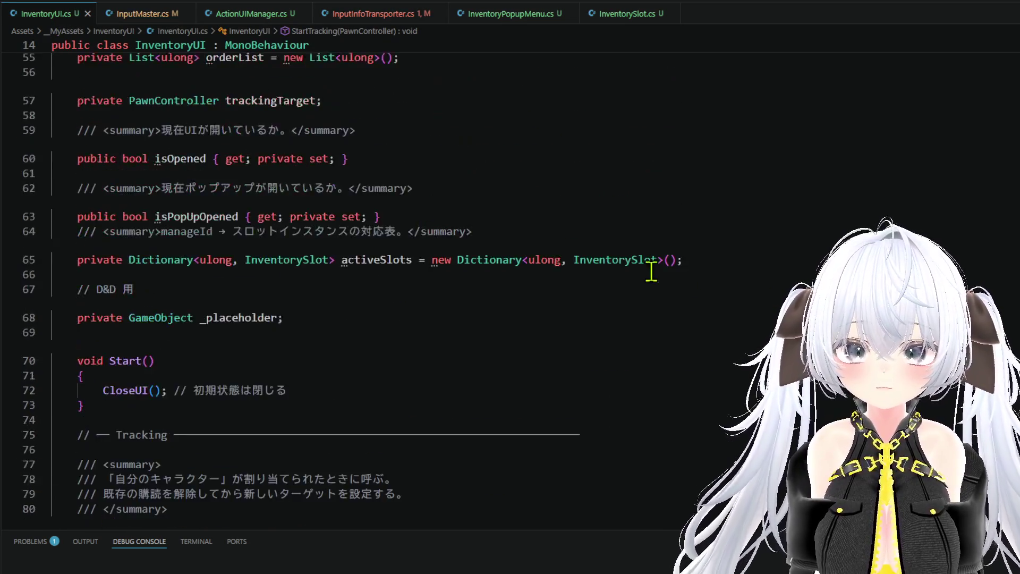
{"action": "scroll", "coordinate": [416, 339], "scroll_direction": "down", "scroll_amount": 2}
{"action": "left_click", "coordinate": [239, 281]}
{"action": "key", "text": "Return"}
{"action": "key", "text": "Return"}
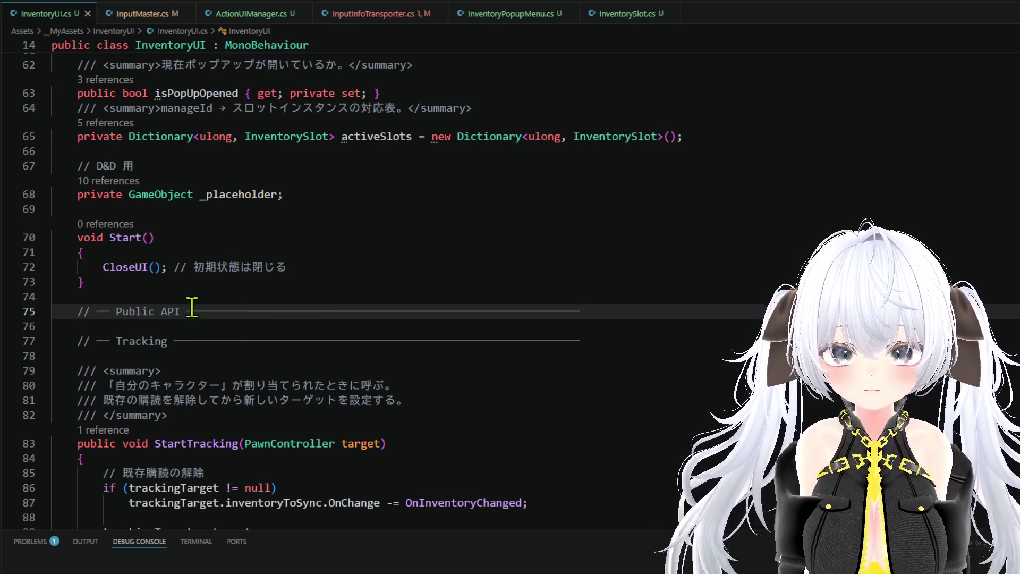
{"action": "left_click_drag", "start_coordinate": [181, 308], "coordinate": [121, 311]}
{"action": "key", "text": "BackSpace"}
{"action": "type", "text": "初期化"}
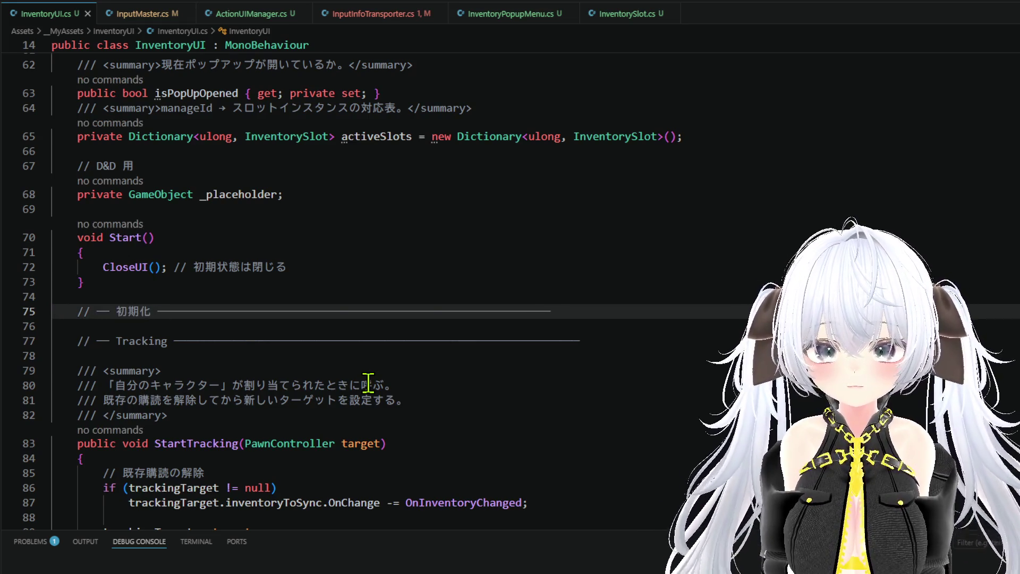
{"action": "key", "text": "Tab"}
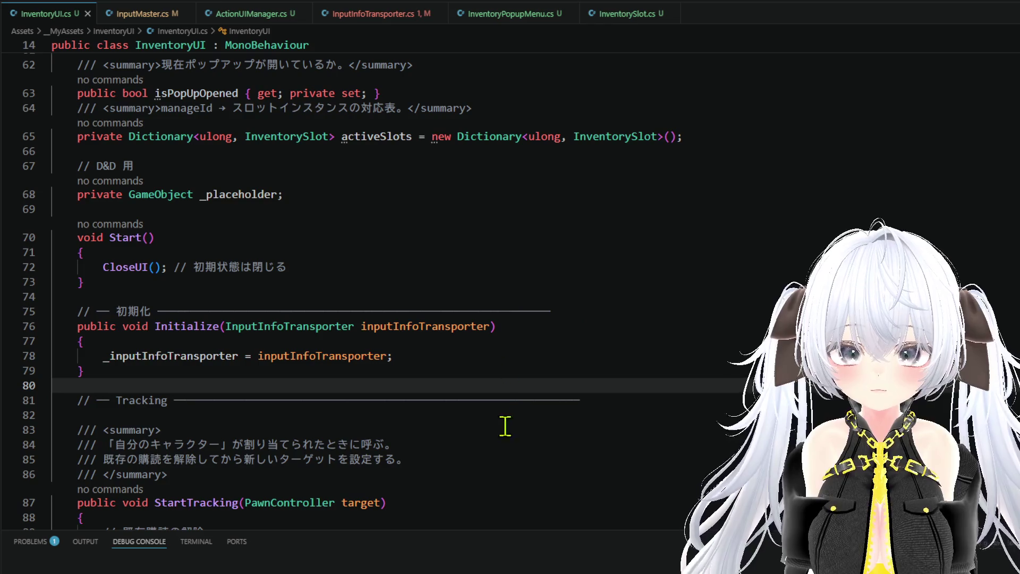
Step: Scroll down to the empty line inside OnPopupActionSelected
{"action": "scroll", "coordinate": [336, 146], "scroll_direction": "down", "scroll_amount": 6}
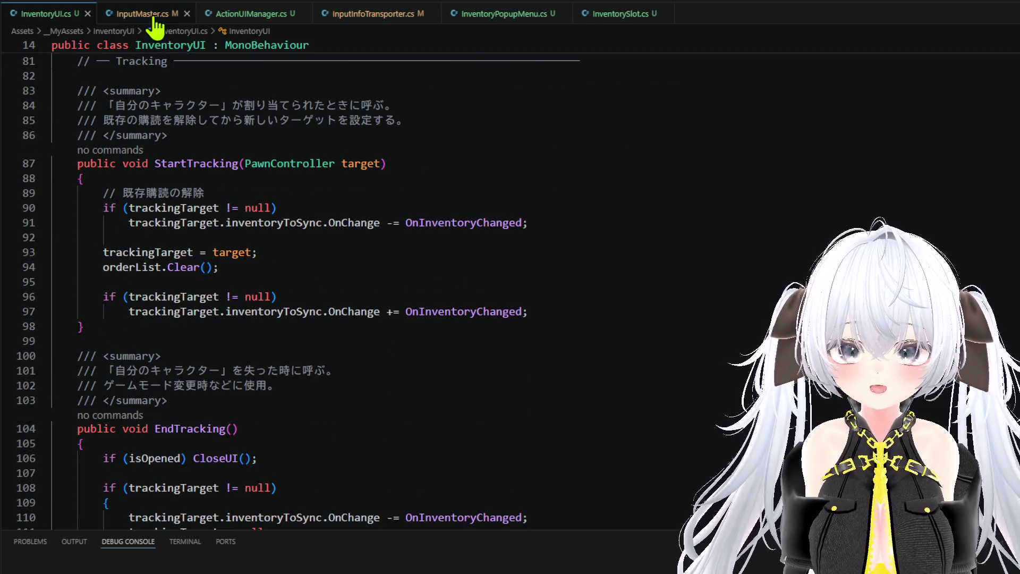
{"action": "scroll", "coordinate": [321, 150], "scroll_direction": "down", "scroll_amount": 15}
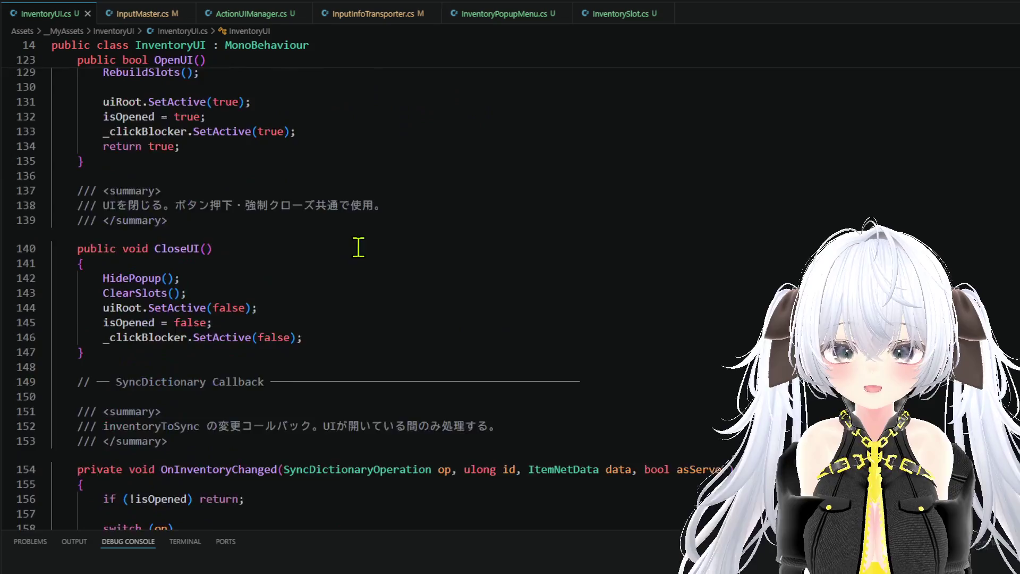
{"action": "scroll", "coordinate": [359, 247], "scroll_direction": "down", "scroll_amount": 5}
{"action": "scroll", "coordinate": [272, 365], "scroll_direction": "down", "scroll_amount": 20}
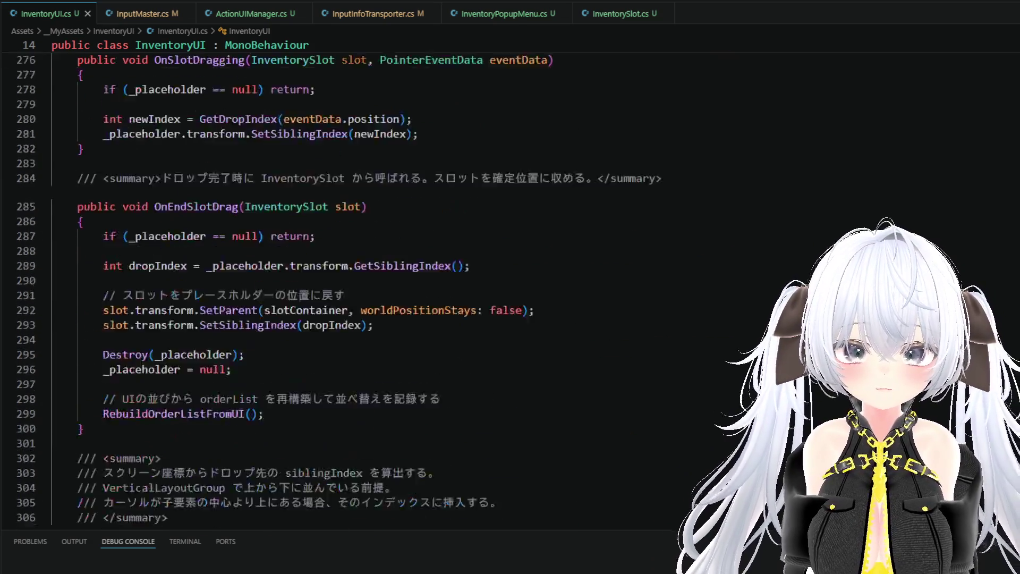
{"action": "scroll", "coordinate": [272, 364], "scroll_direction": "down", "scroll_amount": 8}
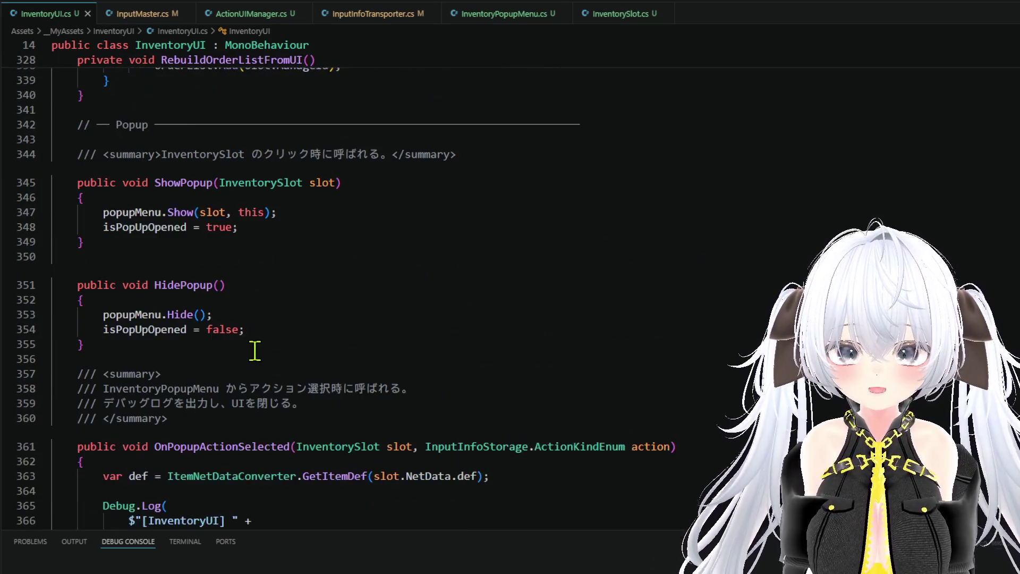
{"action": "left_click", "coordinate": [277, 343]}
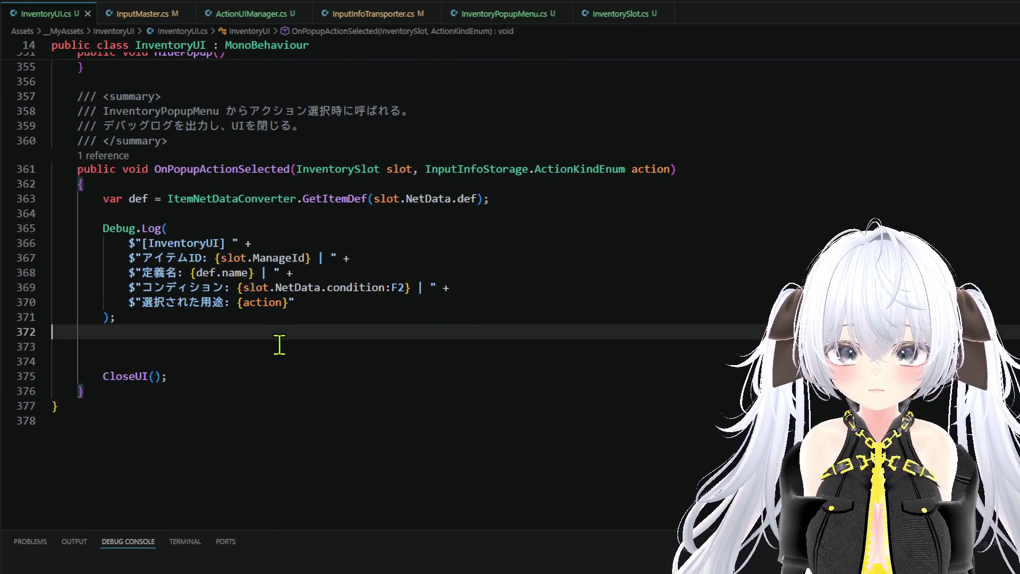
Step: Add an if/else that sends the action via _inputInfoTransporter.SendActionRequire or logs an error
{"action": "type", "text": "いｆ"}
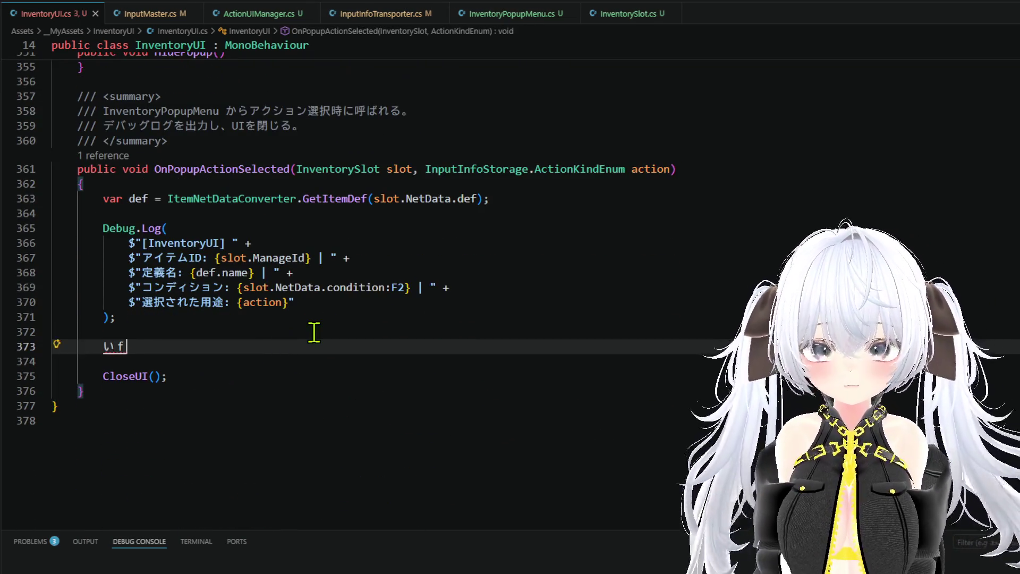
{"action": "key", "text": "BackSpace"}
{"action": "type", "text": "if"}
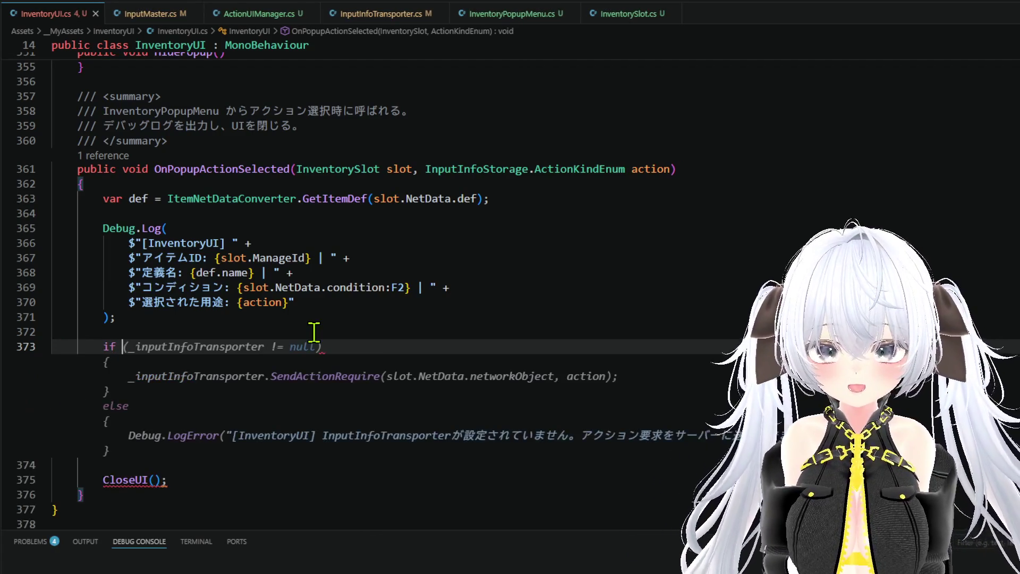
{"action": "key", "text": "Tab"}
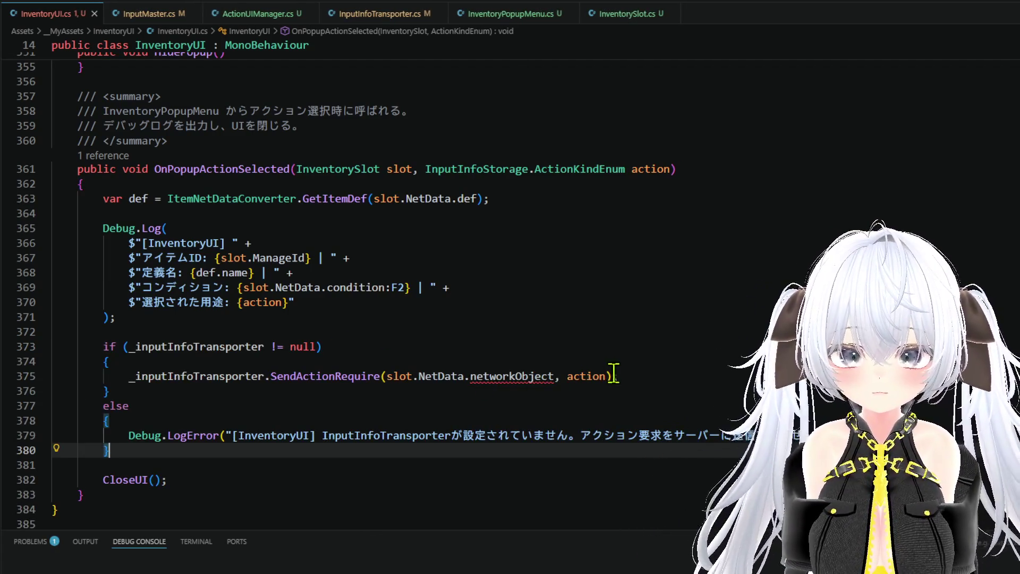
Step: Go to the definition of SendActionRequire
{"action": "left_click", "coordinate": [467, 376]}
{"action": "left_click", "coordinate": [354, 375]}
{"action": "right_click", "coordinate": [354, 375]}
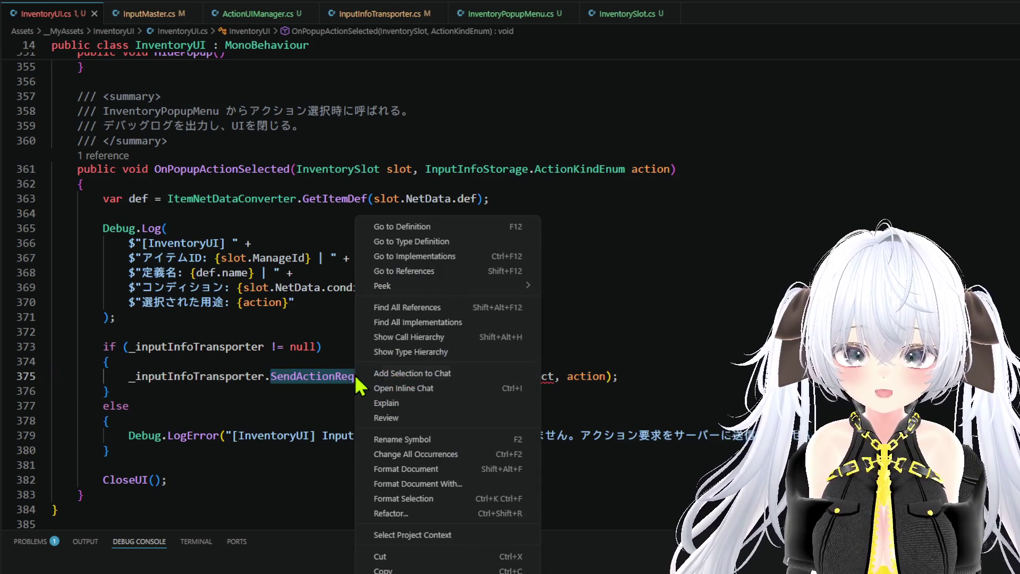
{"action": "left_click", "coordinate": [419, 229]}
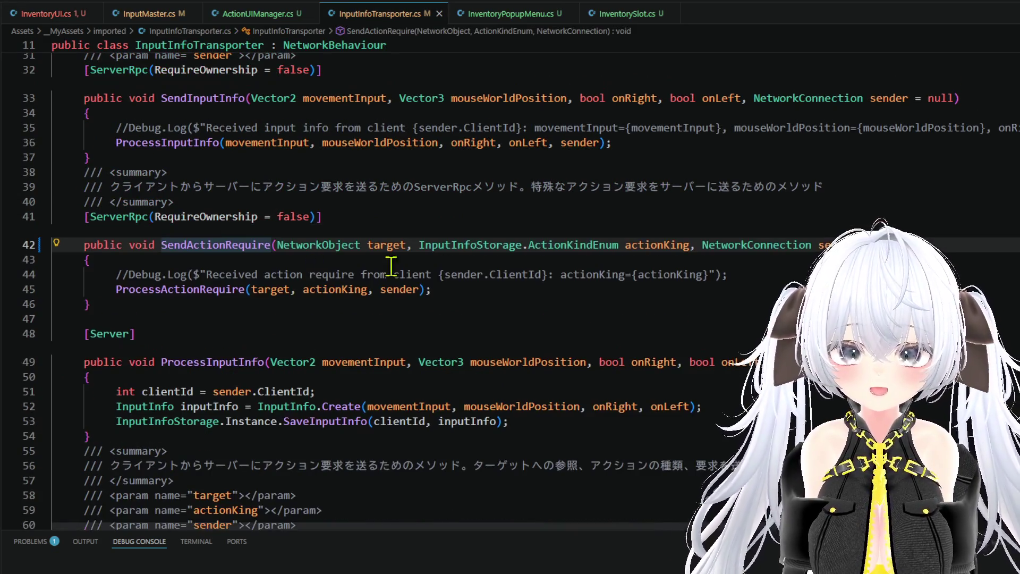
Step: Rename the actionKing parameter to actionKind everywhere
{"action": "left_click", "coordinate": [649, 243]}
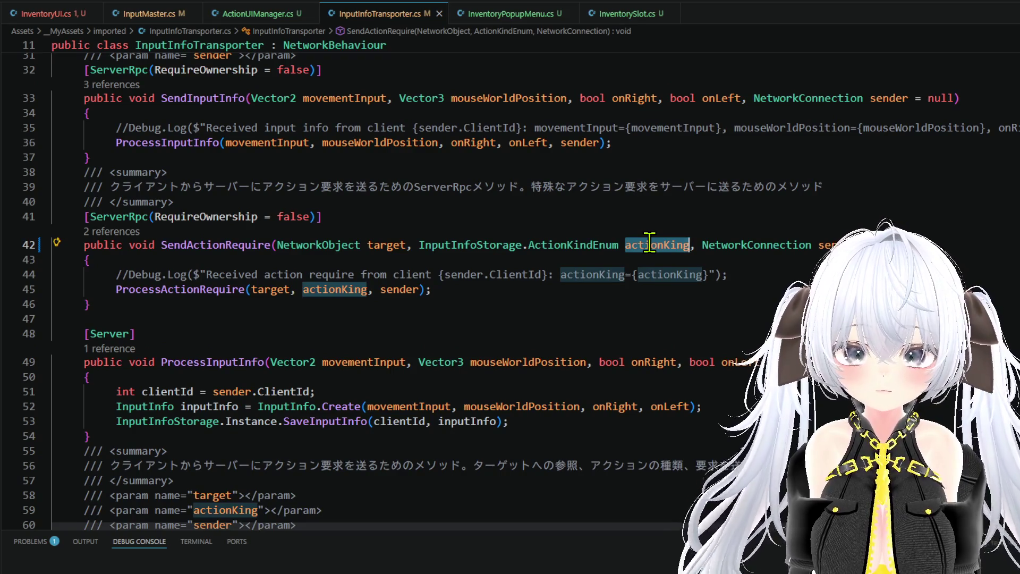
{"action": "right_click", "coordinate": [649, 243]}
{"action": "left_click", "coordinate": [707, 438]}
{"action": "type", "text": "actionKind"}
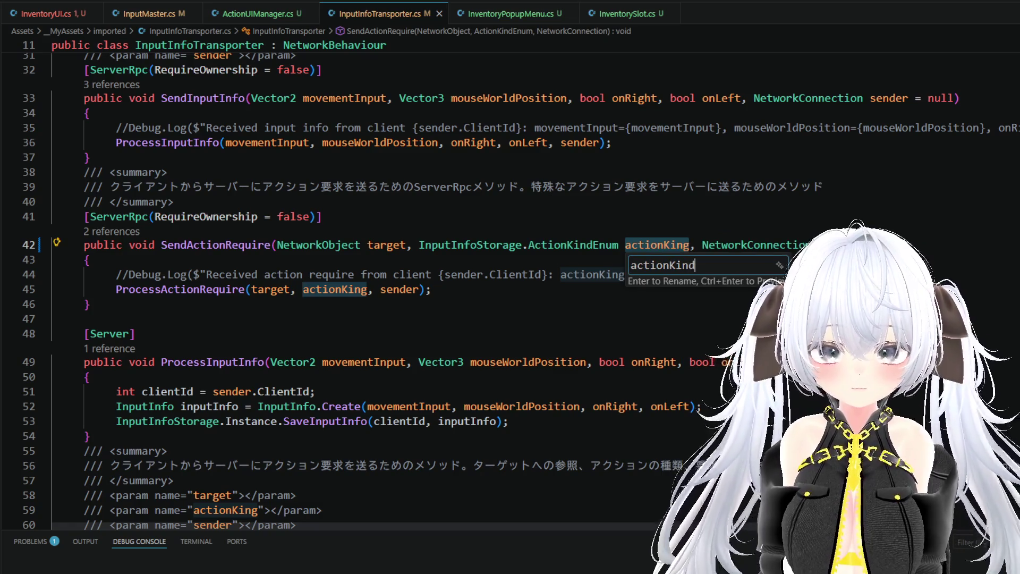
{"action": "key", "text": "BackSpace"}
{"action": "type", "text": "d"}
{"action": "key", "text": "Return"}
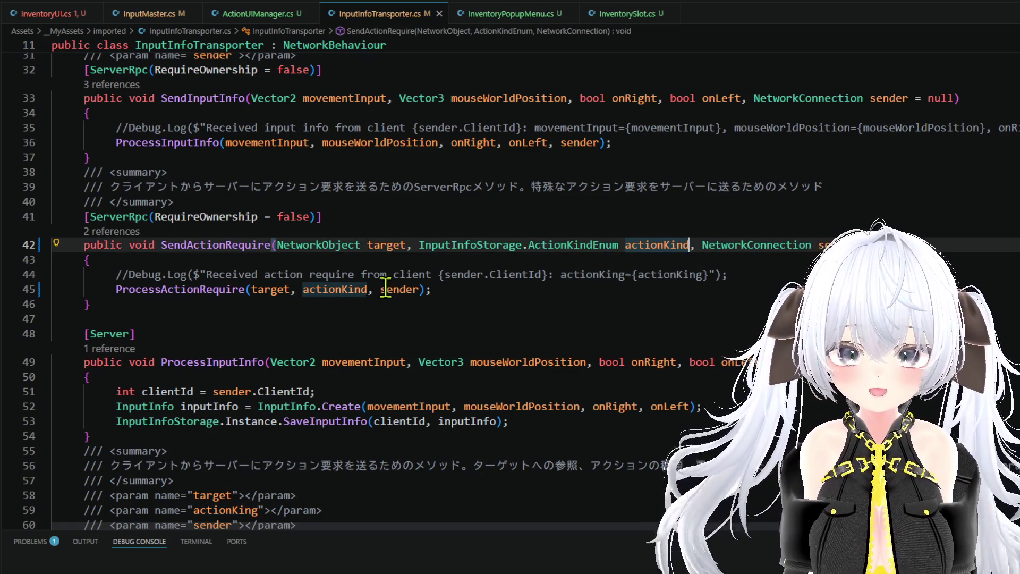
Step: Below SendActionRequire, add a SendInventoryActionRequire(itemId, actionKind) method that looks up the slot by id
{"action": "left_click", "coordinate": [385, 305]}
{"action": "key", "text": "Return"}
{"action": "key", "text": "Return"}
{"action": "type", "text": "/"}
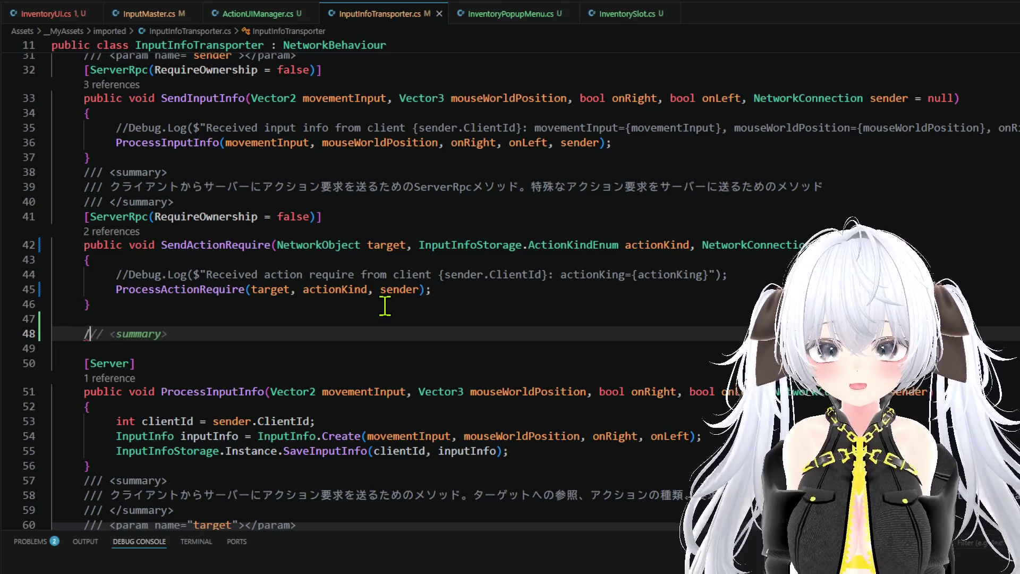
{"action": "type", "text": "// <summary>"}
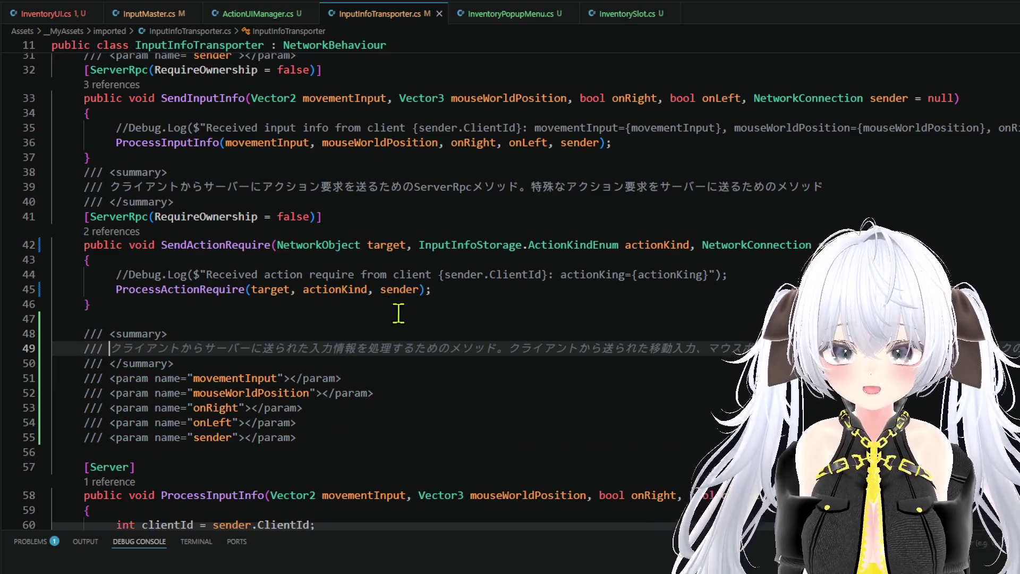
{"action": "mouse_move", "coordinate": [413, 350]}
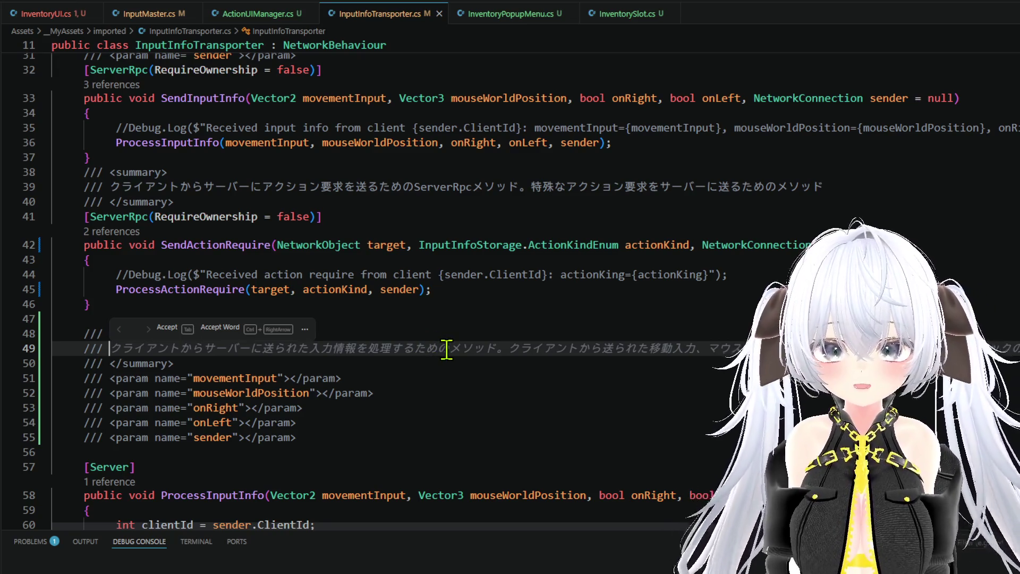
{"action": "key", "text": "Escape"}
{"action": "left_click", "coordinate": [317, 437]}
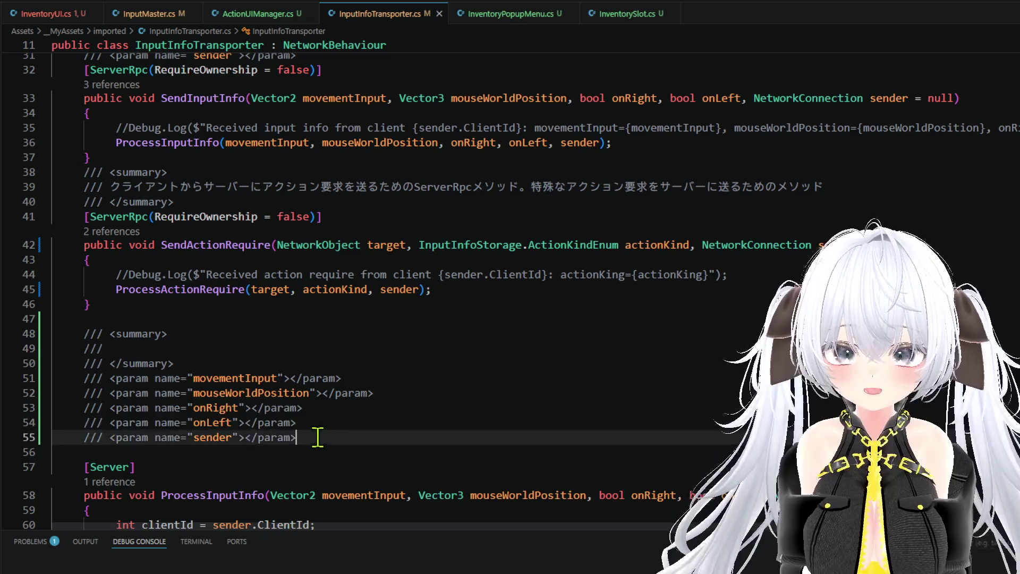
{"action": "key", "text": "shift+Up"}
{"action": "key", "text": "shift+Up"}
{"action": "key", "text": "shift+Up"}
{"action": "key", "text": "shift+Home"}
{"action": "type", "text": "public "}
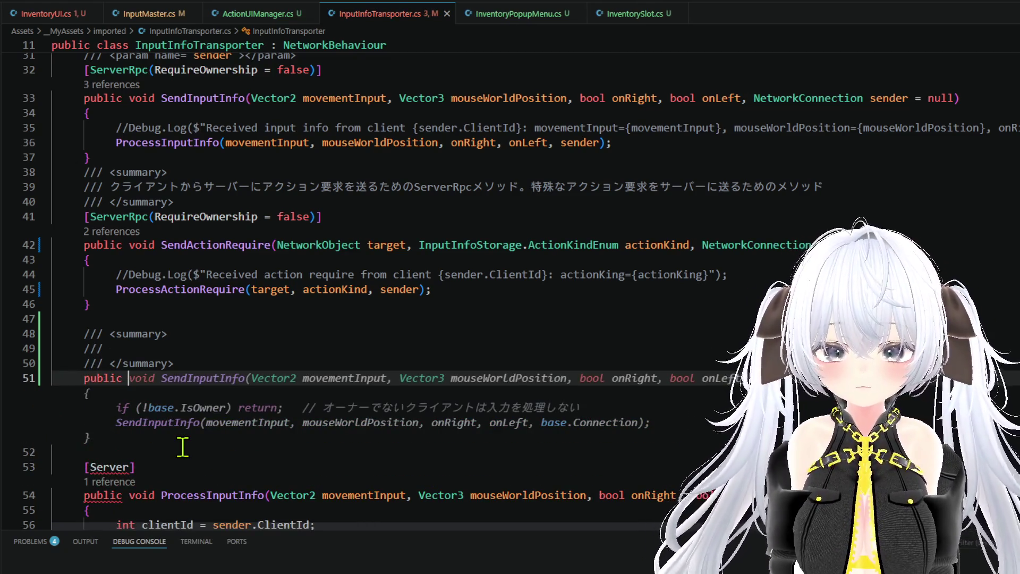
{"action": "type", "text": "coid"}
{"action": "key", "text": "BackSpace"}
{"action": "key", "text": "BackSpace"}
{"action": "key", "text": "BackSpace"}
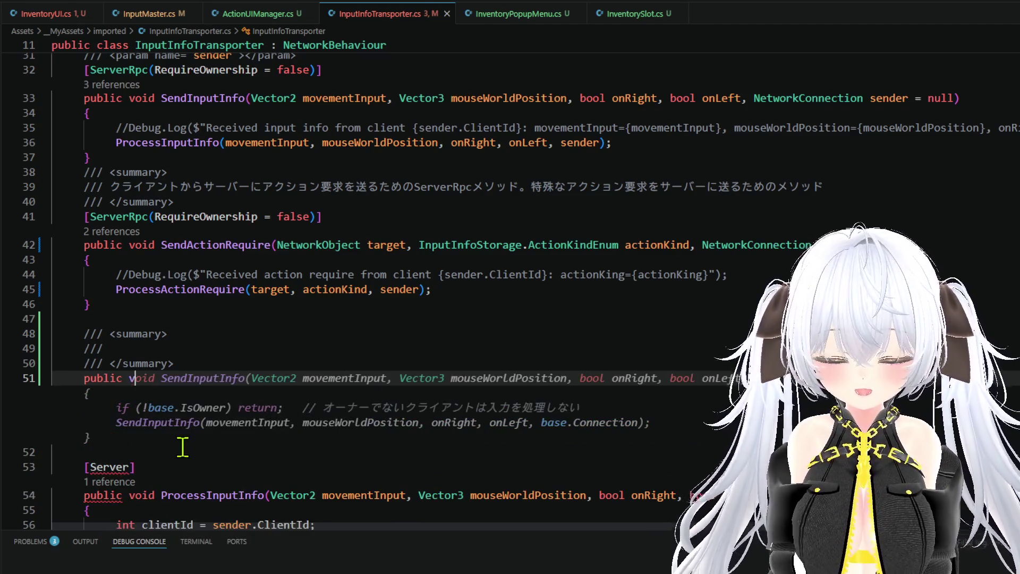
{"action": "type", "text": "oid SendInventory"}
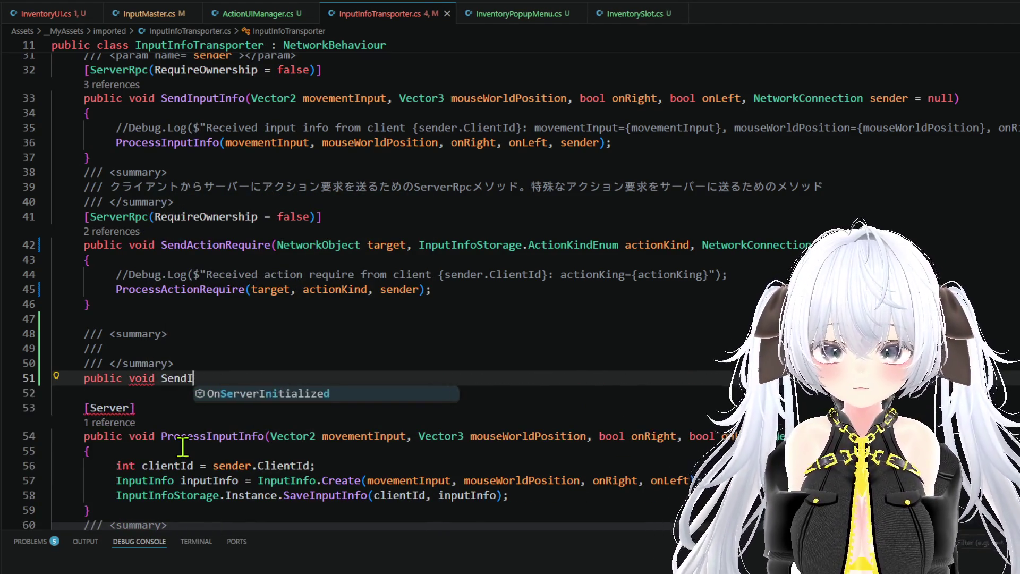
{"action": "type", "text": "Action"}
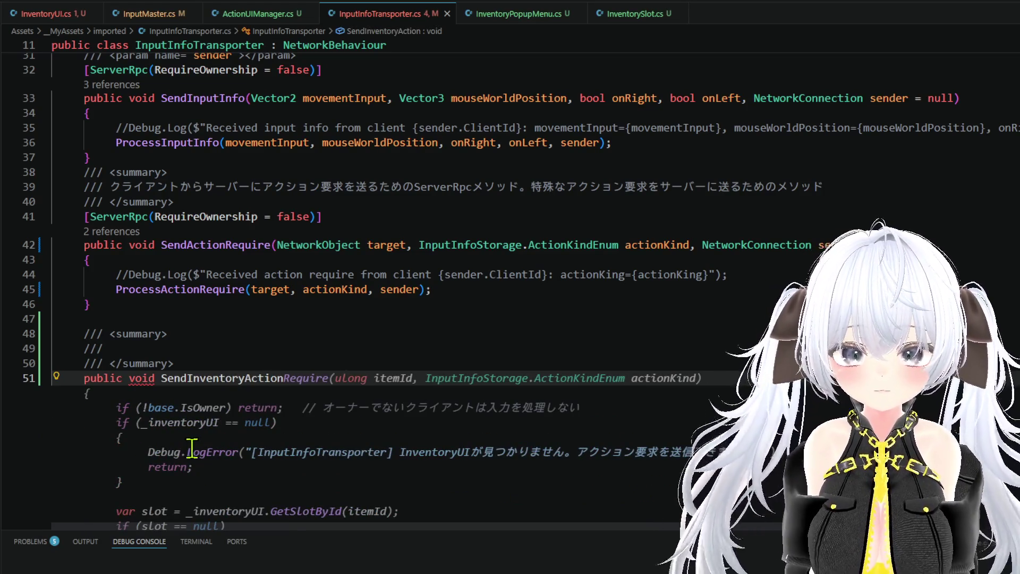
{"action": "key", "text": "Tab"}
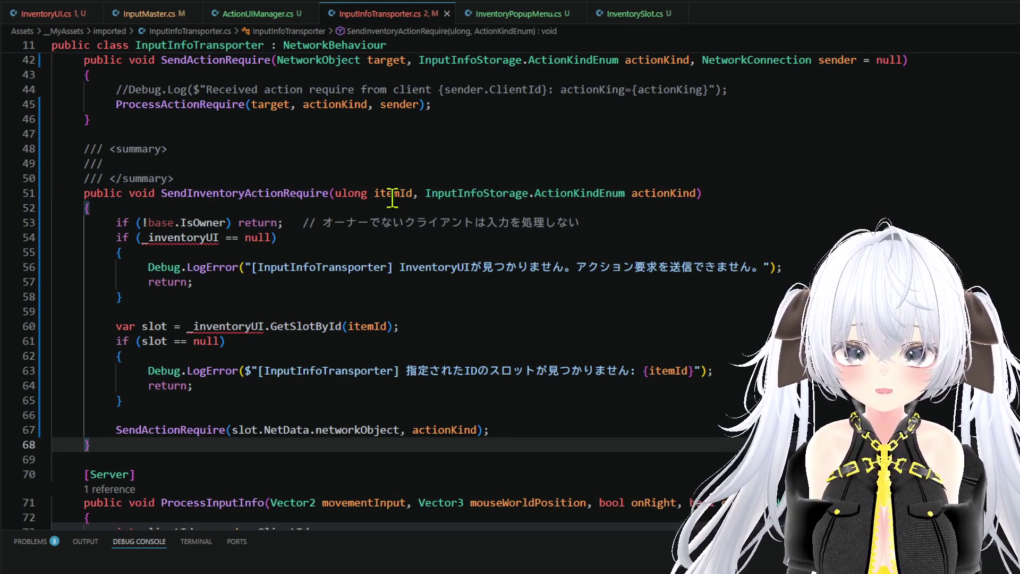
Step: Rename the itemId parameter to manageId
{"action": "left_click", "coordinate": [392, 198]}
{"action": "right_click", "coordinate": [387, 190]}
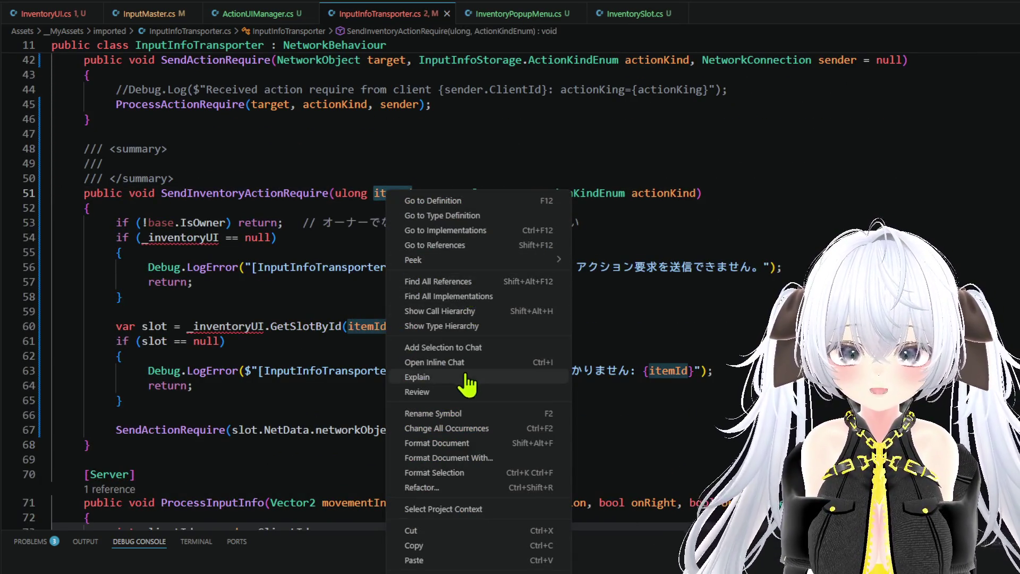
{"action": "left_click", "coordinate": [469, 416]}
{"action": "key", "text": "Home"}
{"action": "type", "text": "ma"}
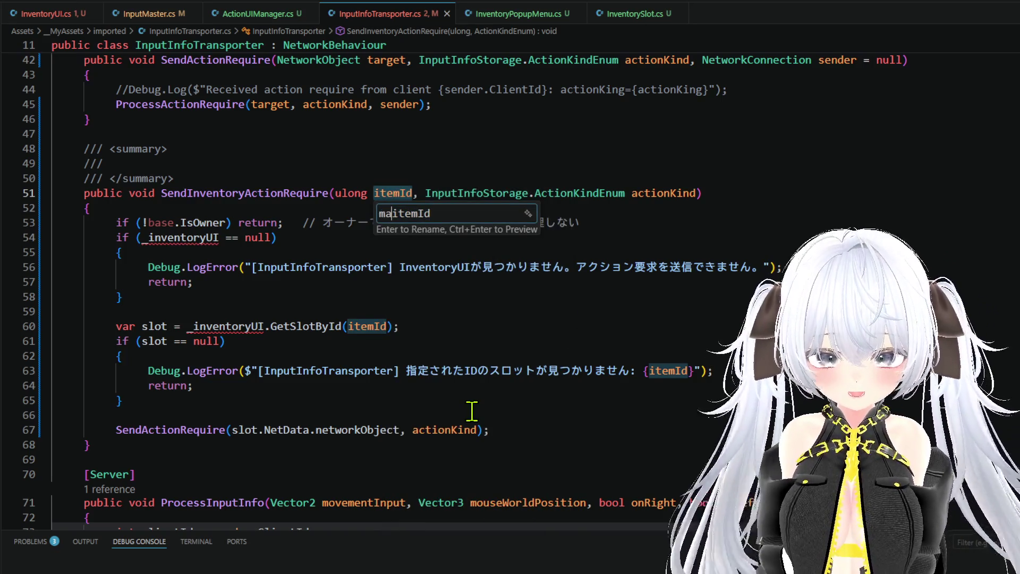
{"action": "type", "text": "nage"}
{"action": "key", "text": "Right"}
{"action": "key", "text": "Right"}
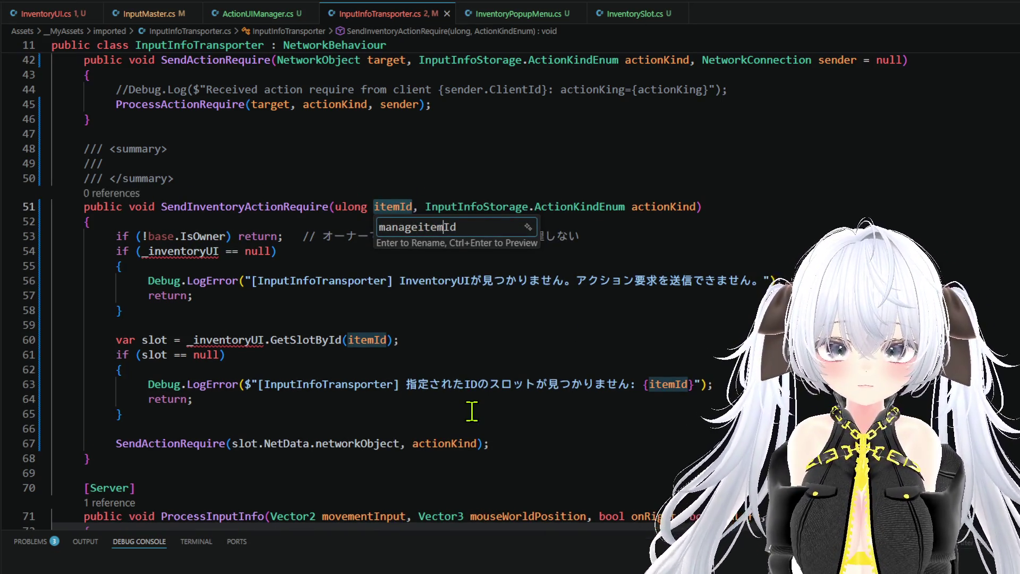
{"action": "key", "text": "Return"}
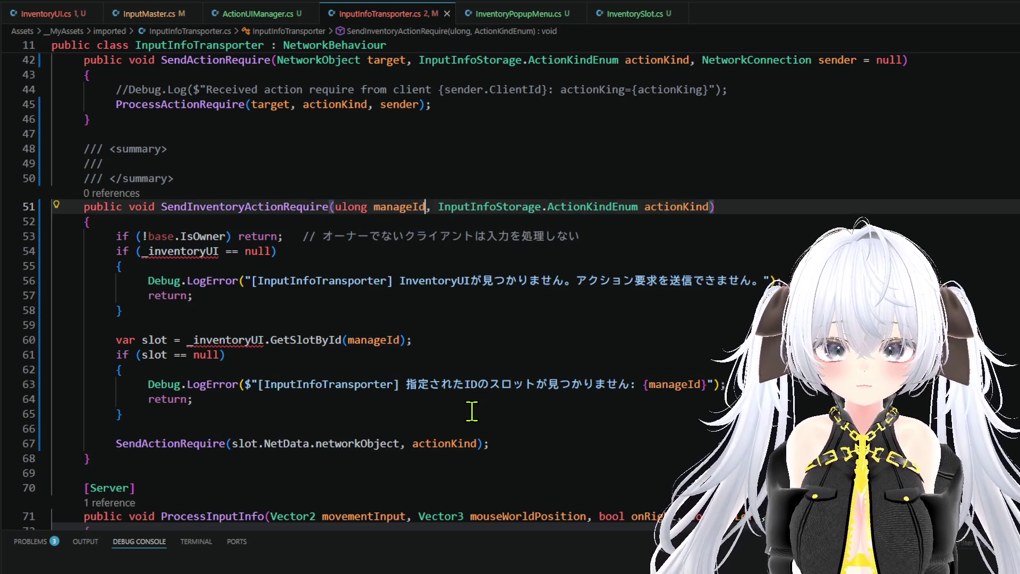
Step: Add a 'NetworkConnection sender = null' parameter and delete the empty summary comment
{"action": "scroll", "coordinate": [619, 346], "scroll_direction": "up", "scroll_amount": 2}
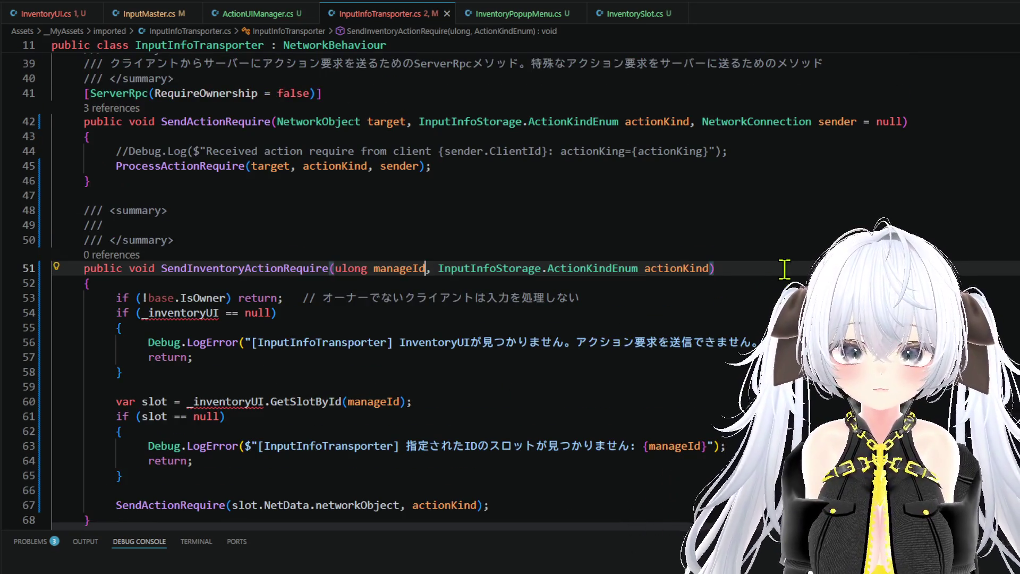
{"action": "left_click", "coordinate": [709, 268]}
{"action": "type", "text": ", "}
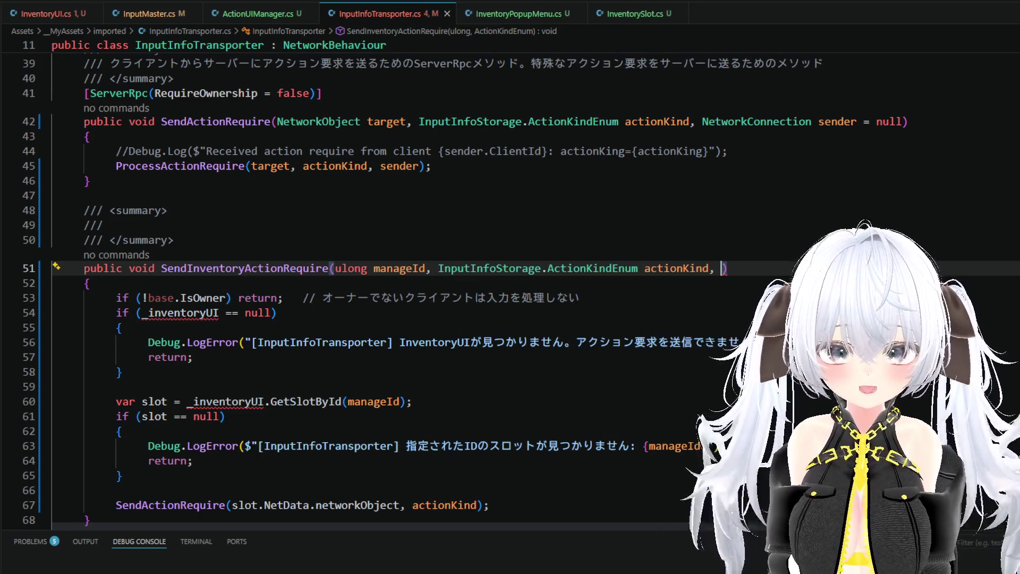
{"action": "type", "text": "NetworkConnection"}
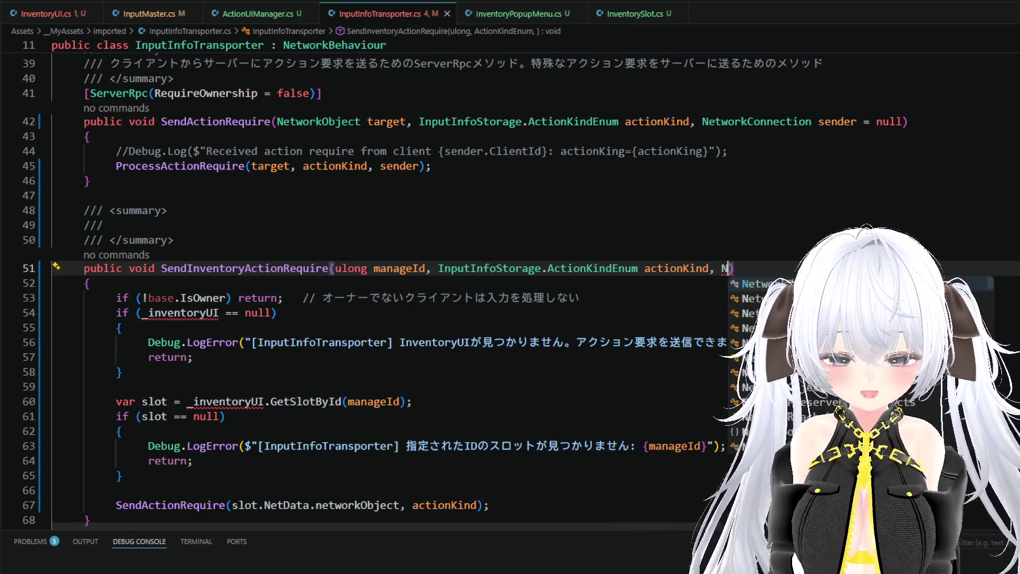
{"action": "type", "text": " sender = null"}
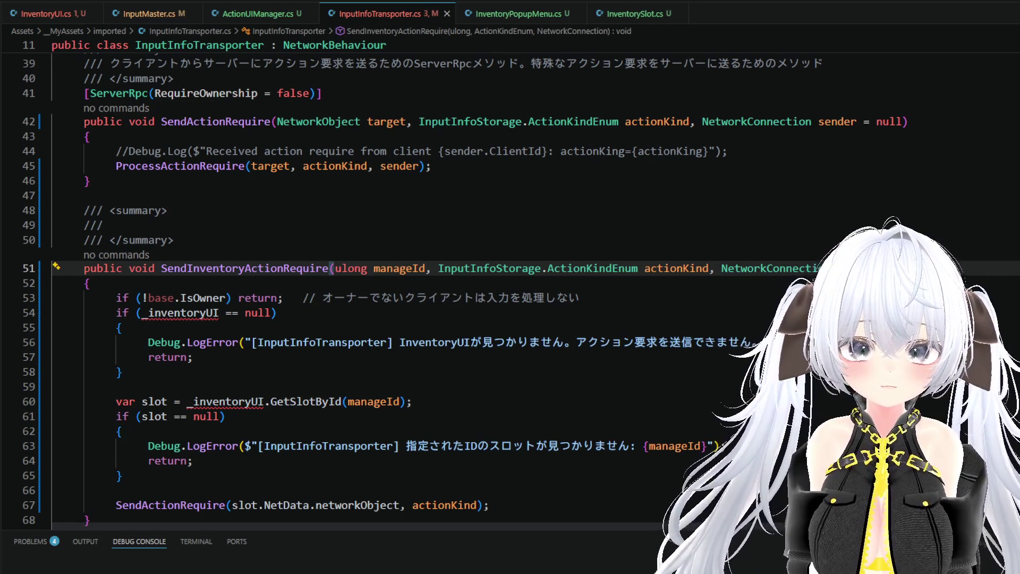
{"action": "scroll", "coordinate": [512, 353], "scroll_direction": "down", "scroll_amount": 1}
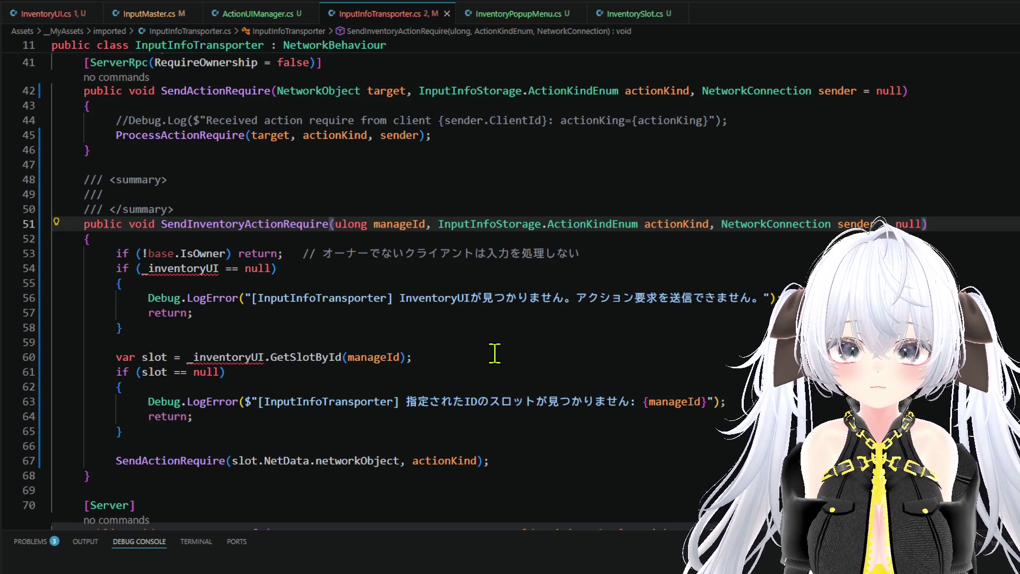
{"action": "scroll", "coordinate": [391, 312], "scroll_direction": "up", "scroll_amount": 3}
{"action": "left_click_drag", "start_coordinate": [212, 305], "coordinate": [31, 268]}
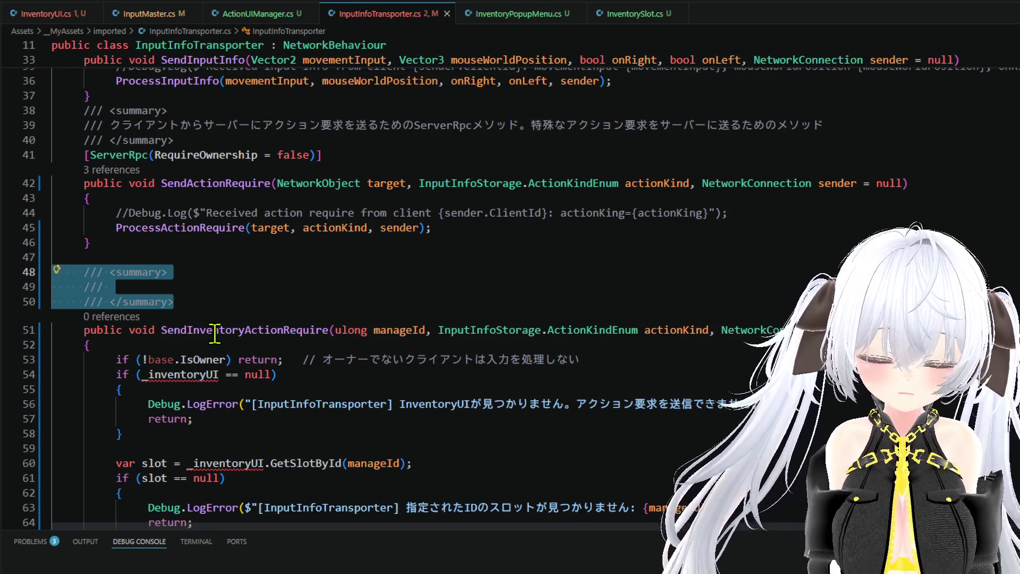
{"action": "key", "text": "BackSpace"}
{"action": "key", "text": "BackSpace"}
Step: Replace the generated method body with a ProcessInventoryActionRequire call
{"action": "scroll", "coordinate": [341, 355], "scroll_direction": "down", "scroll_amount": 3}
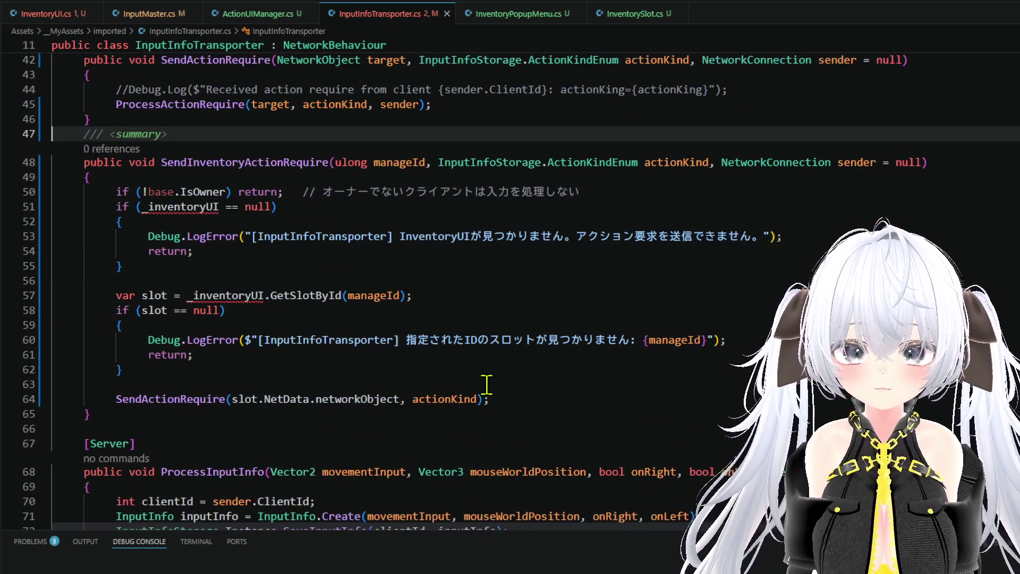
{"action": "left_click", "coordinate": [489, 399]}
{"action": "left_click", "coordinate": [116, 192], "text": "shift"}
{"action": "key", "text": "BackSpace"}
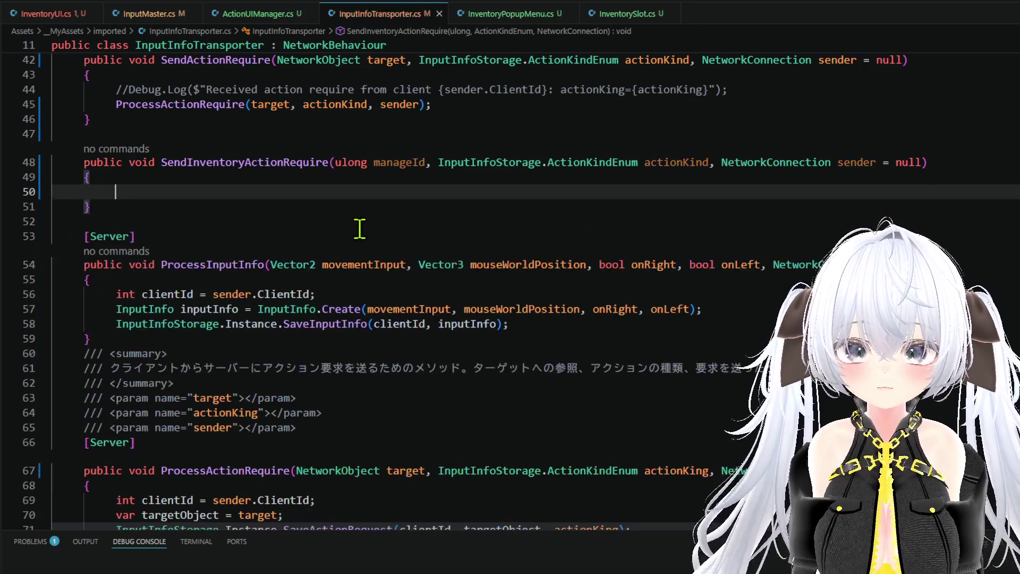
{"action": "scroll", "coordinate": [508, 237], "scroll_direction": "up", "scroll_amount": 2}
{"action": "key", "text": "Tab"}
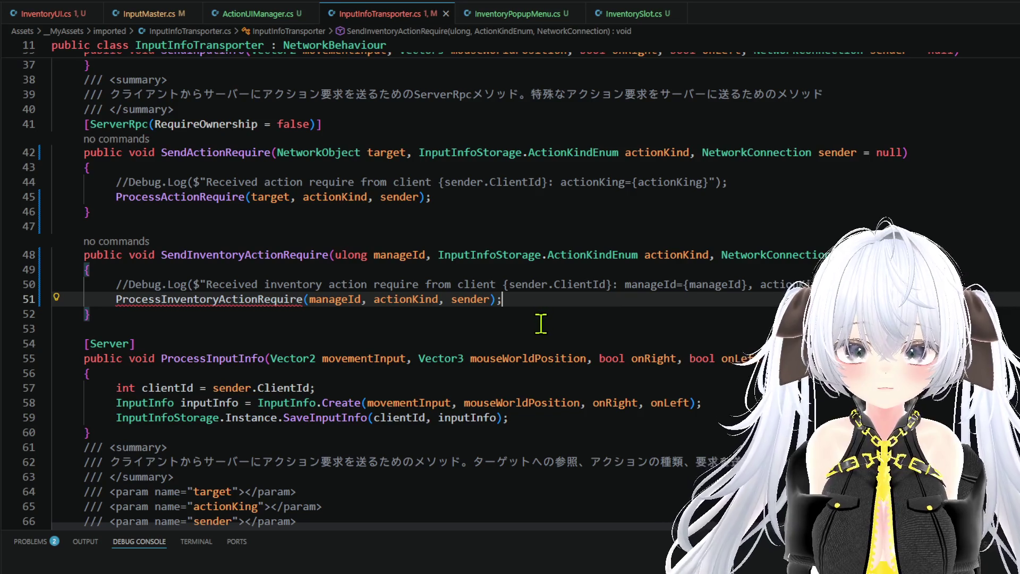
Step: After ProcessActionRequire, add a ProcessInventoryActionRequire method calling SaveInventoryActionRequest
{"action": "scroll", "coordinate": [535, 322], "scroll_direction": "down", "scroll_amount": 2}
{"action": "left_click", "coordinate": [263, 371]}
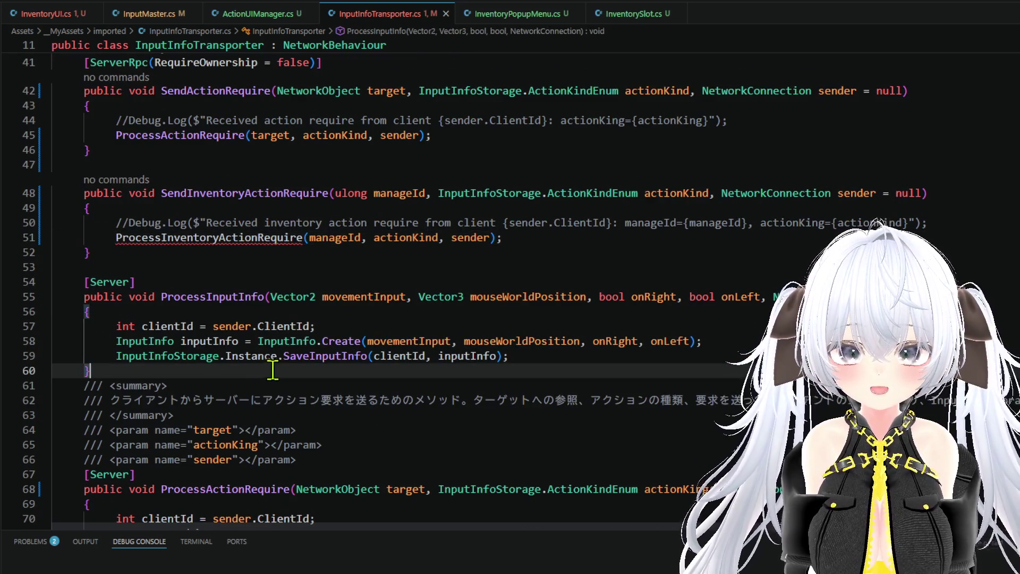
{"action": "scroll", "coordinate": [285, 260], "scroll_direction": "down", "scroll_amount": 5}
{"action": "left_click", "coordinate": [305, 344]}
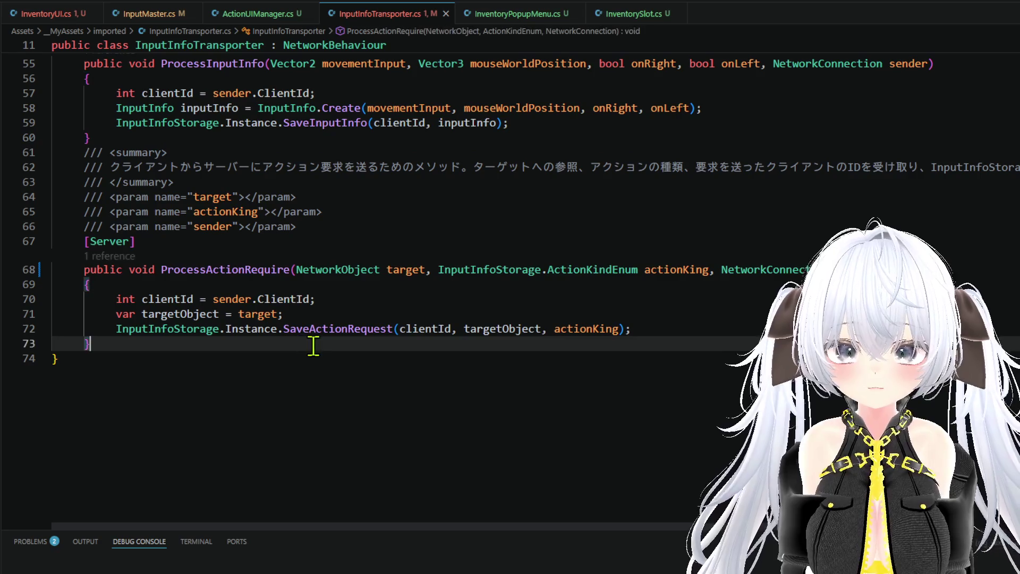
{"action": "key", "text": "Return"}
{"action": "key", "text": "Return"}
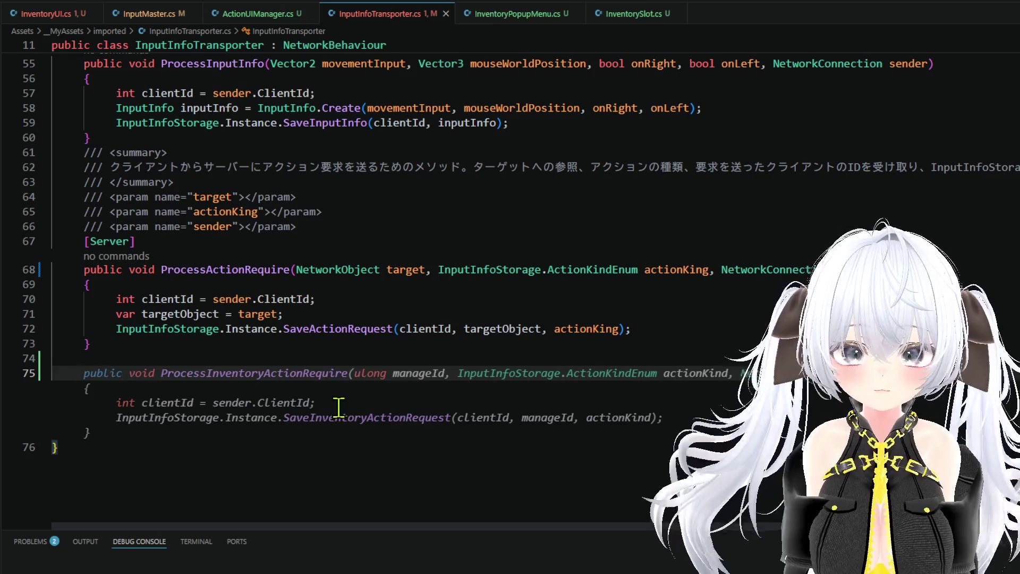
{"action": "key", "text": "Tab"}
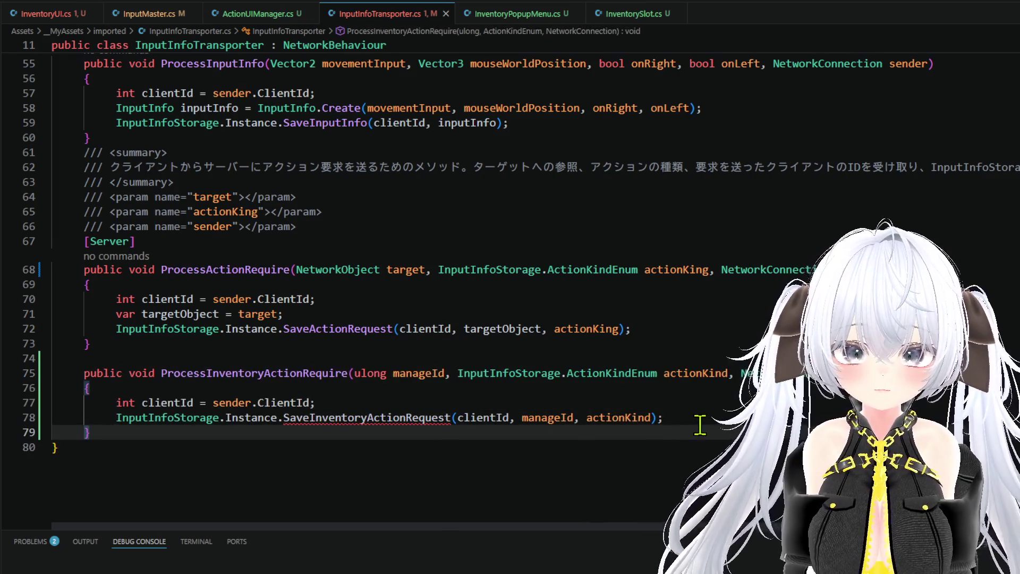
Step: Go to the definition of InputInfoStorage from its reference
{"action": "left_click", "coordinate": [700, 425]}
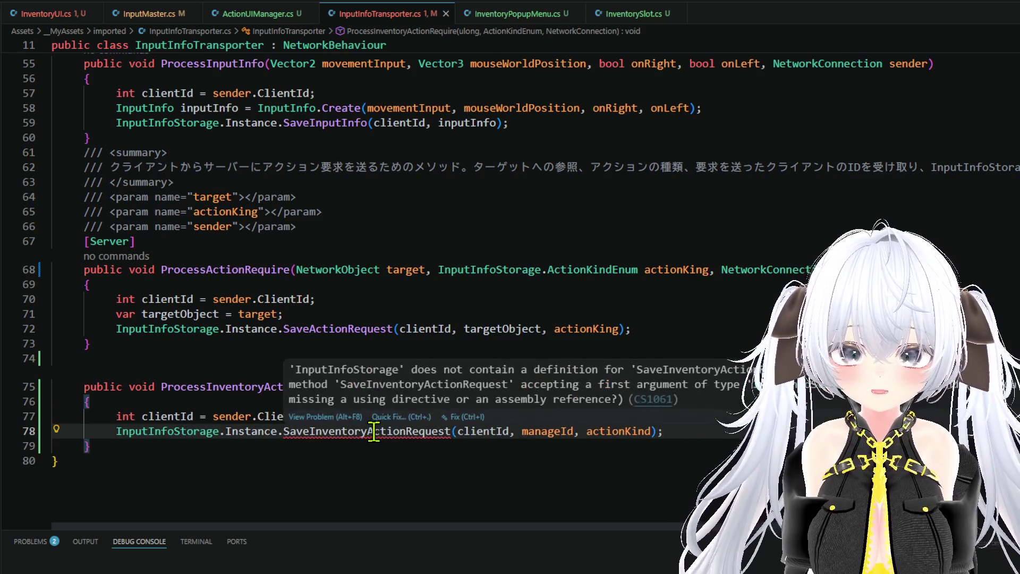
{"action": "double_click", "coordinate": [350, 328]}
{"action": "right_click", "coordinate": [187, 426]}
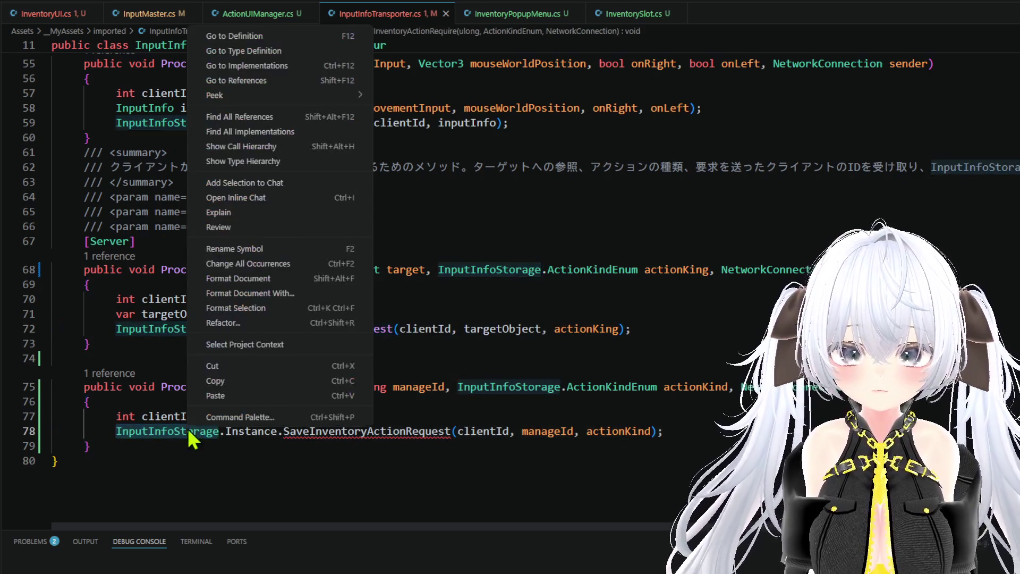
{"action": "left_click", "coordinate": [246, 37]}
Step: Below SaveActionRequest, add a SaveInventoryActionRequest(clientId, manageId, actionKind) method
{"action": "scroll", "coordinate": [404, 289], "scroll_direction": "down", "scroll_amount": 20}
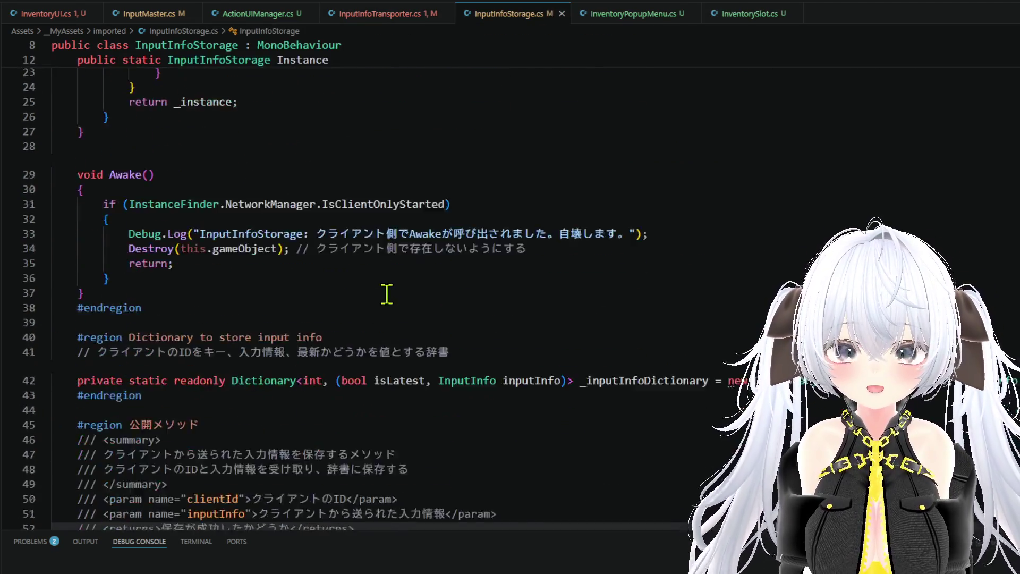
{"action": "scroll", "coordinate": [387, 289], "scroll_direction": "down", "scroll_amount": 12}
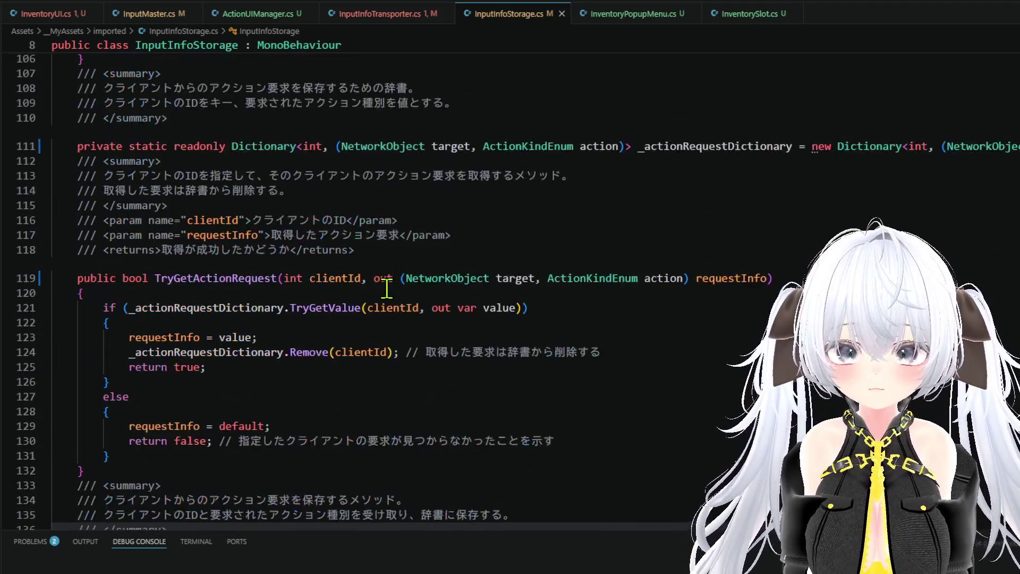
{"action": "left_click", "coordinate": [223, 289]}
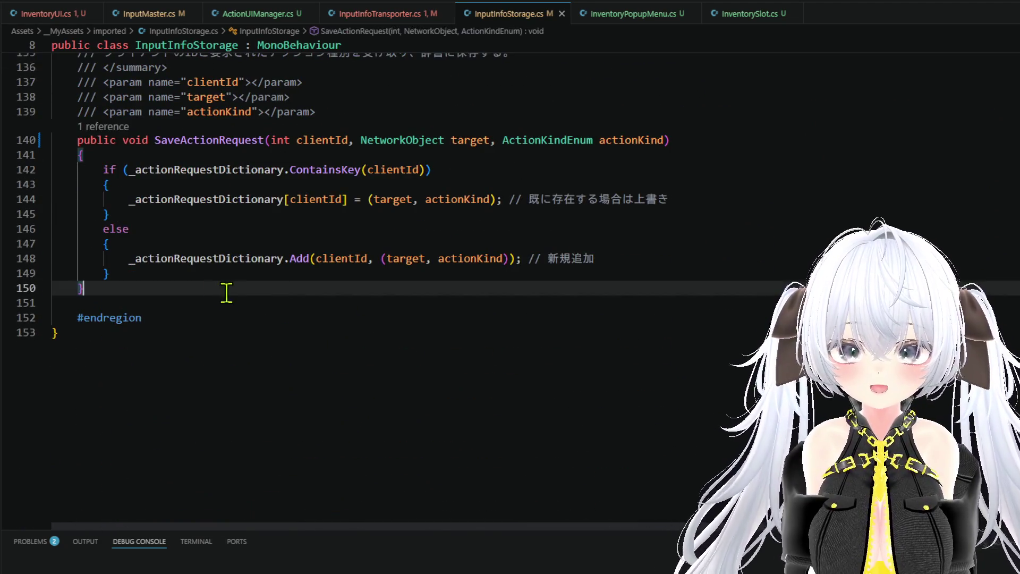
{"action": "key", "text": "Return"}
{"action": "key", "text": "Return"}
{"action": "type", "text": "pu"}
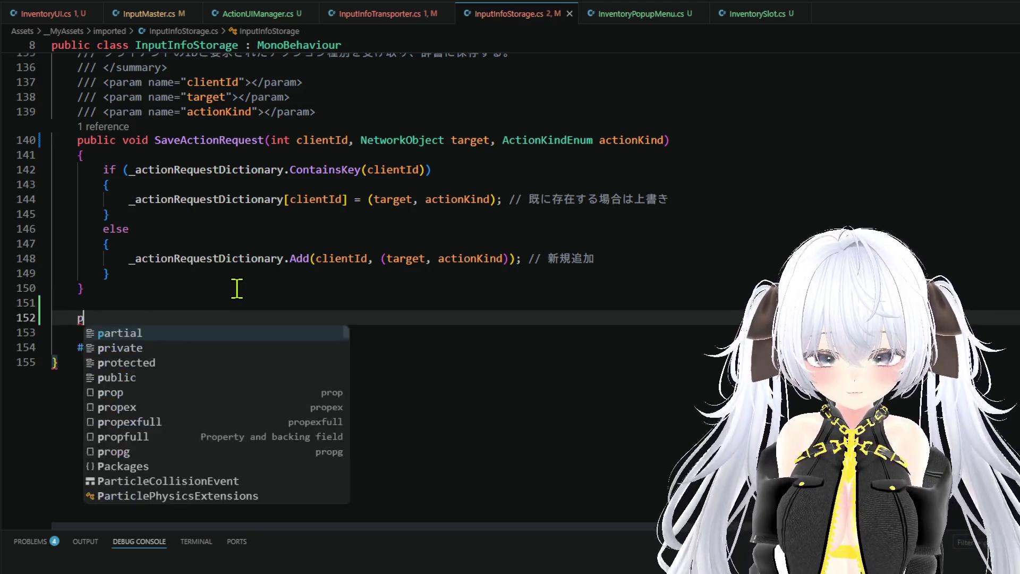
{"action": "key", "text": "Tab"}
{"action": "type", "text": "void"}
{"action": "key", "text": "Tab"}
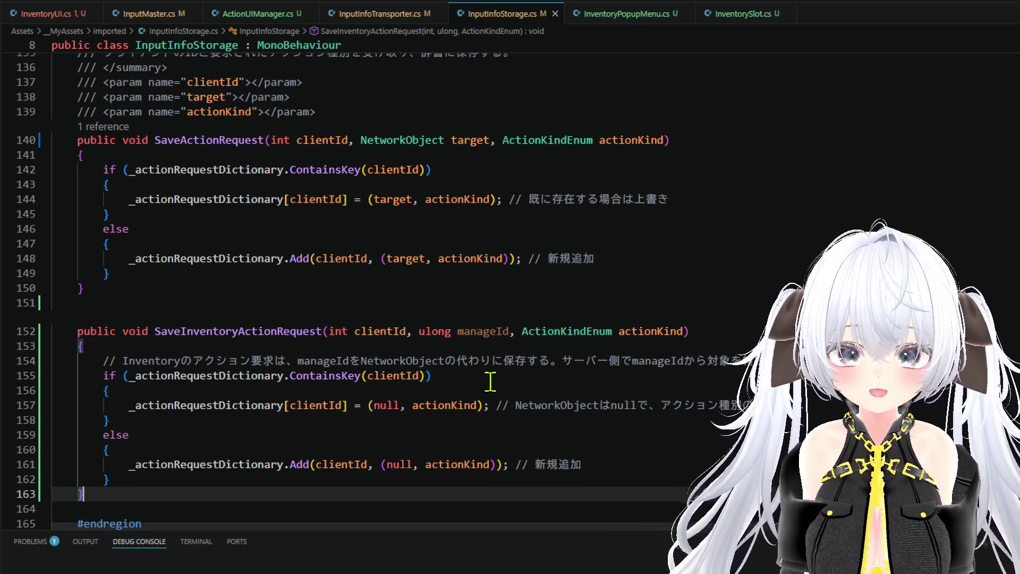
Step: Review the _inputInfoDictionary declaration and select the _actionRequestDictionary declaration line
{"action": "scroll", "coordinate": [493, 405], "scroll_direction": "up", "scroll_amount": 15}
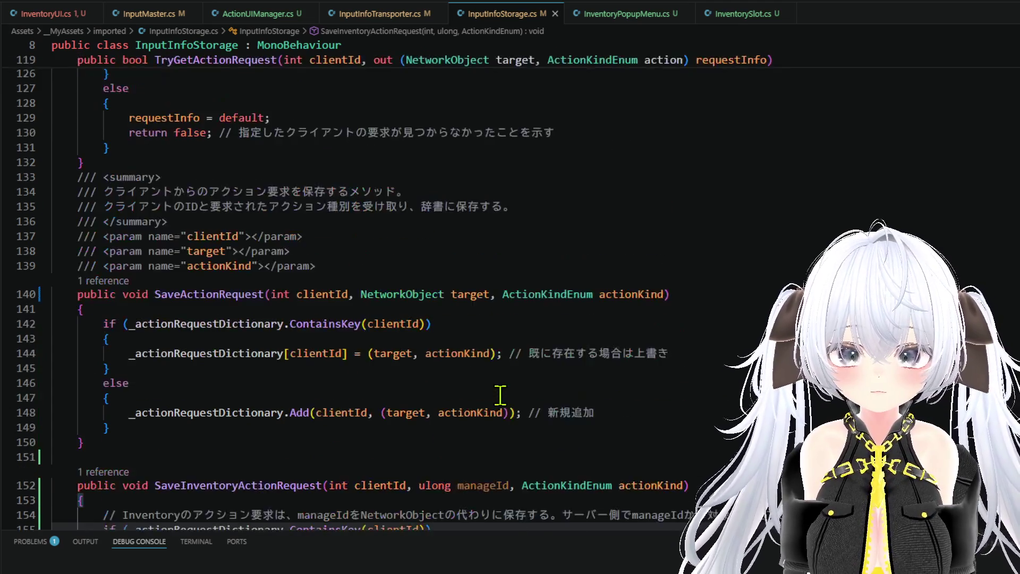
{"action": "scroll", "coordinate": [500, 394], "scroll_direction": "up", "scroll_amount": 15}
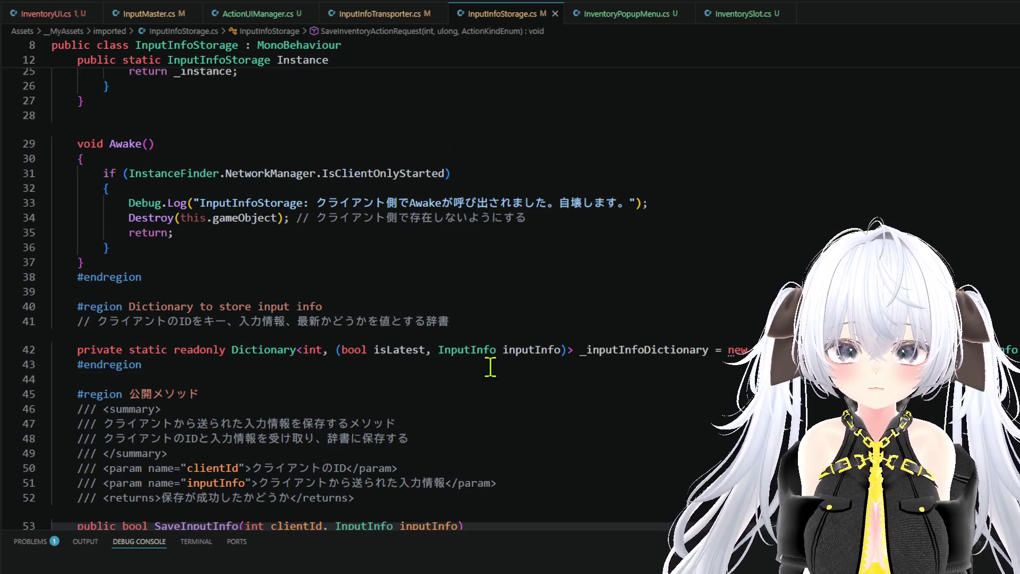
{"action": "left_click", "coordinate": [626, 348]}
{"action": "scroll", "coordinate": [626, 349], "scroll_direction": "up", "scroll_amount": 4}
{"action": "scroll", "coordinate": [625, 348], "scroll_direction": "down", "scroll_amount": 20}
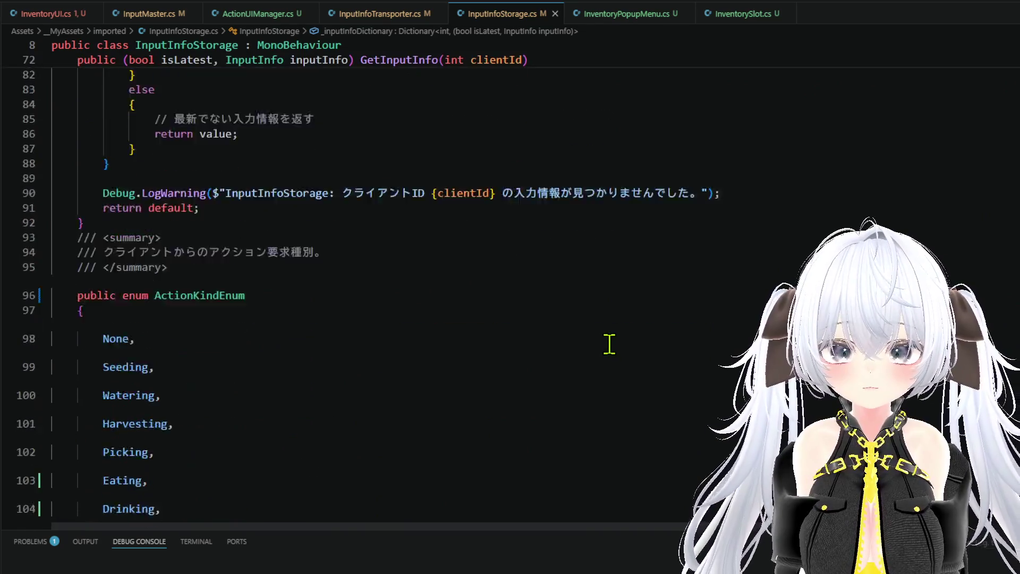
{"action": "scroll", "coordinate": [610, 344], "scroll_direction": "down", "scroll_amount": 6}
{"action": "scroll", "coordinate": [609, 322], "scroll_direction": "down", "scroll_amount": 12}
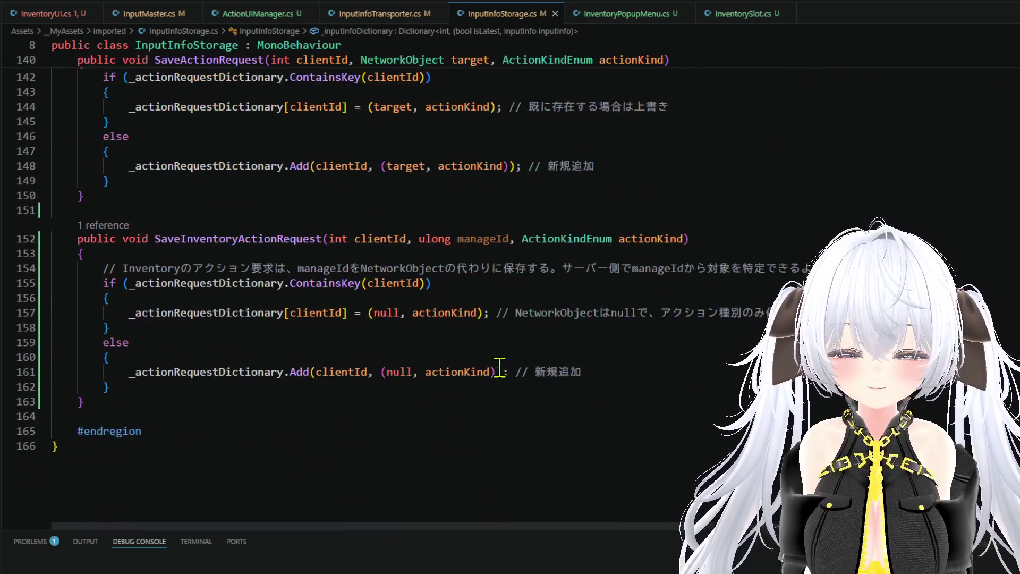
{"action": "scroll", "coordinate": [256, 325], "scroll_direction": "up", "scroll_amount": 1}
{"action": "scroll", "coordinate": [376, 278], "scroll_direction": "up", "scroll_amount": 8}
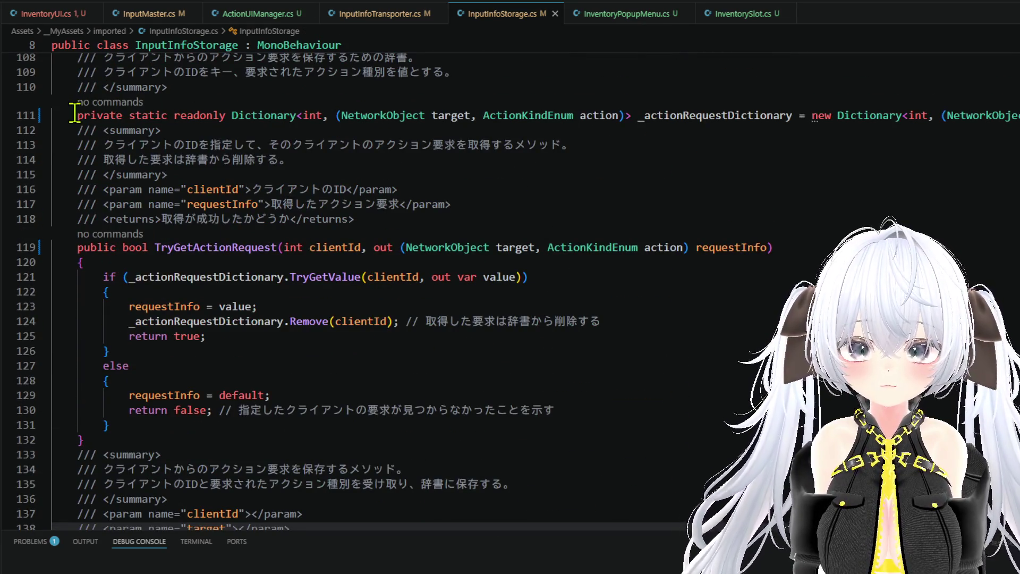
{"action": "left_click_drag", "start_coordinate": [75, 116], "coordinate": [1019, 115]}
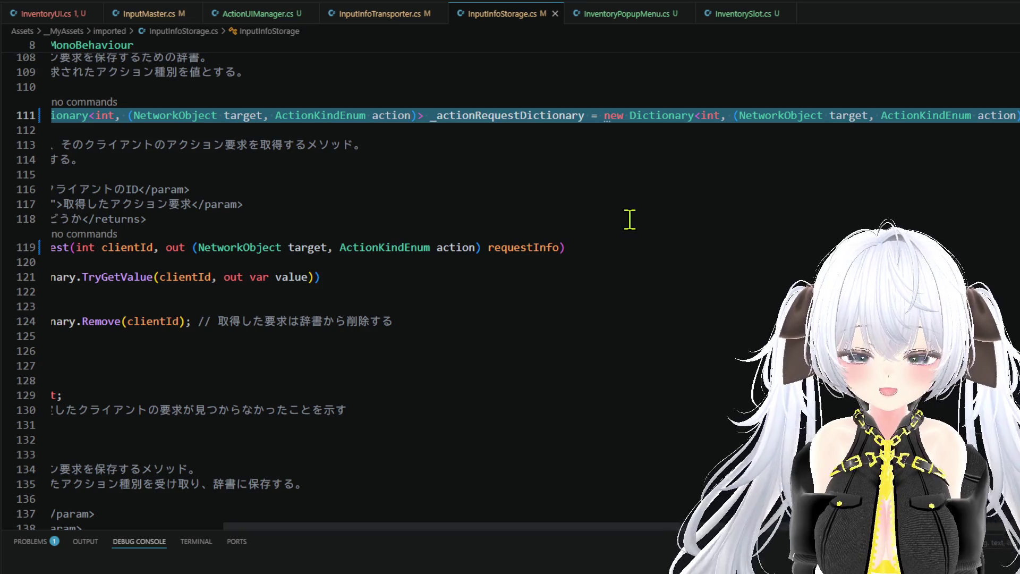
Step: Paste the dictionary declaration on line 152 and rename it _inventoryActionRequestDictionary
{"action": "scroll", "coordinate": [438, 497], "scroll_direction": "down", "scroll_amount": 7}
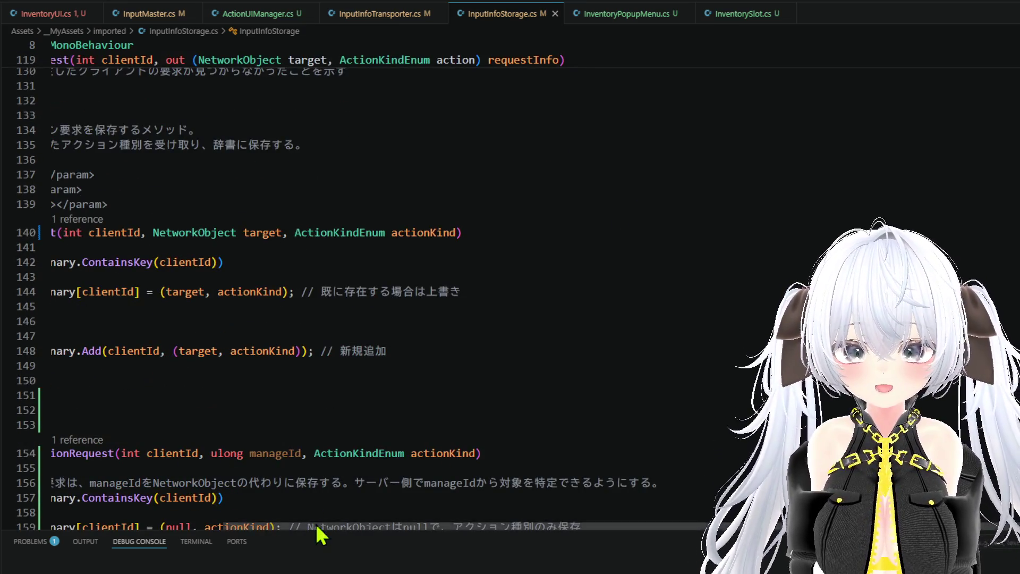
{"action": "scroll", "coordinate": [315, 524], "scroll_direction": "left", "scroll_amount": 5}
{"action": "left_click", "coordinate": [162, 410]}
{"action": "key", "text": "ctrl+v"}
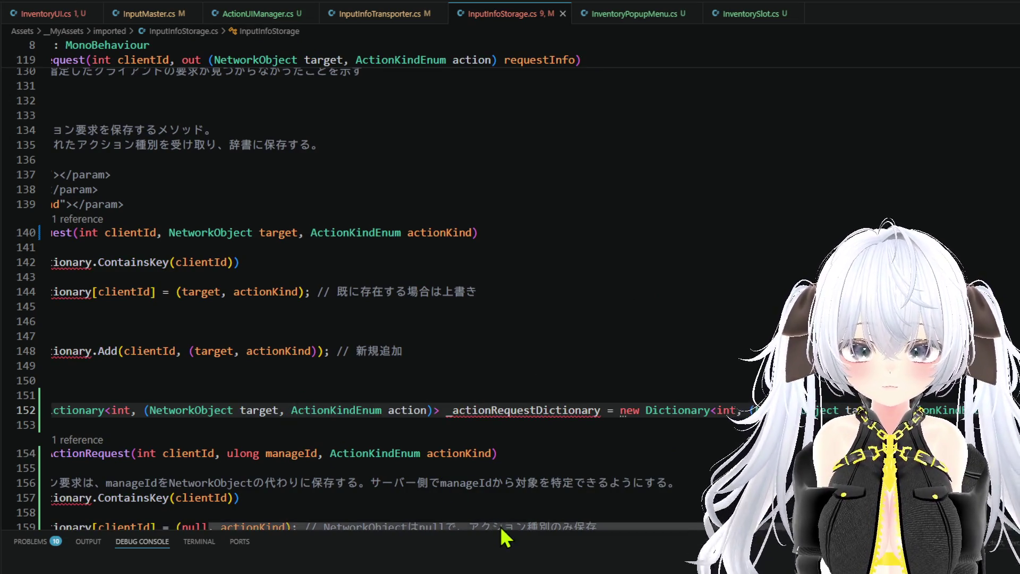
{"action": "left_click_drag", "start_coordinate": [501, 528], "coordinate": [209, 526]}
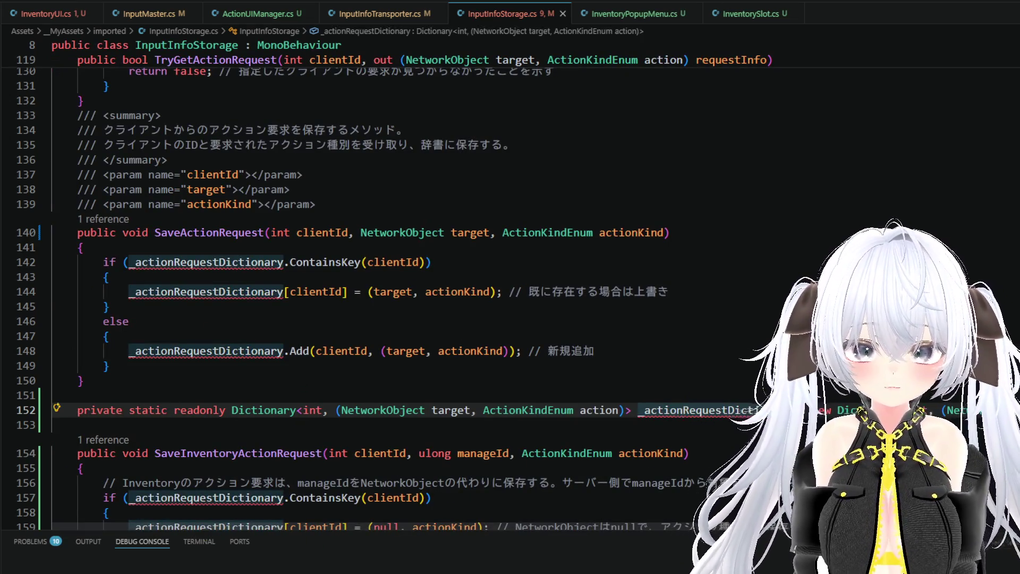
{"action": "left_click", "coordinate": [682, 409]}
{"action": "key", "text": "BackSpace"}
{"action": "key", "text": "BackSpace"}
{"action": "key", "text": "BackSpace"}
{"action": "type", "text": "i"}
{"action": "key", "text": "Tab"}
Step: Accept Copilot's edits so SaveInventoryActionRequest stores manageId and action in the new dictionary
{"action": "key", "text": "Tab"}
{"action": "key", "text": "Tab"}
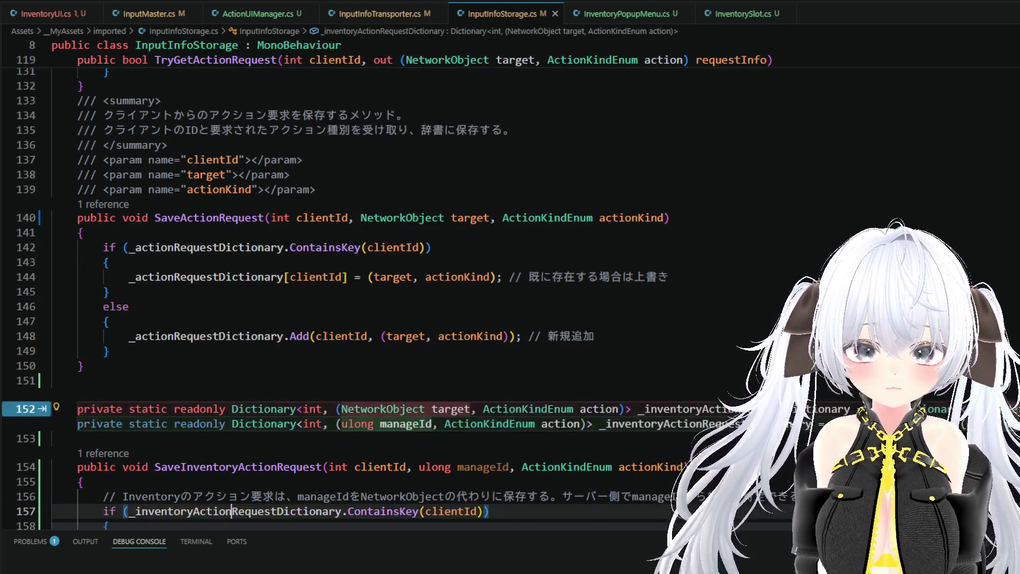
{"action": "key", "text": "Tab"}
{"action": "left_click", "coordinate": [649, 425]}
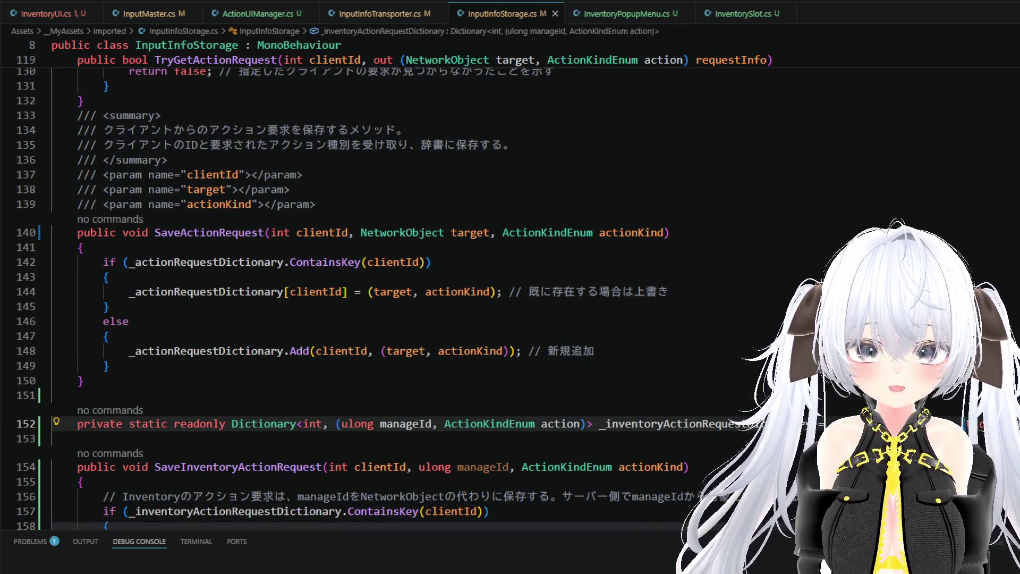
{"action": "key", "text": "Tab"}
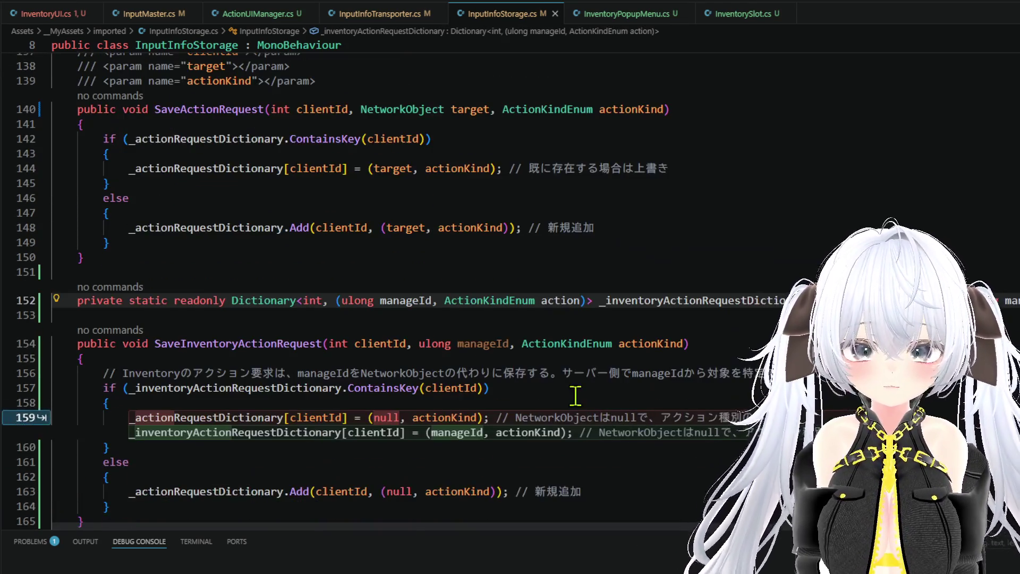
{"action": "mouse_move", "coordinate": [311, 297]}
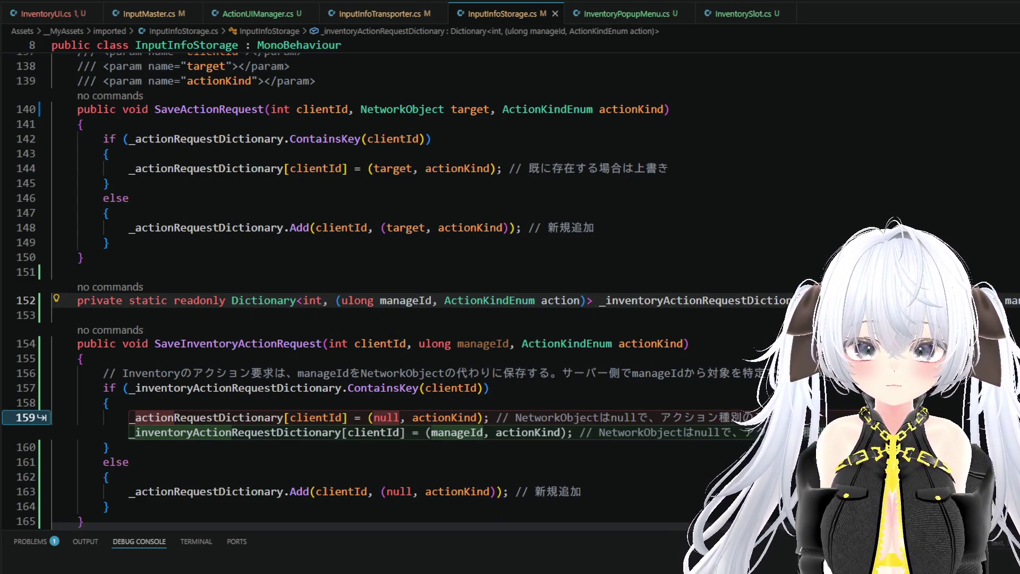
{"action": "key", "text": "Tab"}
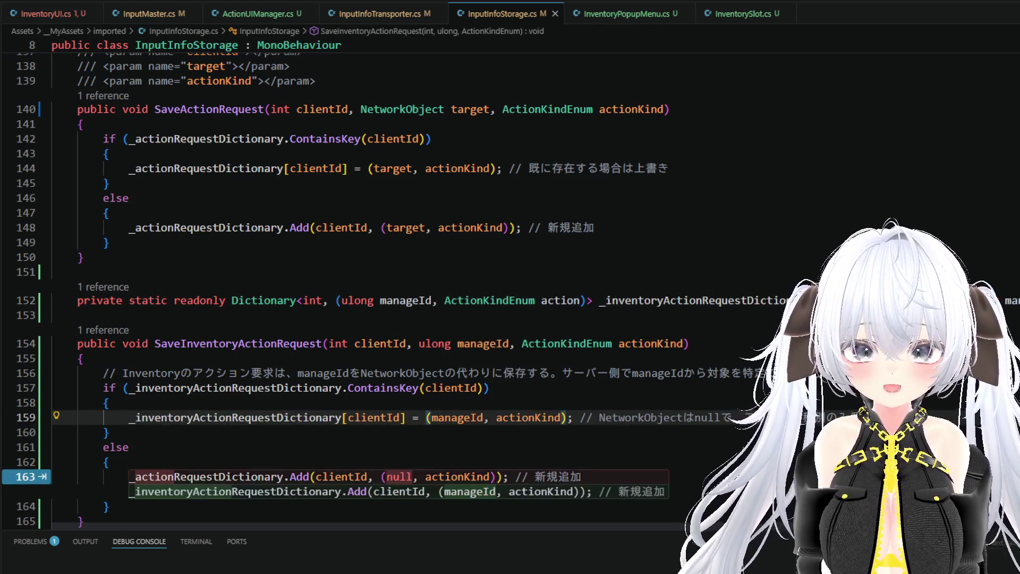
{"action": "key", "text": "Tab"}
{"action": "key", "text": "Tab"}
Step: Replace the outdated line 159 comment with '既に存在する場合は上書き'
{"action": "left_click", "coordinate": [835, 410]}
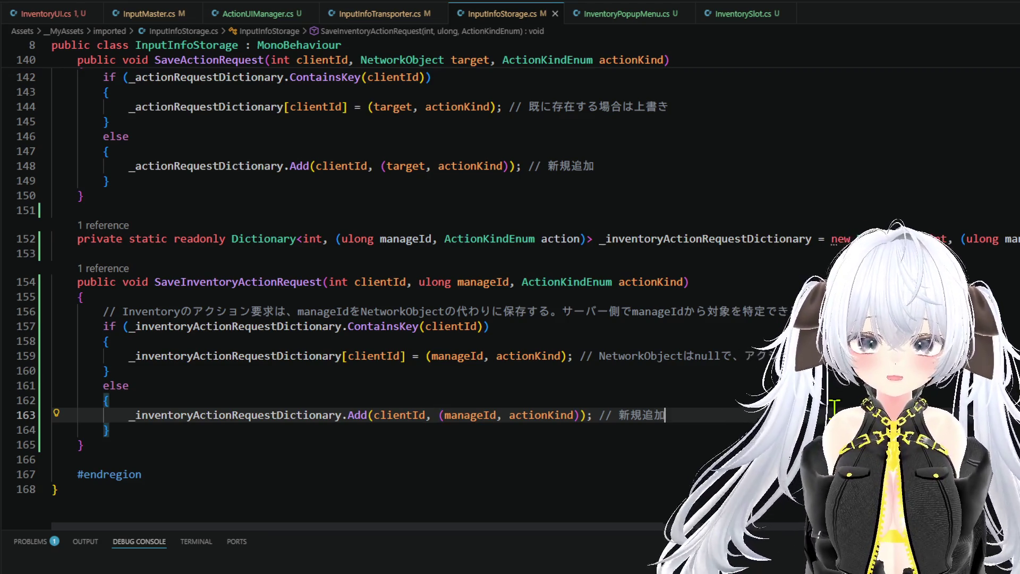
{"action": "left_click_drag", "start_coordinate": [744, 356], "coordinate": [580, 356]}
{"action": "key", "text": "BackSpace"}
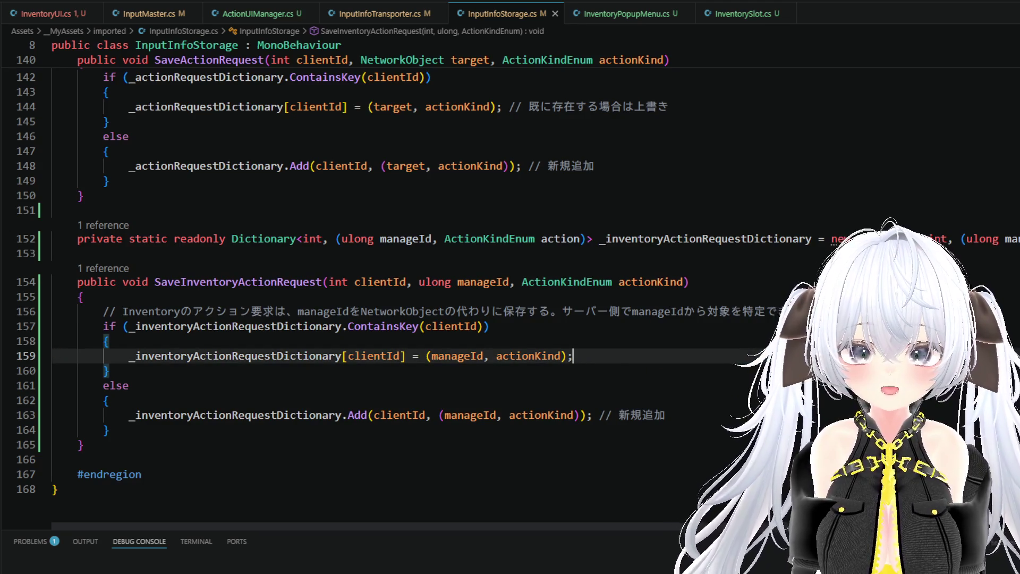
{"action": "key", "text": "Tab"}
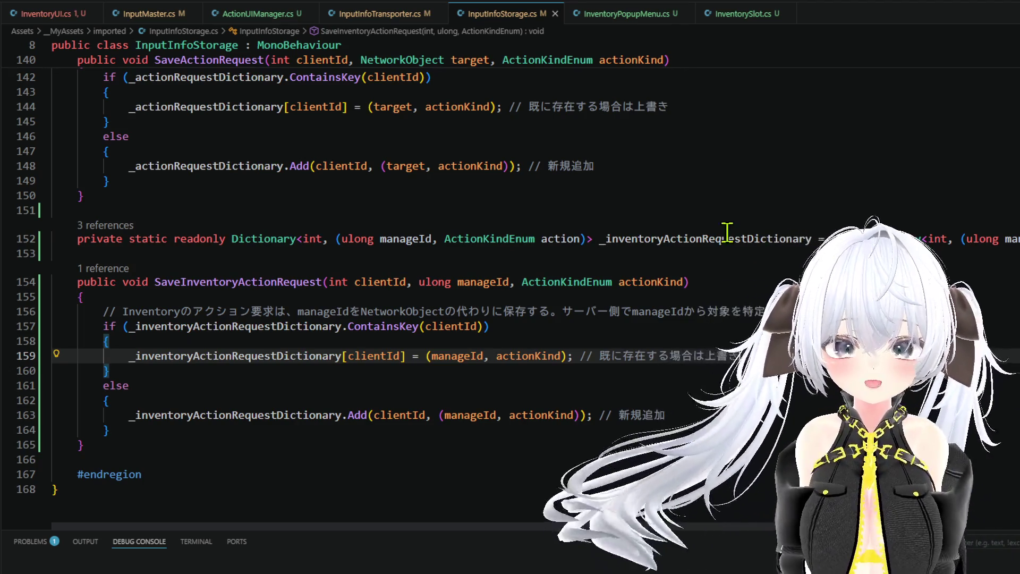
{"action": "scroll", "coordinate": [471, 197], "scroll_direction": "up", "scroll_amount": 2}
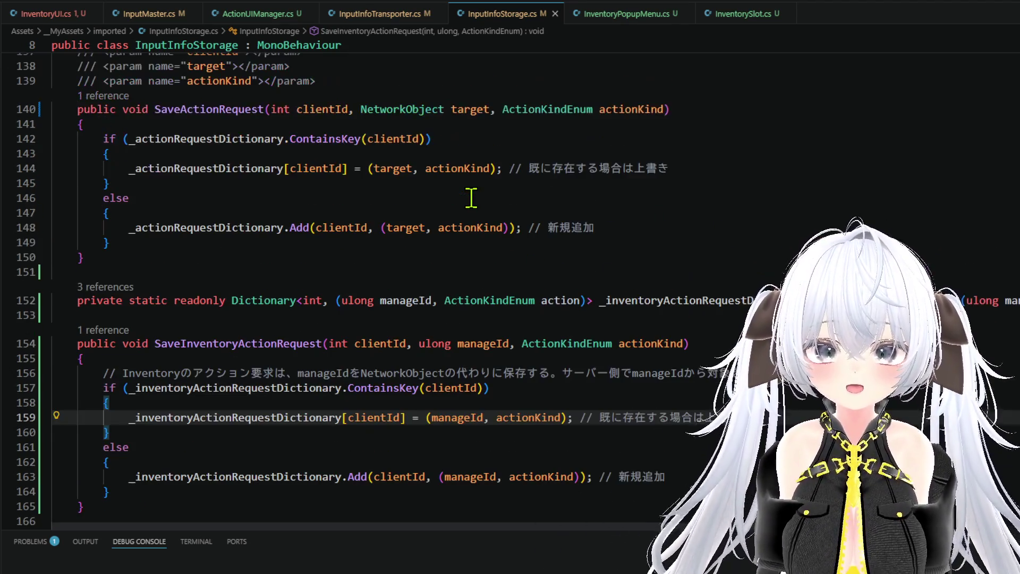
{"action": "left_click", "coordinate": [71, 13]}
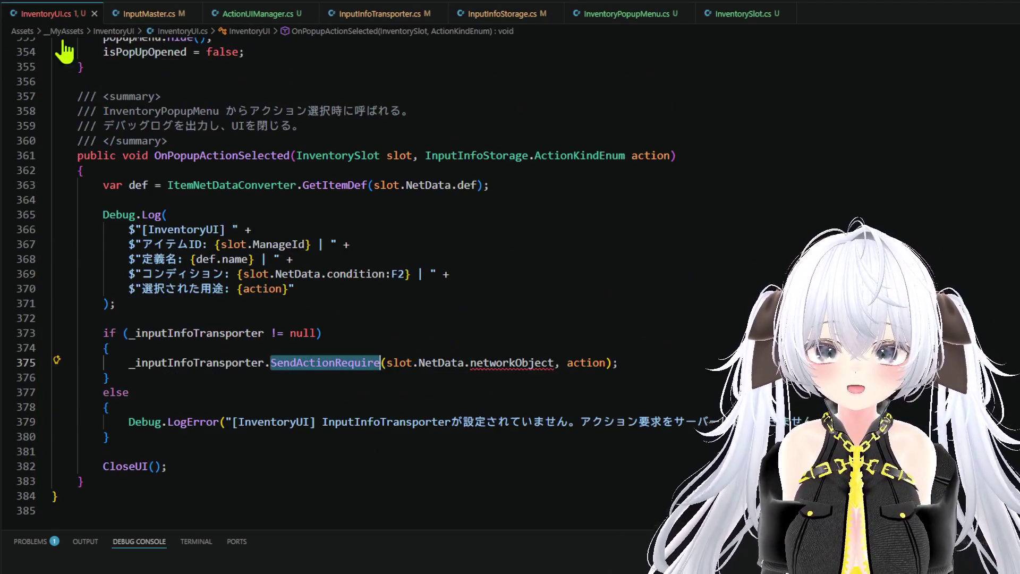
Step: Change the call to SendInventoryActionRequire(slot.ManageId, action) and remove empty line 381
{"action": "double_click", "coordinate": [513, 362]}
{"action": "key", "text": "BackSpace"}
{"action": "key", "text": "BackSpace"}
{"action": "key", "text": "BackSpace"}
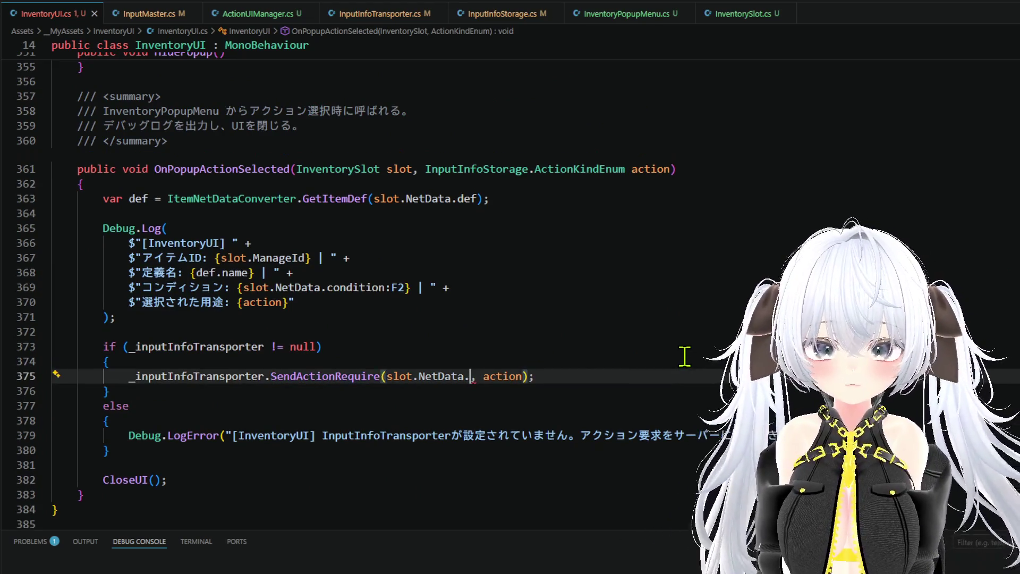
{"action": "key", "text": "Tab"}
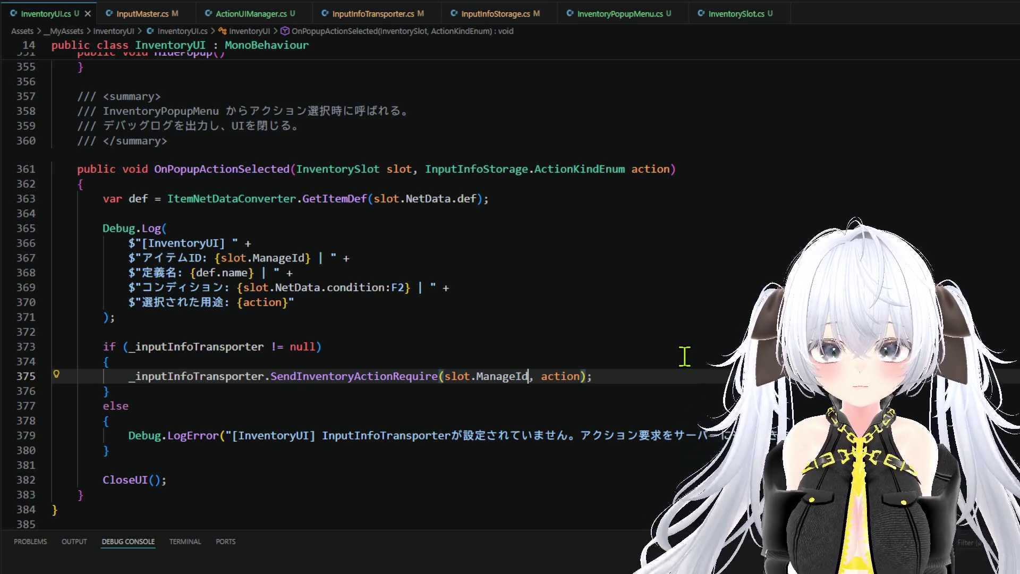
{"action": "scroll", "coordinate": [621, 436], "scroll_direction": "down", "scroll_amount": 1}
{"action": "left_click", "coordinate": [279, 428]}
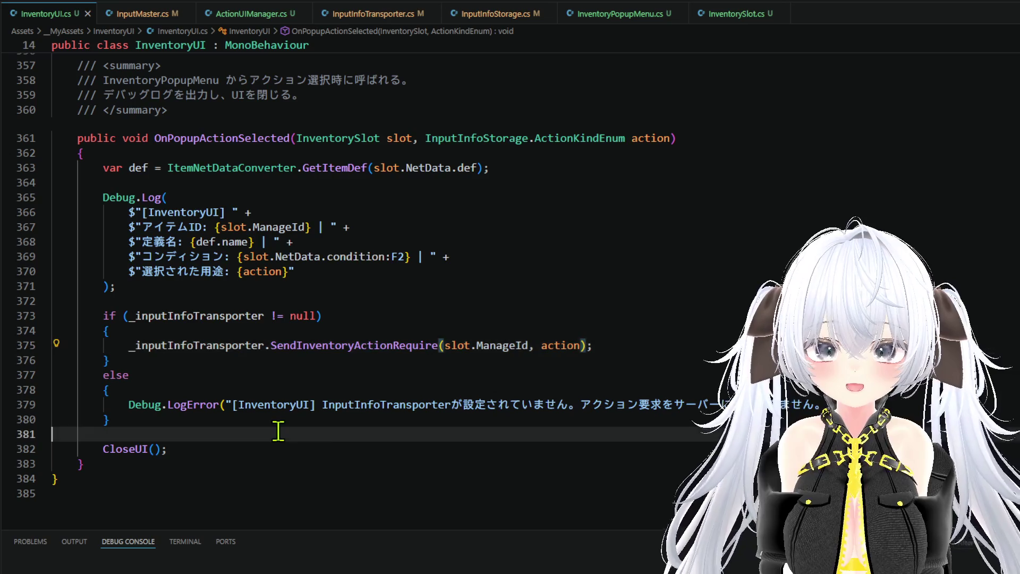
{"action": "key", "text": "BackSpace"}
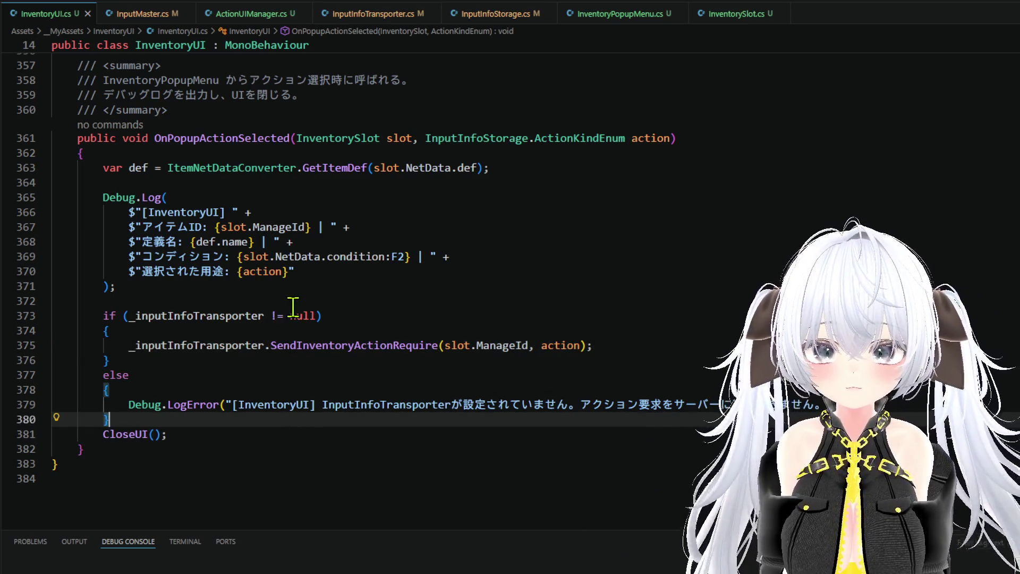
Step: Add the comment 'サーバーにアクション要求を送信' on line 372
{"action": "left_click", "coordinate": [366, 302]}
{"action": "key", "text": "Tab"}
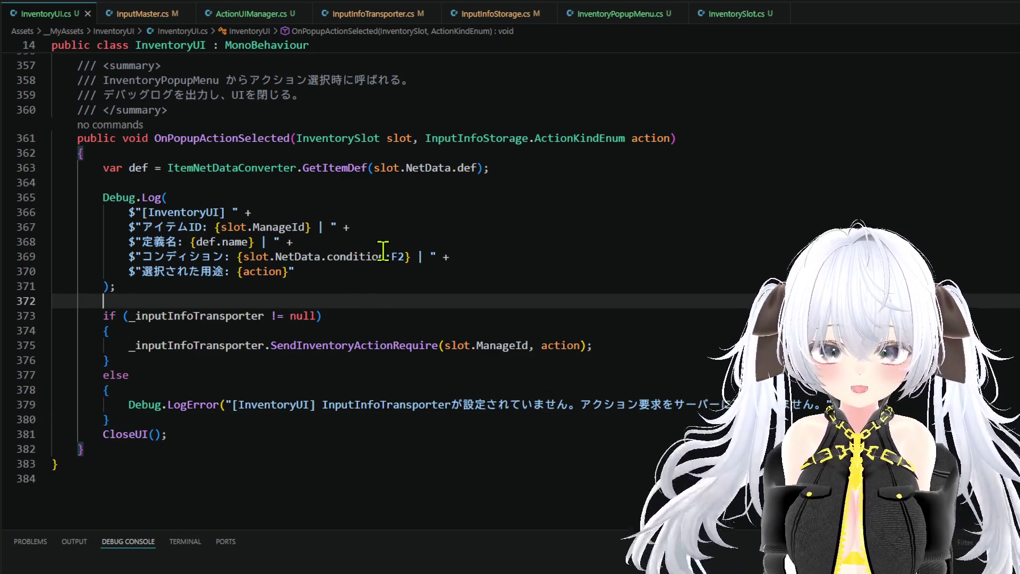
{"action": "type", "text": "// サーバーにアクション要求を送信"}
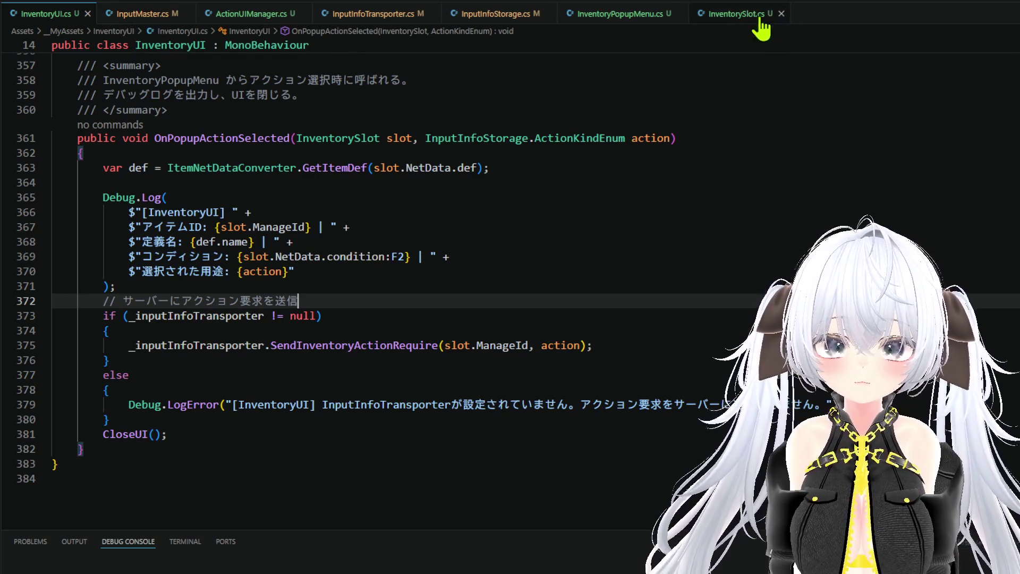
{"action": "left_click", "coordinate": [6, 4]}
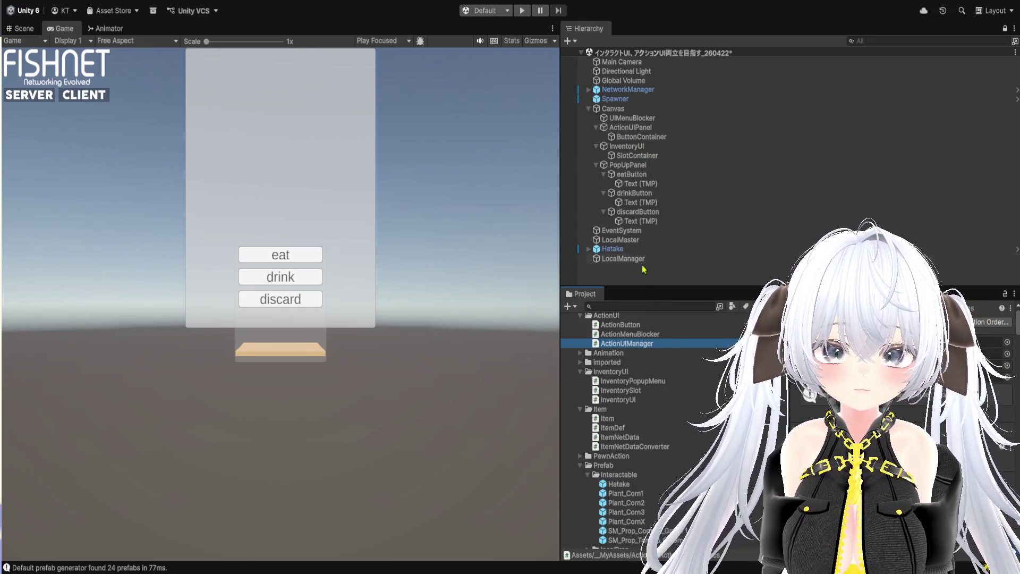
Step: Browse the Project window, expand the imported scripts folder and open PawnController in VS Code
{"action": "scroll", "coordinate": [643, 387], "scroll_direction": "down", "scroll_amount": 3}
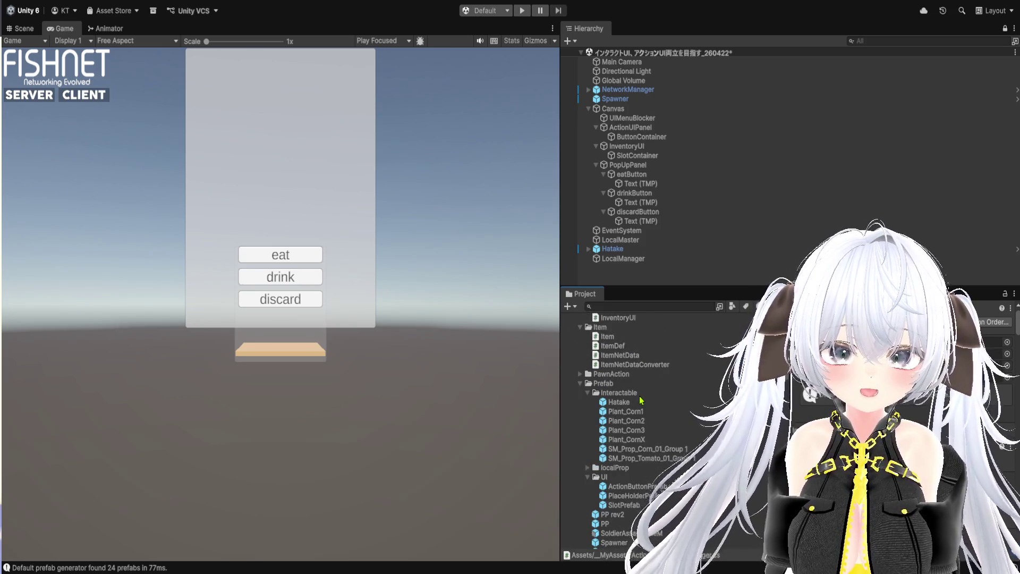
{"action": "left_click", "coordinate": [607, 384]}
{"action": "scroll", "coordinate": [631, 461], "scroll_direction": "down", "scroll_amount": 8}
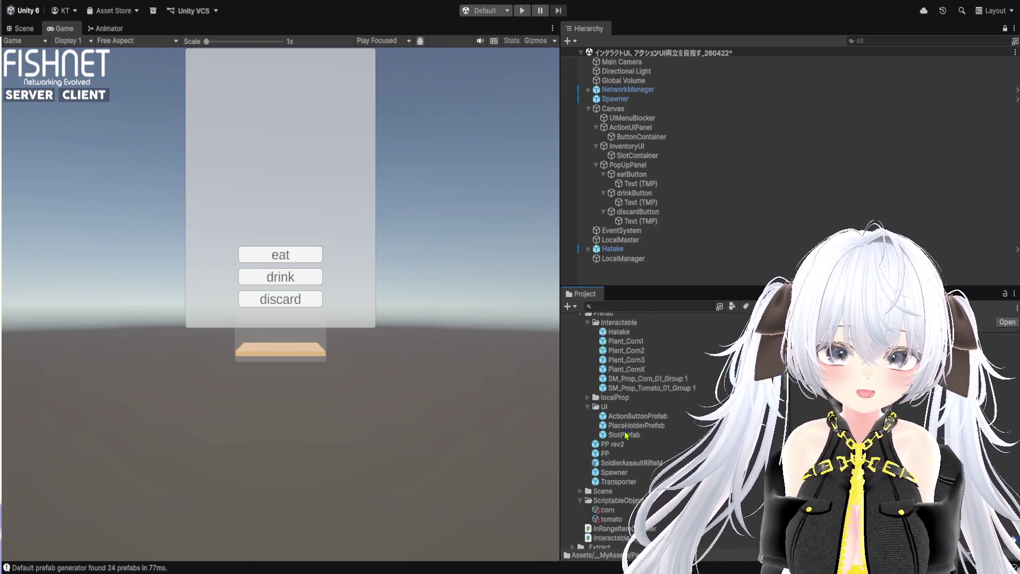
{"action": "scroll", "coordinate": [612, 464], "scroll_direction": "down", "scroll_amount": 10}
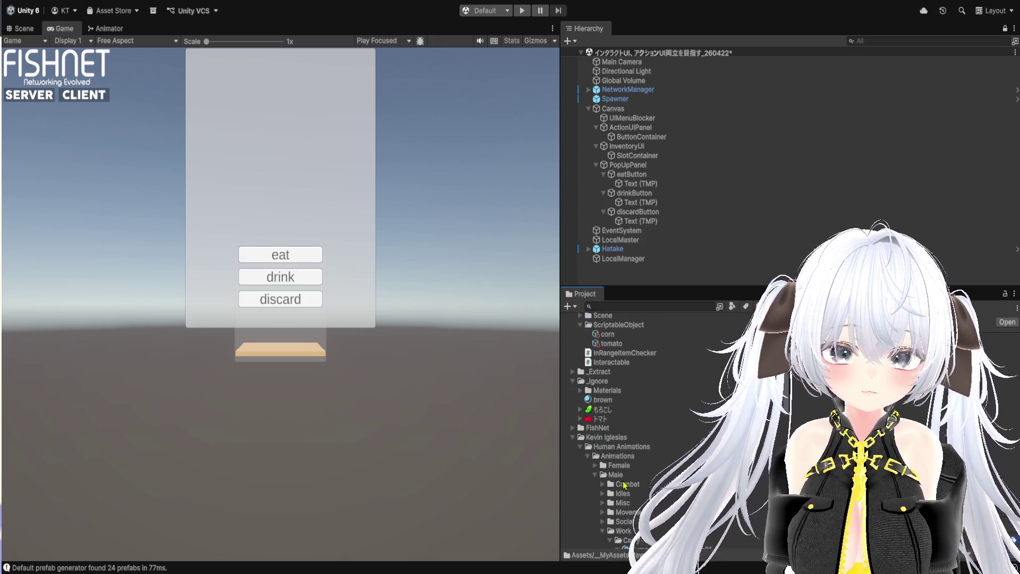
{"action": "scroll", "coordinate": [645, 457], "scroll_direction": "up", "scroll_amount": 10}
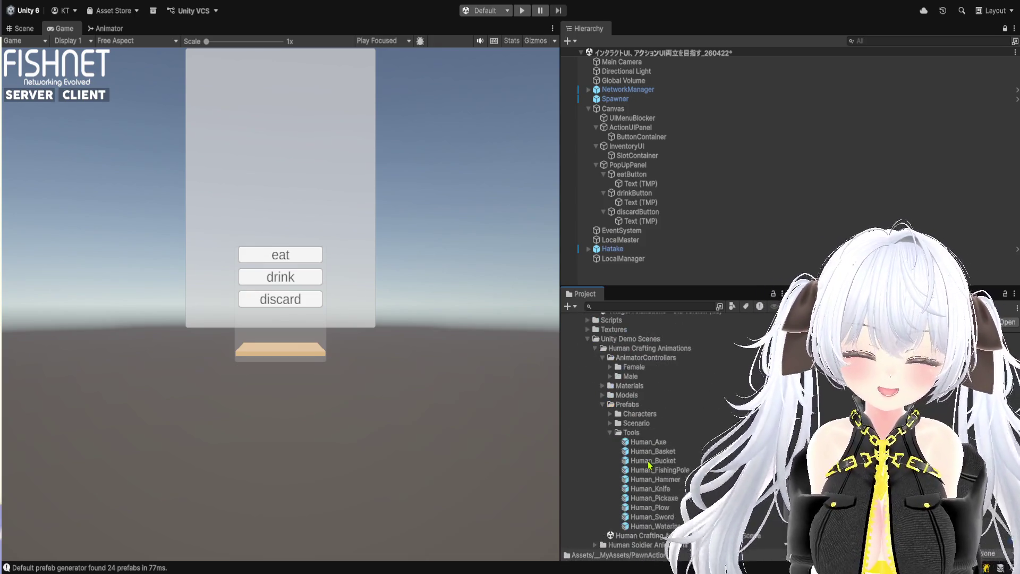
{"action": "scroll", "coordinate": [648, 441], "scroll_direction": "up", "scroll_amount": 4}
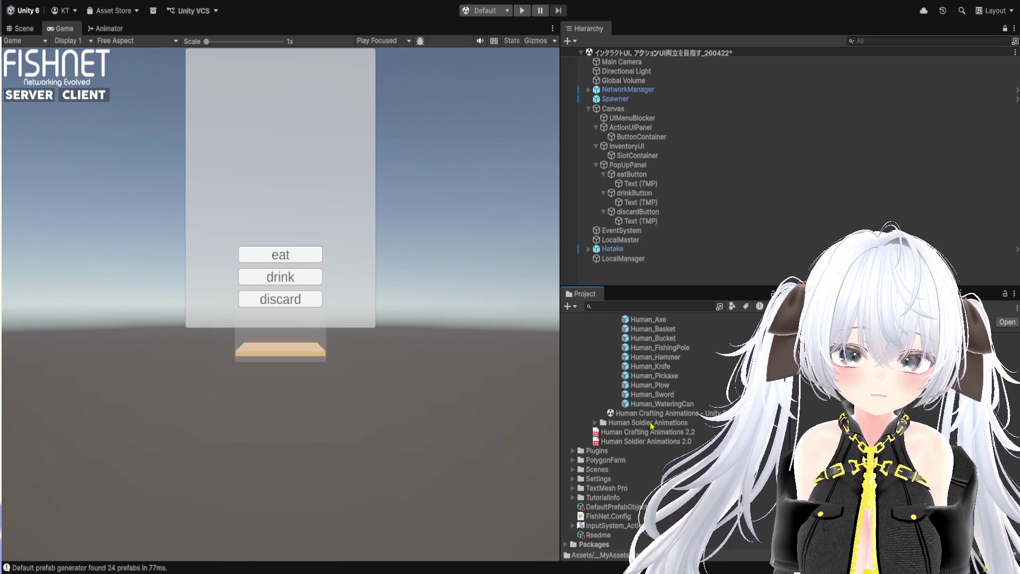
{"action": "scroll", "coordinate": [673, 437], "scroll_direction": "up", "scroll_amount": 15}
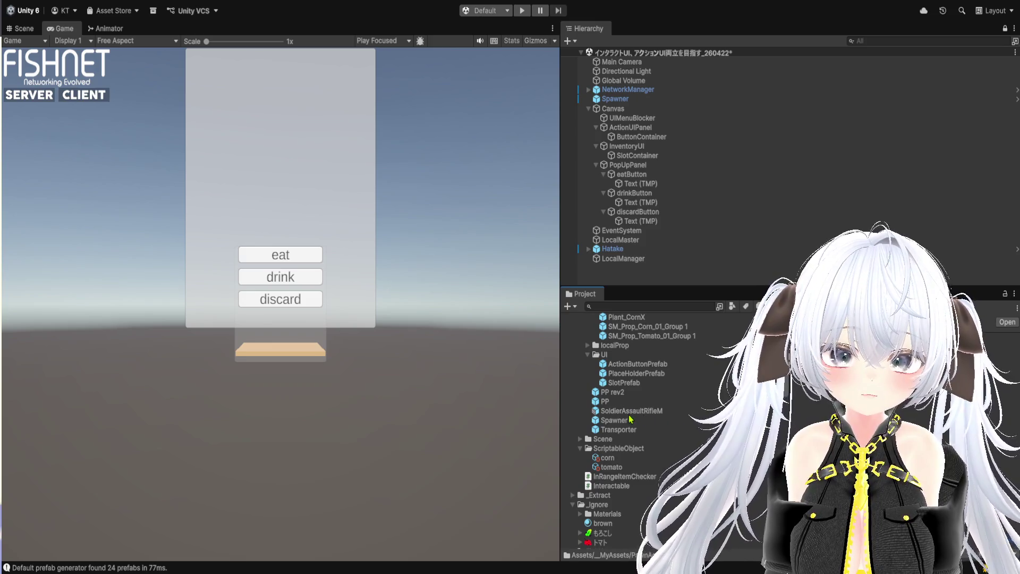
{"action": "scroll", "coordinate": [630, 419], "scroll_direction": "up", "scroll_amount": 3}
{"action": "scroll", "coordinate": [641, 395], "scroll_direction": "up", "scroll_amount": 3}
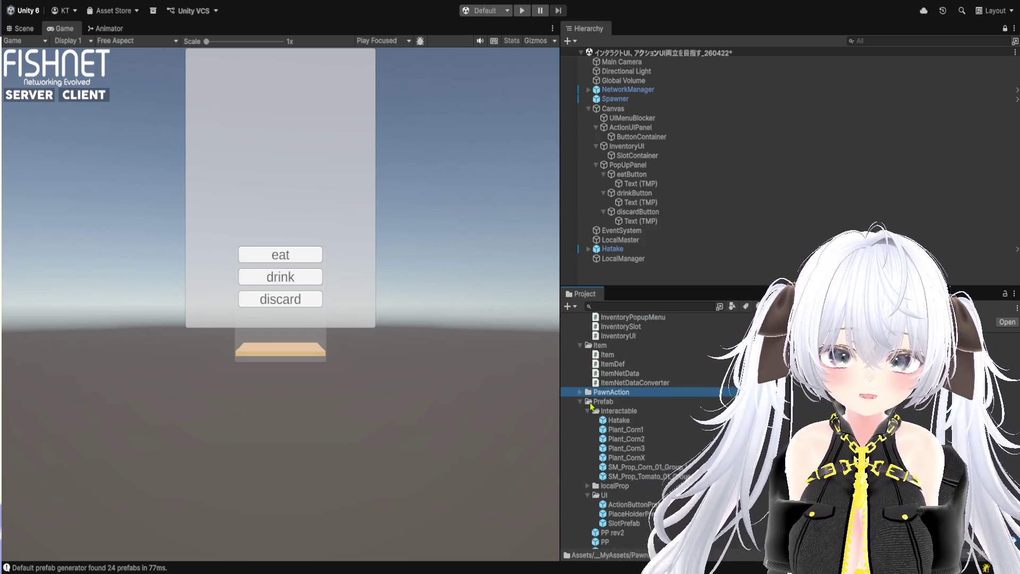
{"action": "scroll", "coordinate": [591, 405], "scroll_direction": "up", "scroll_amount": 4}
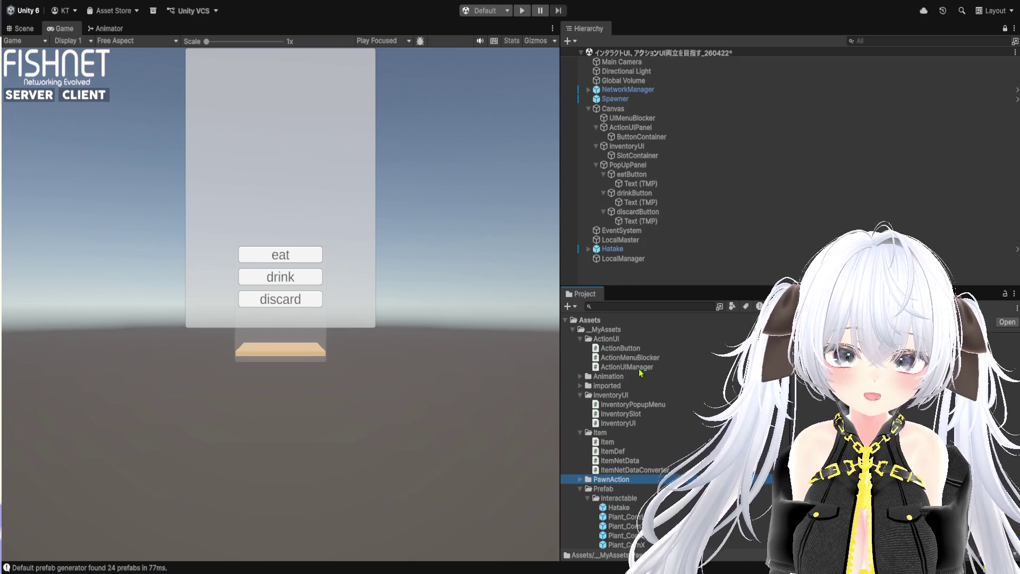
{"action": "left_click", "coordinate": [581, 385]}
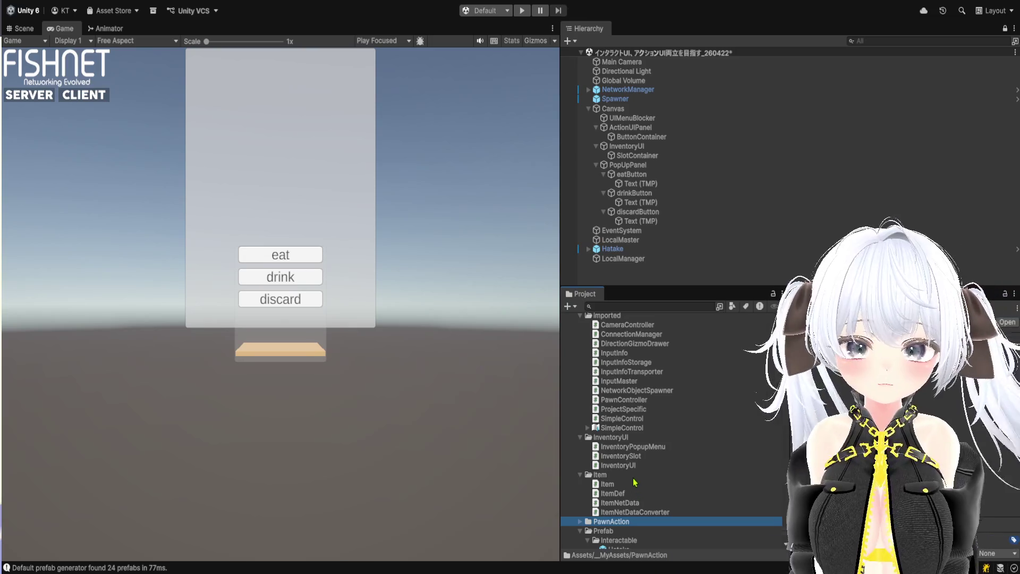
{"action": "double_click", "coordinate": [636, 403]}
{"action": "scroll", "coordinate": [593, 355], "scroll_direction": "down", "scroll_amount": 20}
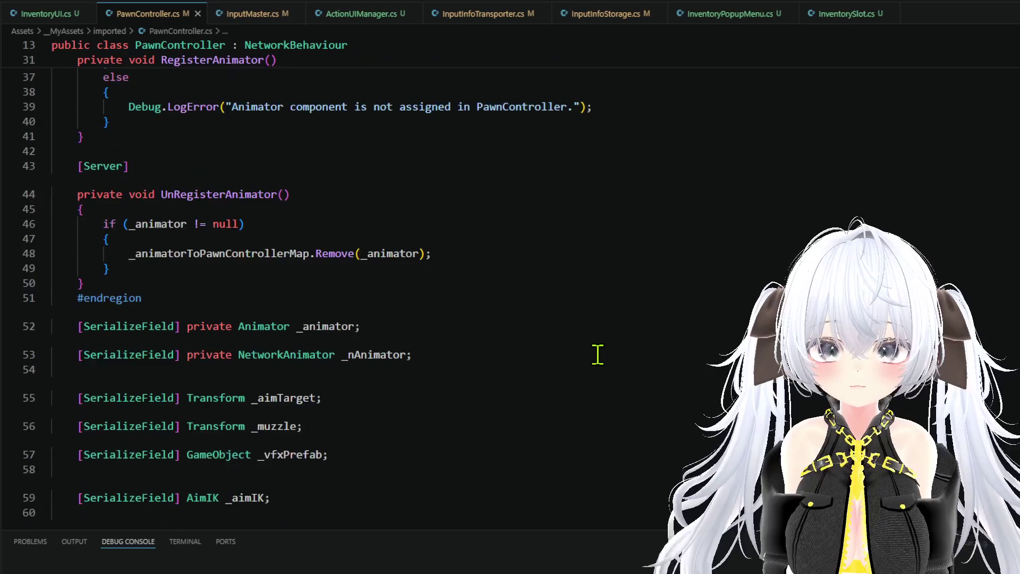
{"action": "scroll", "coordinate": [597, 354], "scroll_direction": "down", "scroll_amount": 20}
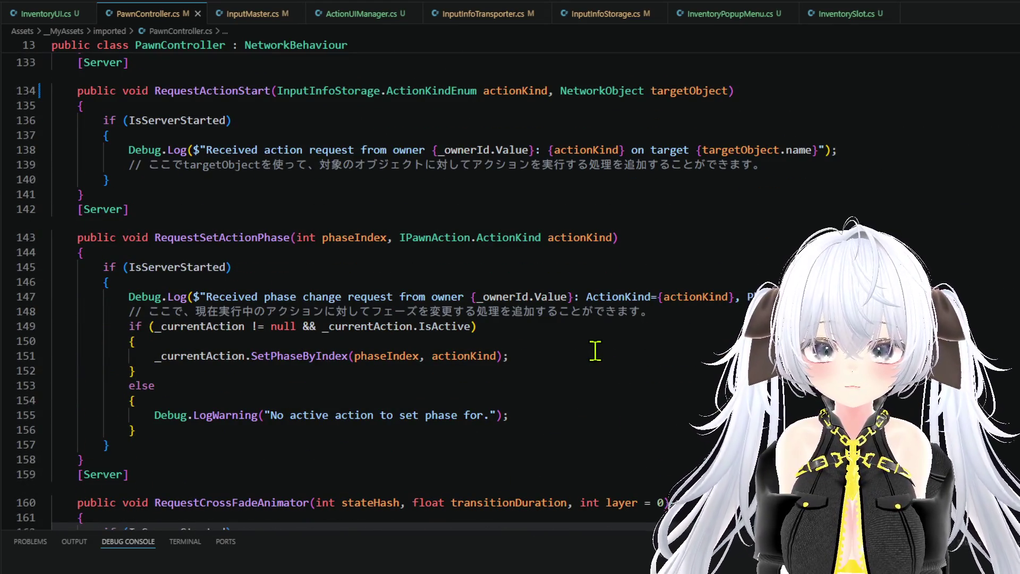
{"action": "scroll", "coordinate": [598, 349], "scroll_direction": "down", "scroll_amount": 5}
{"action": "scroll", "coordinate": [617, 349], "scroll_direction": "up", "scroll_amount": 16}
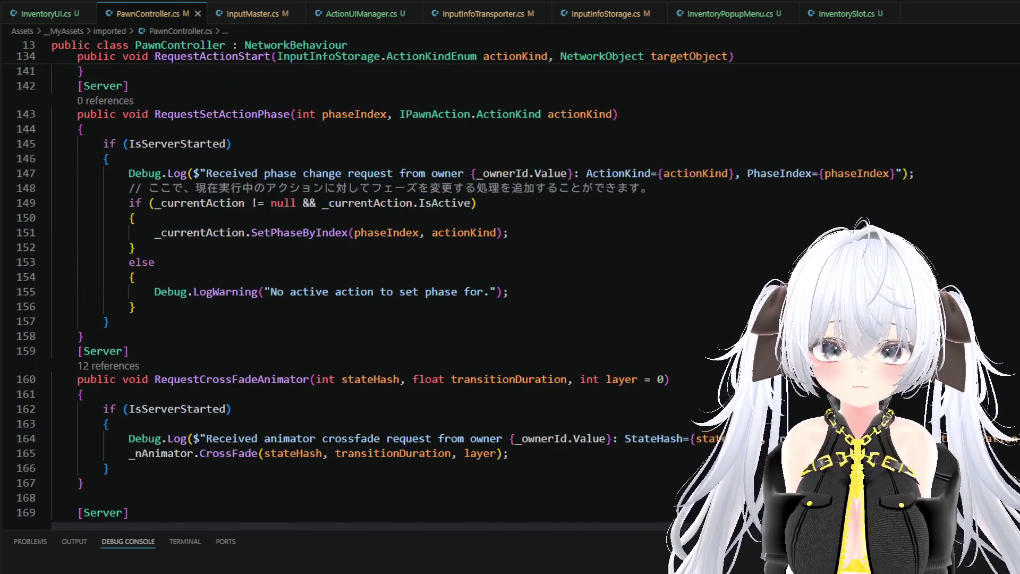
{"action": "scroll", "coordinate": [340, 286], "scroll_direction": "up", "scroll_amount": 12}
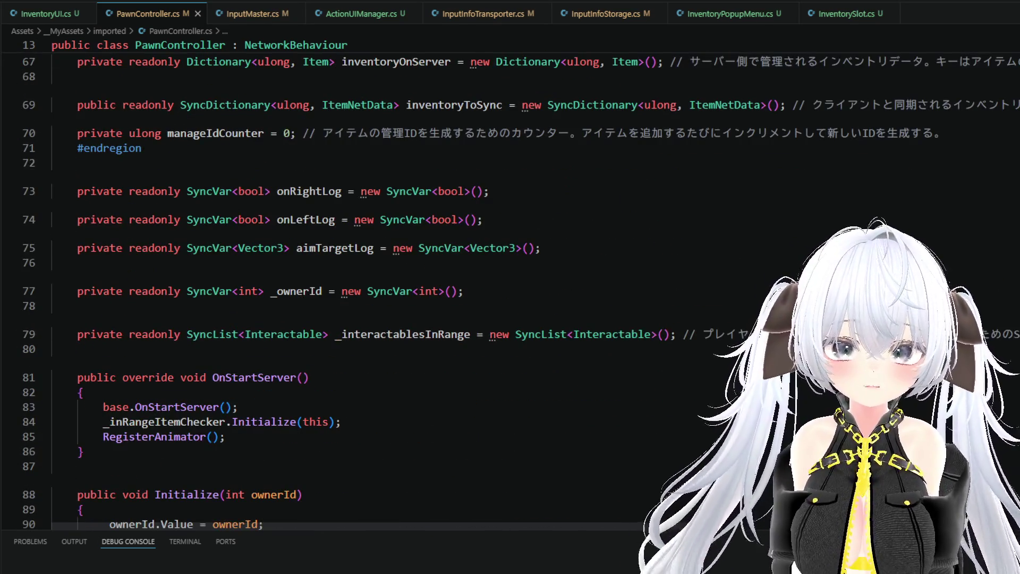
{"action": "scroll", "coordinate": [403, 284], "scroll_direction": "up", "scroll_amount": 20}
{"action": "scroll", "coordinate": [404, 284], "scroll_direction": "down", "scroll_amount": 20}
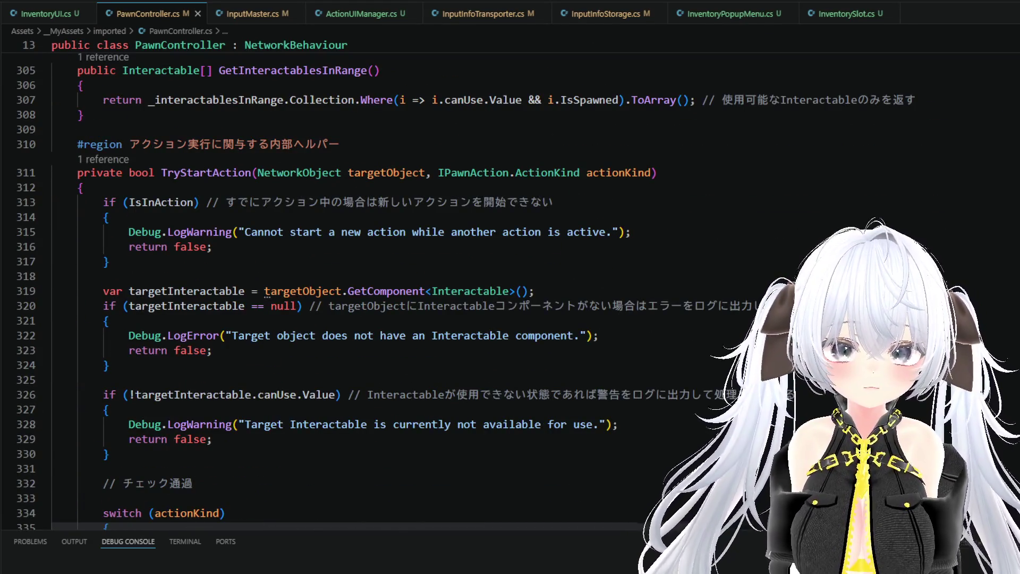
{"action": "scroll", "coordinate": [404, 284], "scroll_direction": "down", "scroll_amount": 17}
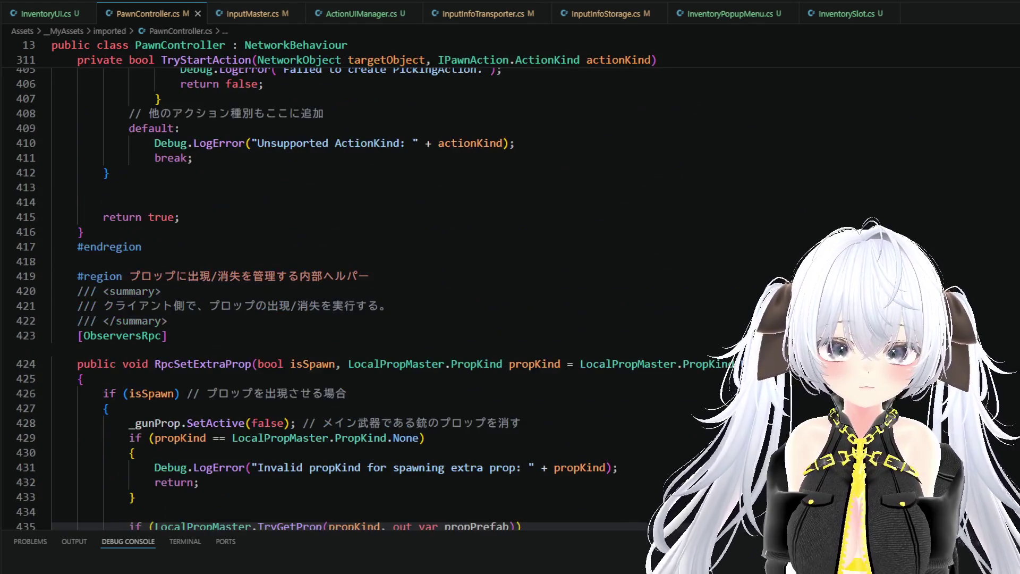
{"action": "scroll", "coordinate": [404, 284], "scroll_direction": "down", "scroll_amount": 4}
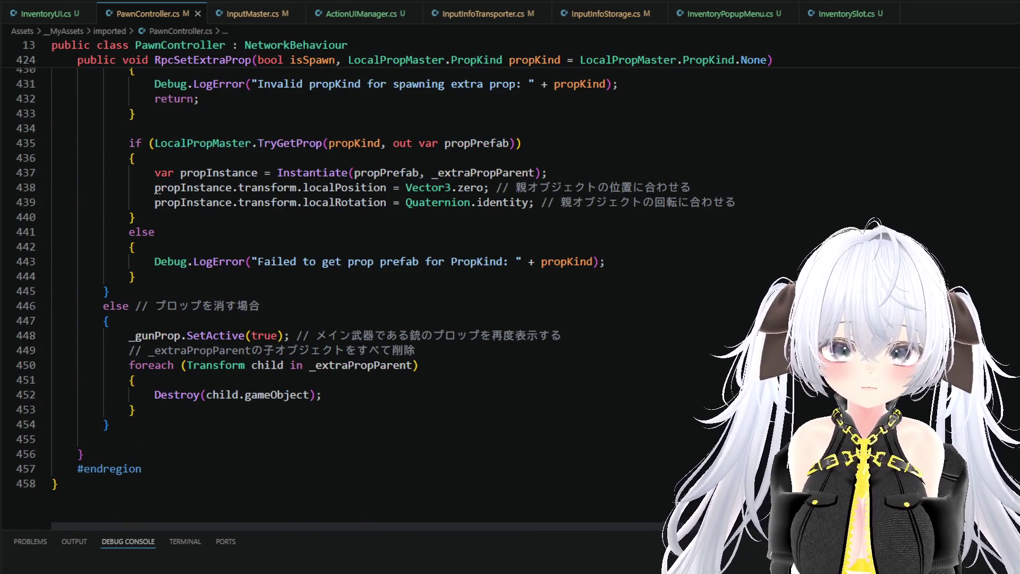
{"action": "scroll", "coordinate": [570, 297], "scroll_direction": "up", "scroll_amount": 20}
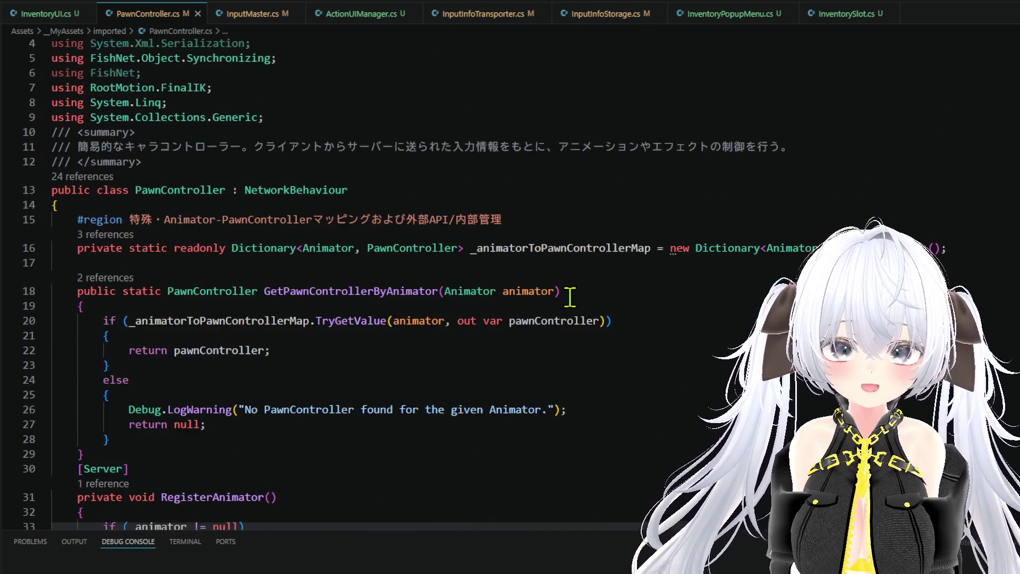
{"action": "scroll", "coordinate": [570, 297], "scroll_direction": "up", "scroll_amount": 1}
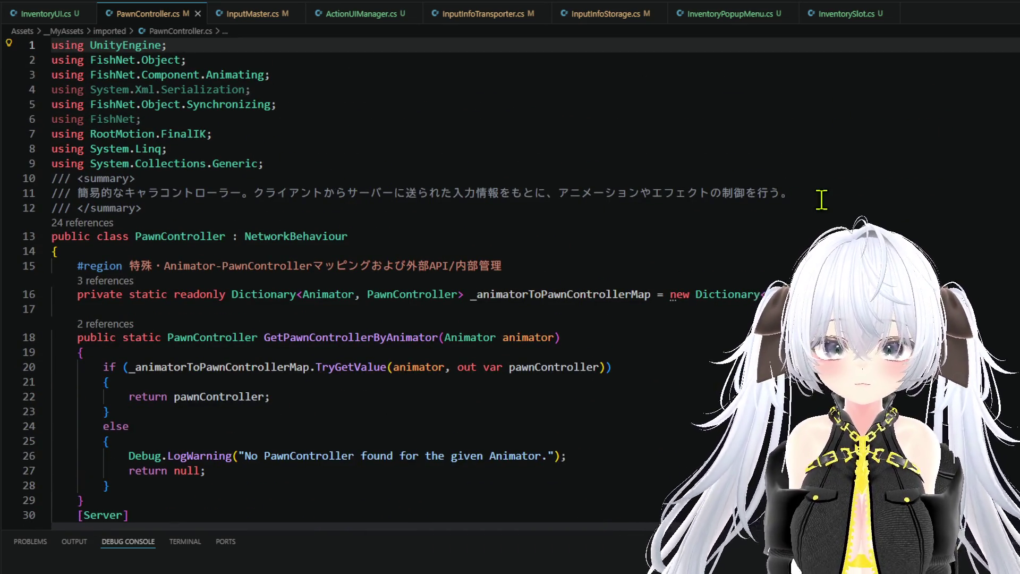
Step: Add a summary doc-comment line with a <see> reference to Update and the text 基幹ループ
{"action": "left_click", "coordinate": [822, 195]}
{"action": "key", "text": "Return"}
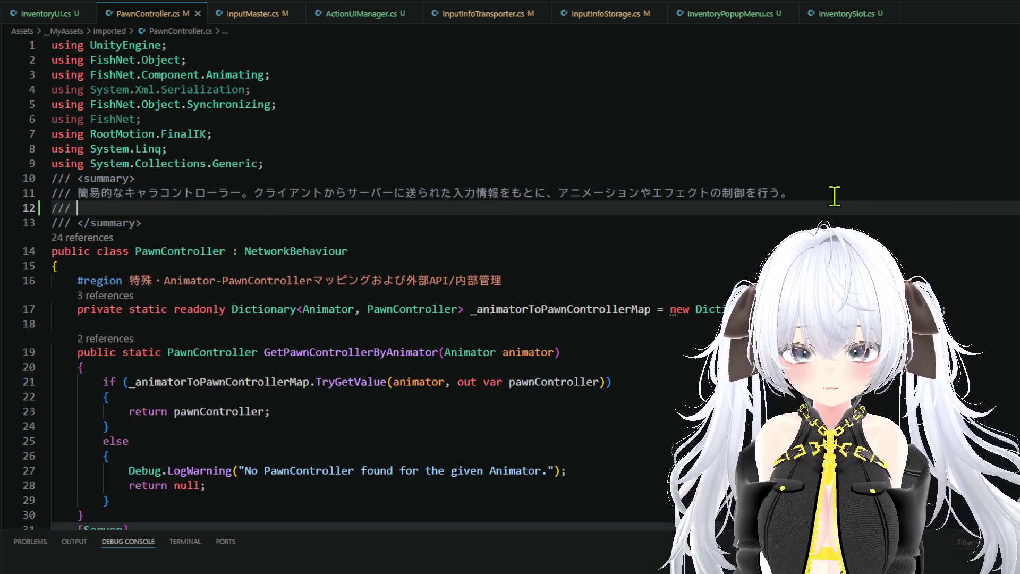
{"action": "type", "text": ","}
{"action": "key", "text": "BackSpace"}
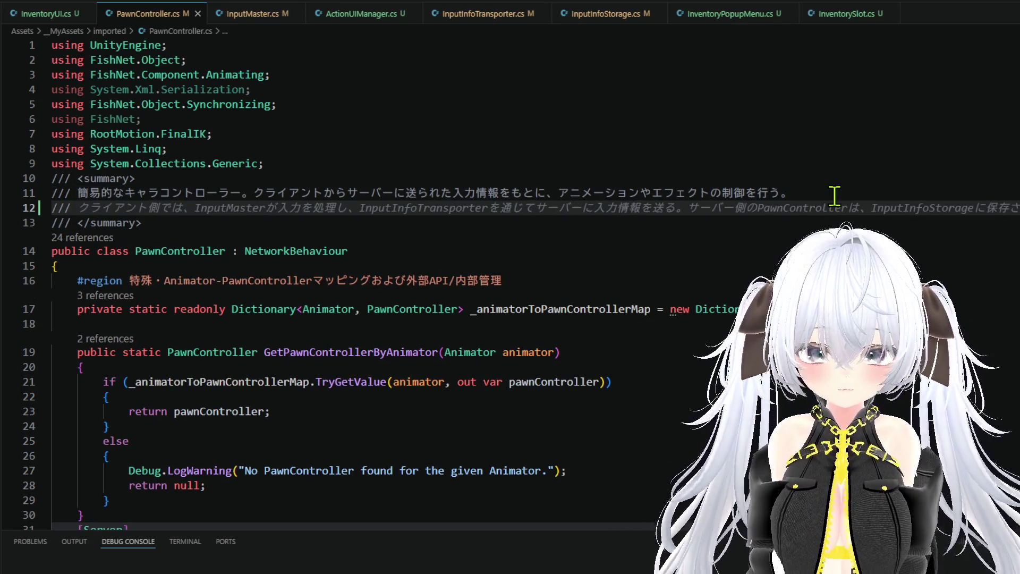
{"action": "type", "text": "<see"}
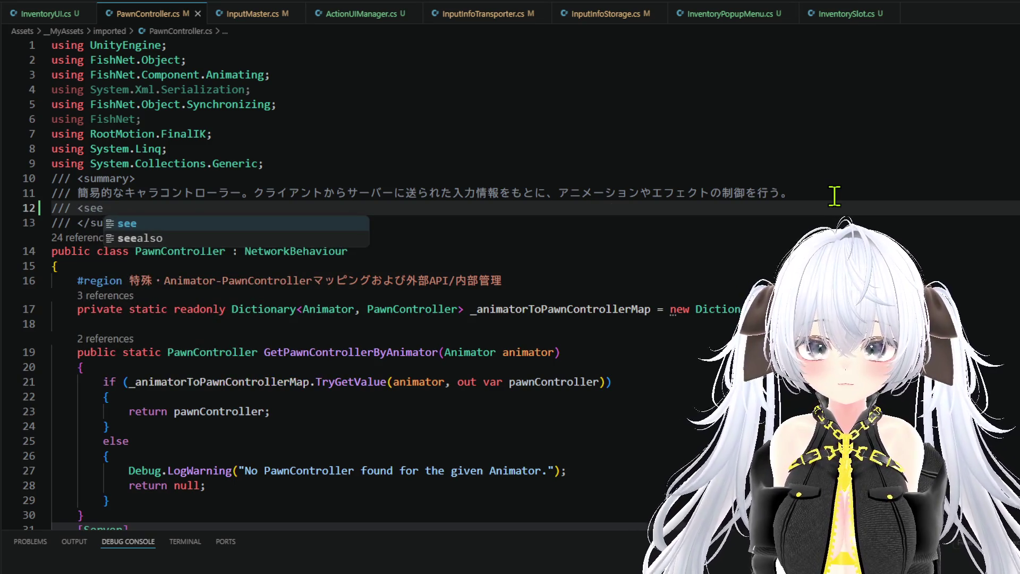
{"action": "key", "text": "Tab"}
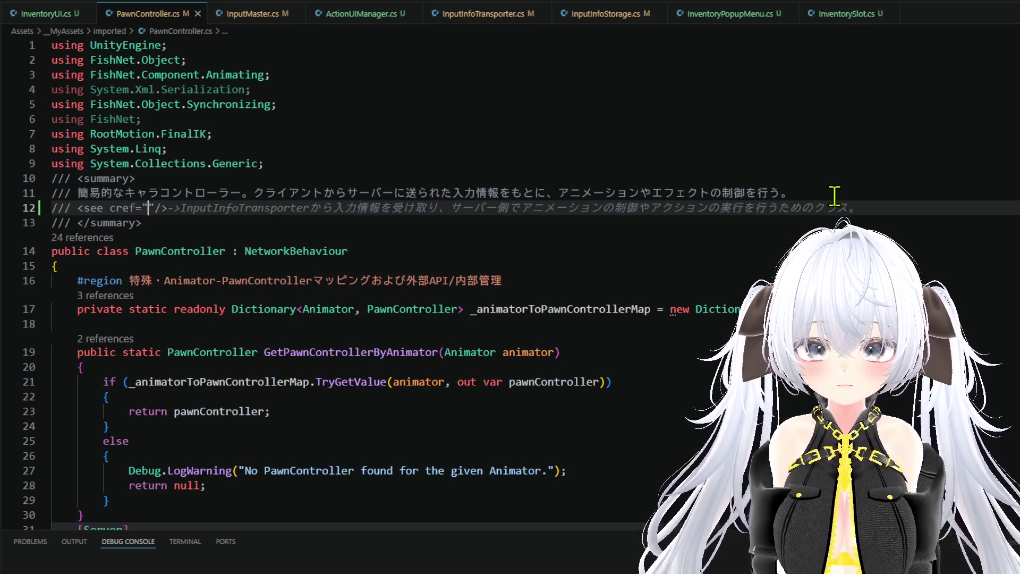
{"action": "type", "text": "Update"}
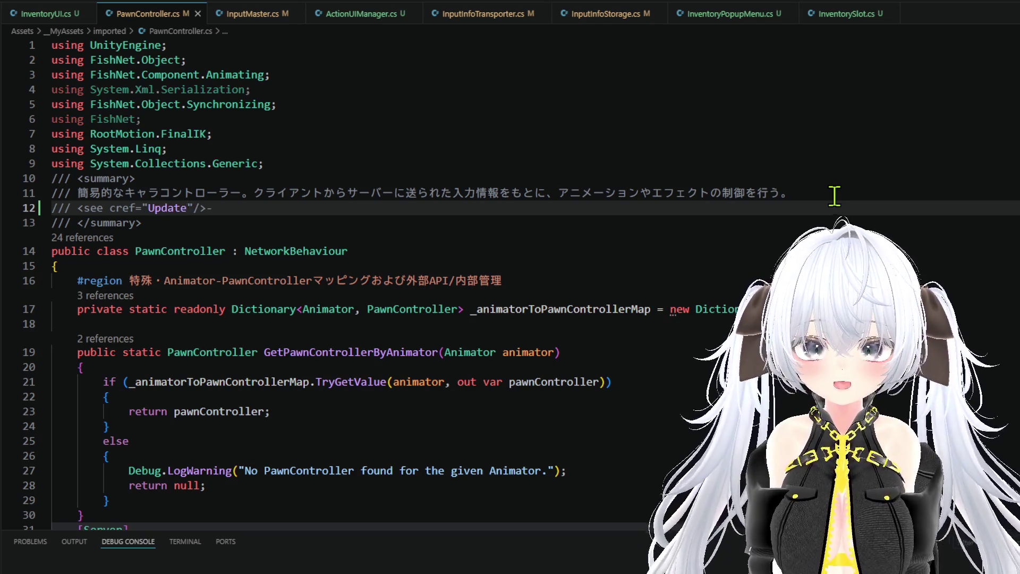
{"action": "type", "text": "かんrーぷ"}
{"action": "key", "text": "space"}
{"action": "key", "text": "Return"}
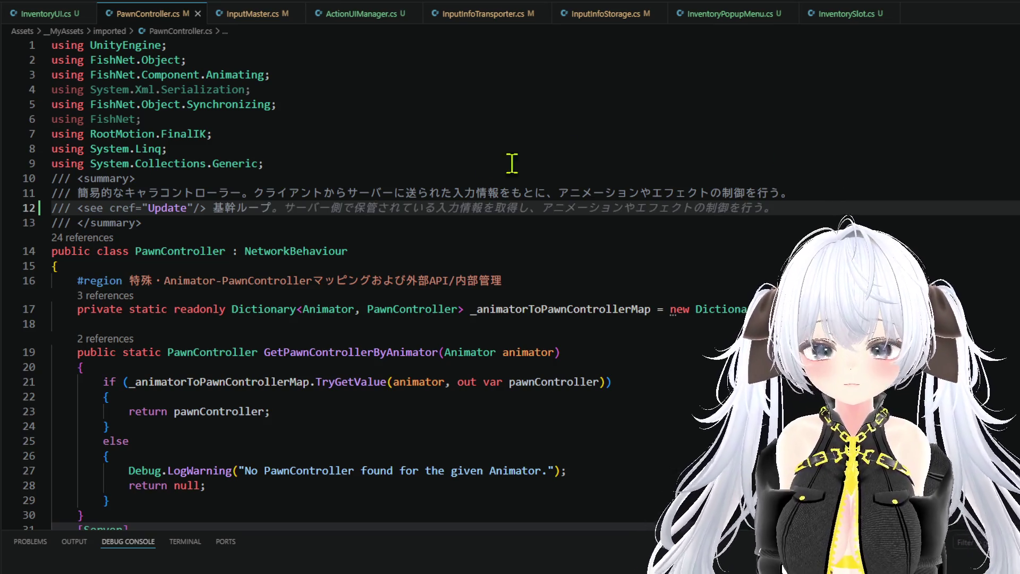
Step: Comment the TryGetActionRequest line in Update as an インタラクト request check, then add blank lines after the block
{"action": "right_click", "coordinate": [166, 206]}
{"action": "left_click", "coordinate": [174, 215]}
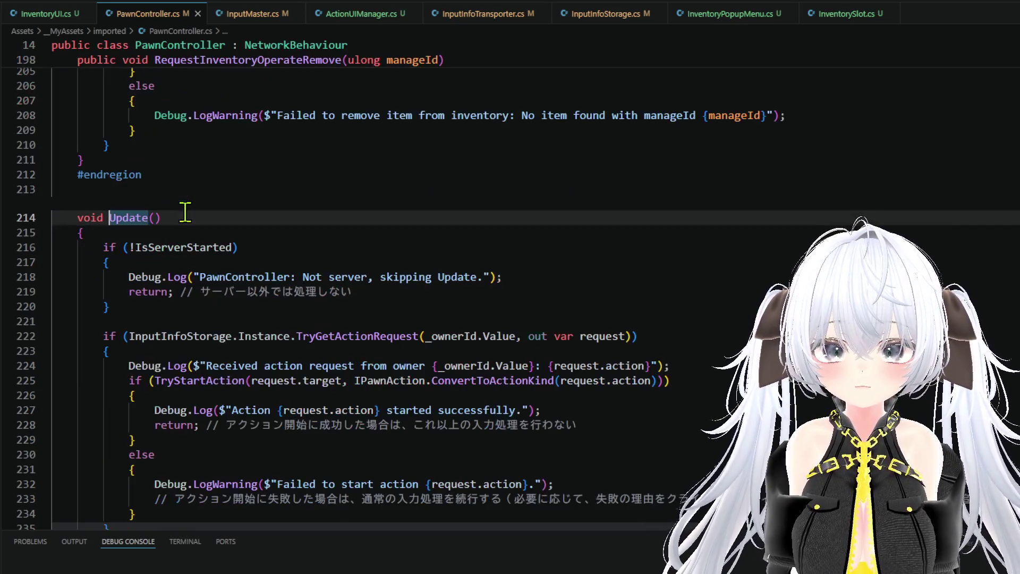
{"action": "scroll", "coordinate": [319, 234], "scroll_direction": "down", "scroll_amount": 7}
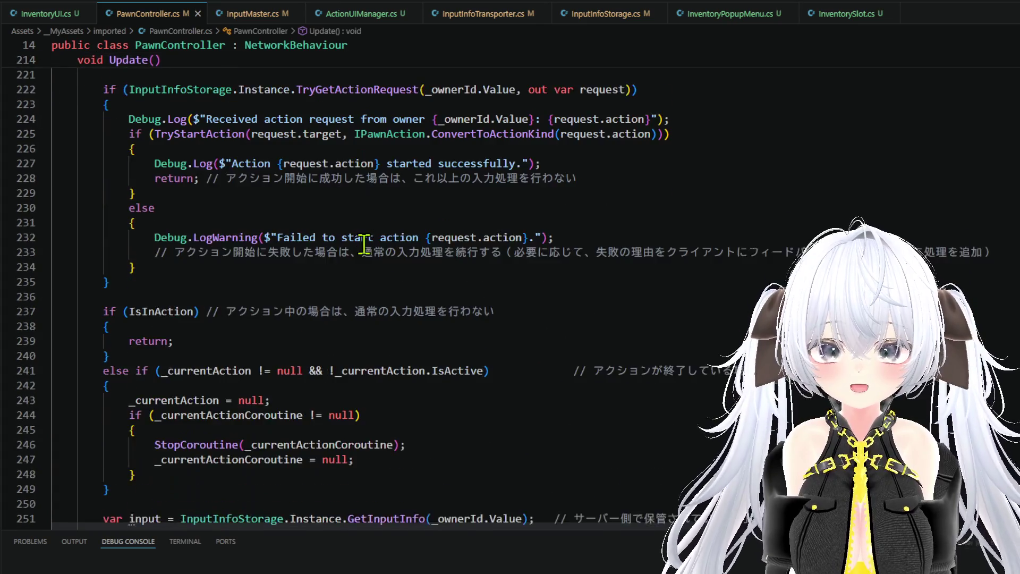
{"action": "scroll", "coordinate": [363, 247], "scroll_direction": "up", "scroll_amount": 6}
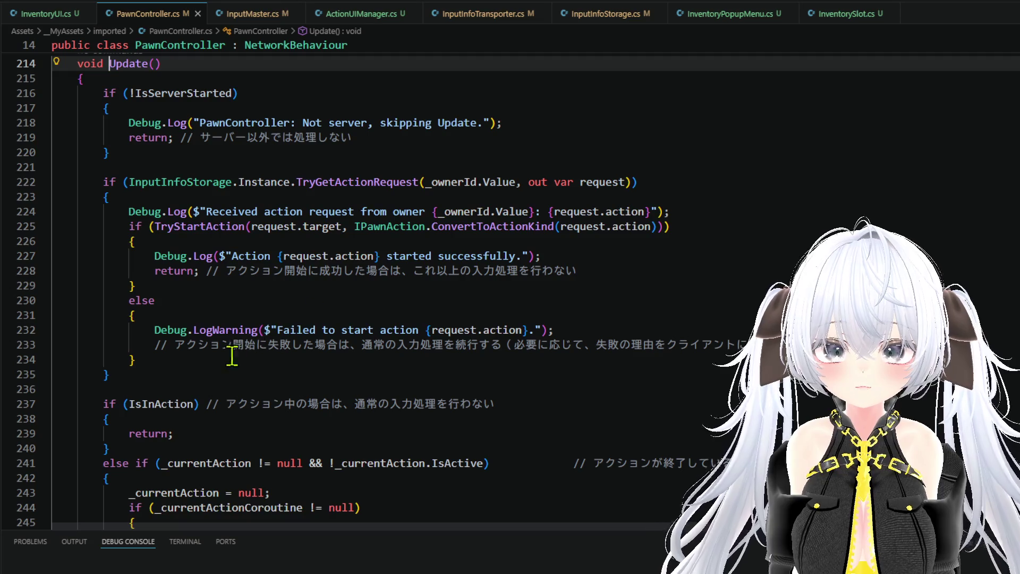
{"action": "left_click", "coordinate": [208, 372]}
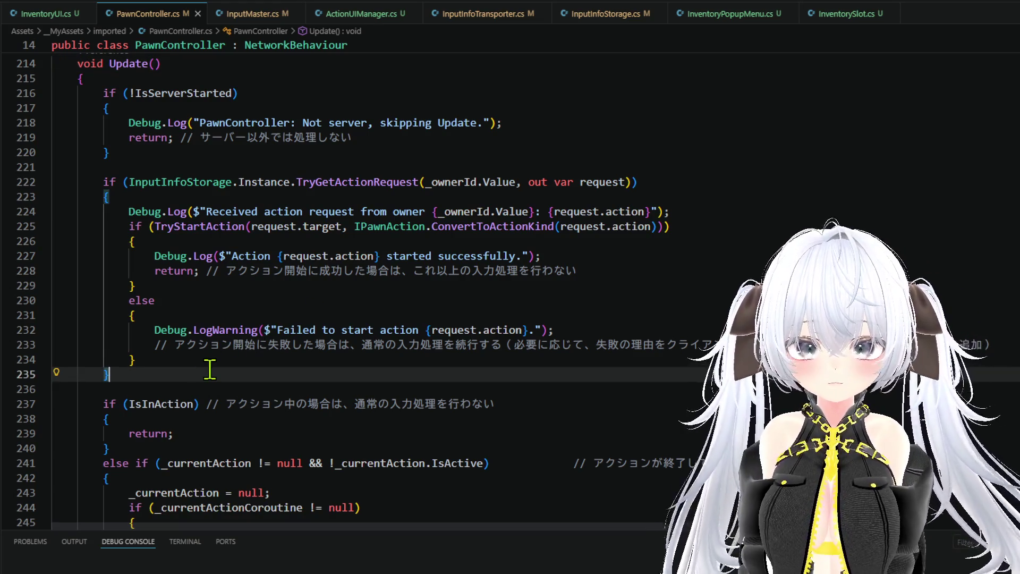
{"action": "left_click", "coordinate": [701, 184]}
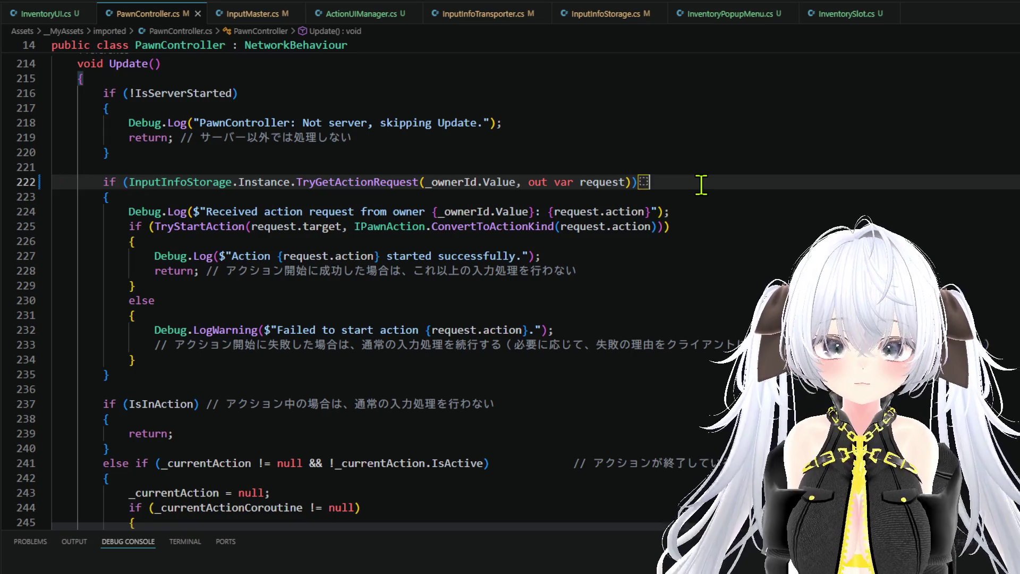
{"action": "type", "text": "// いんたら"}
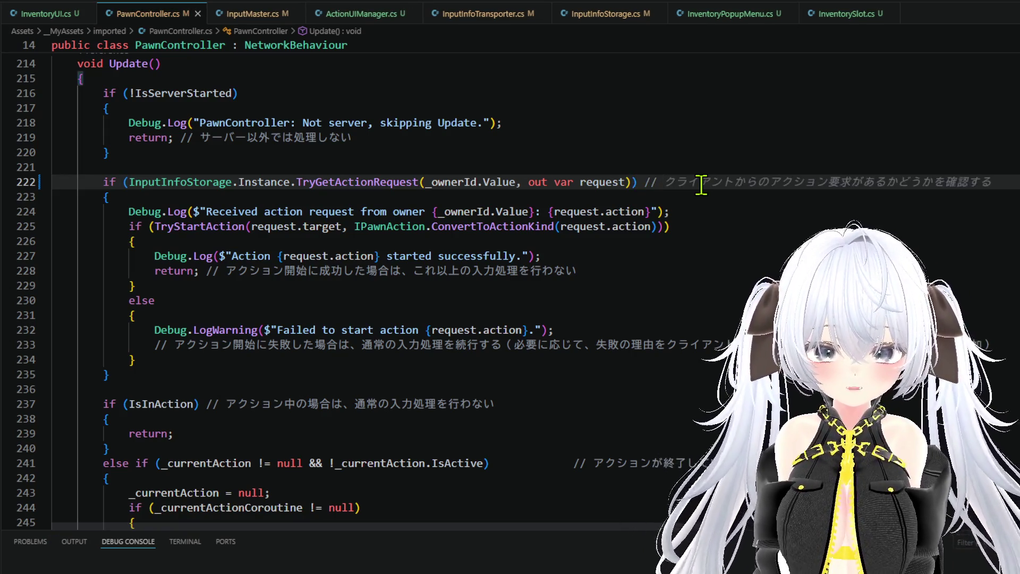
{"action": "type", "text": "くと"}
{"action": "key", "text": "space"}
{"action": "key", "text": "Return"}
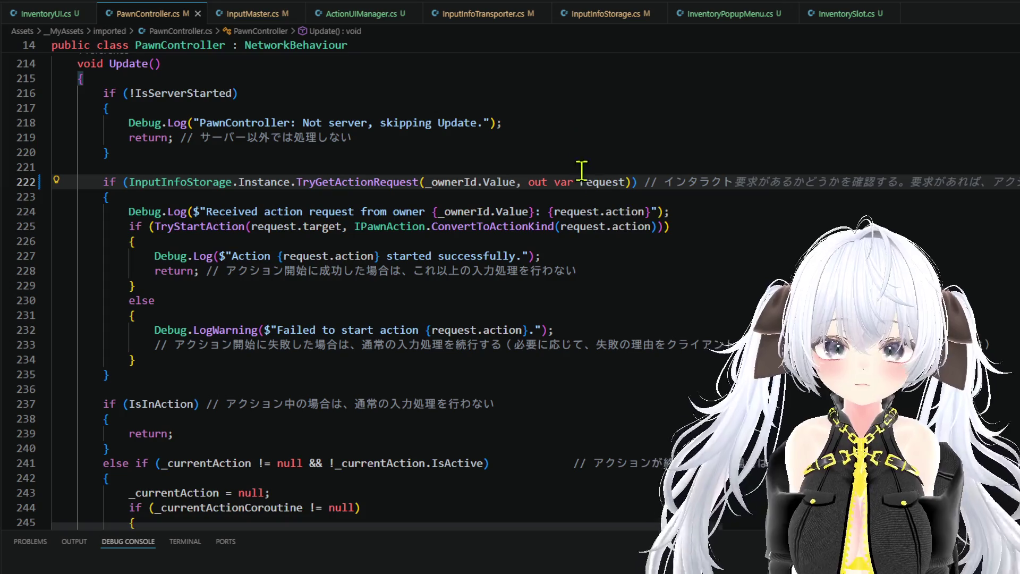
{"action": "key", "text": "Tab"}
{"action": "left_click", "coordinate": [197, 375]}
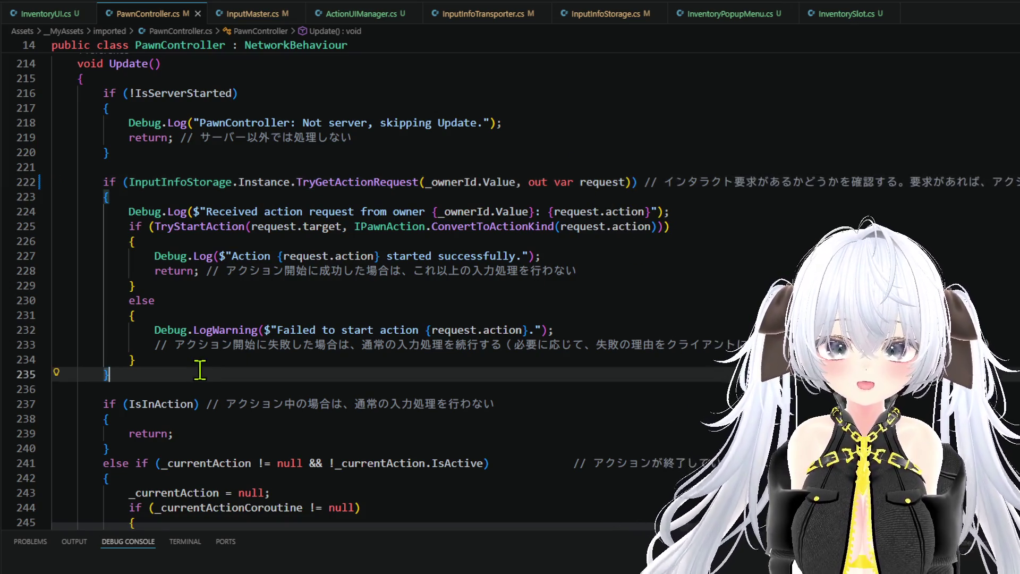
{"action": "key", "text": "Return"}
{"action": "key", "text": "Return"}
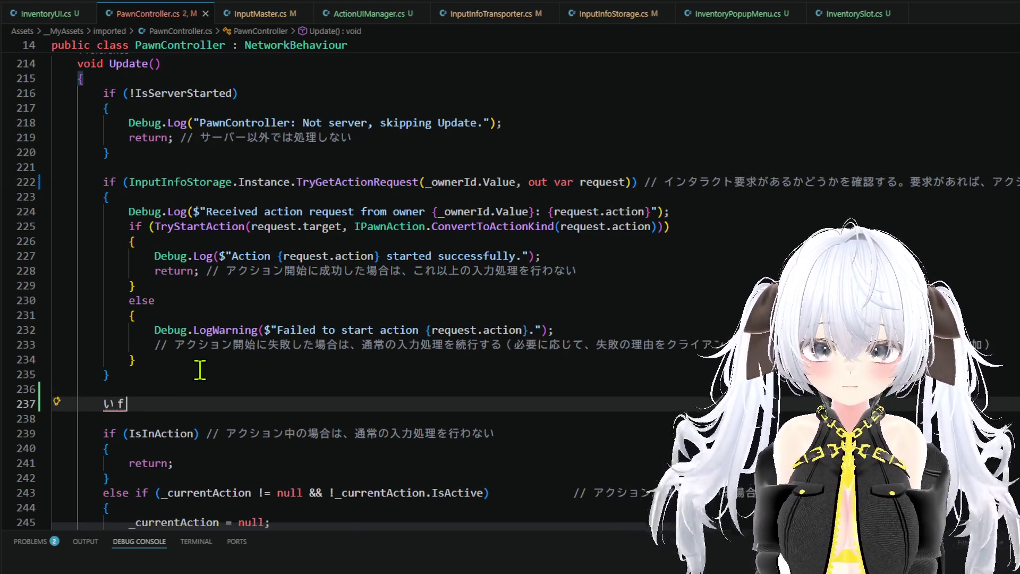
Step: Insert Copilot's if-block that gets an inventory action request from InputInfoStorage and logs it
{"action": "type", "text": "if"}
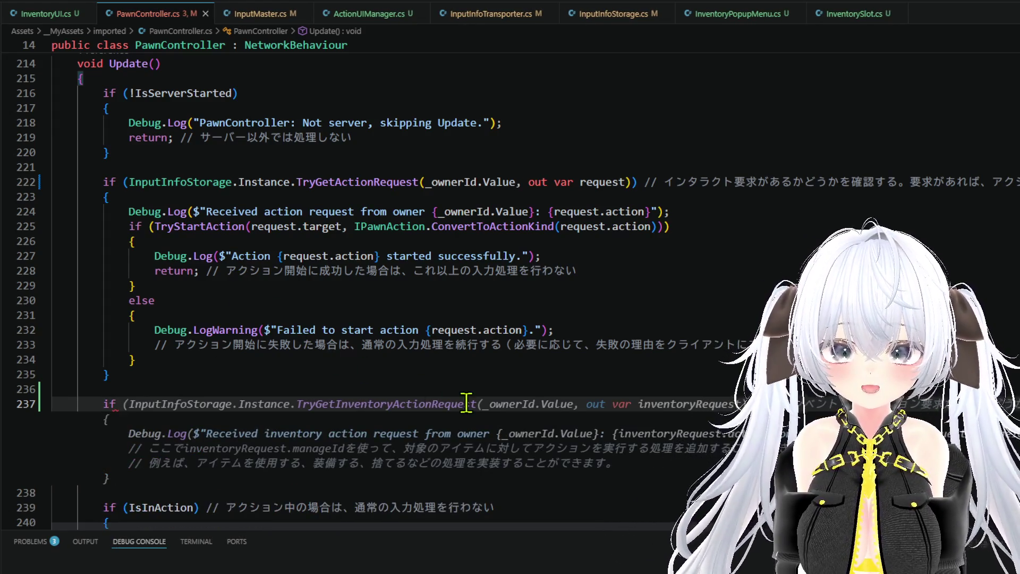
{"action": "key", "text": "Tab"}
{"action": "mouse_move", "coordinate": [434, 407]}
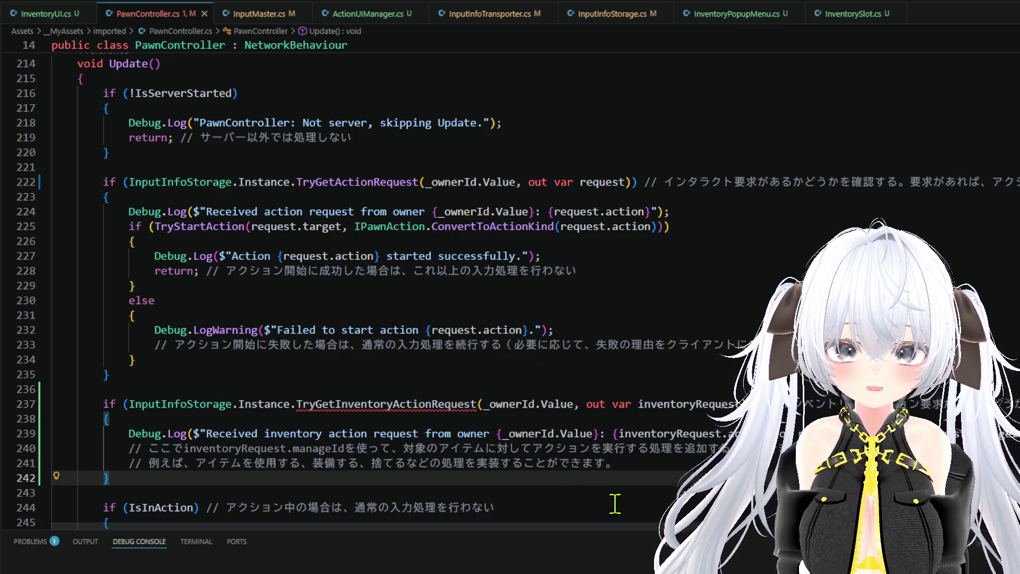
{"action": "scroll", "coordinate": [661, 447], "scroll_direction": "down", "scroll_amount": 1}
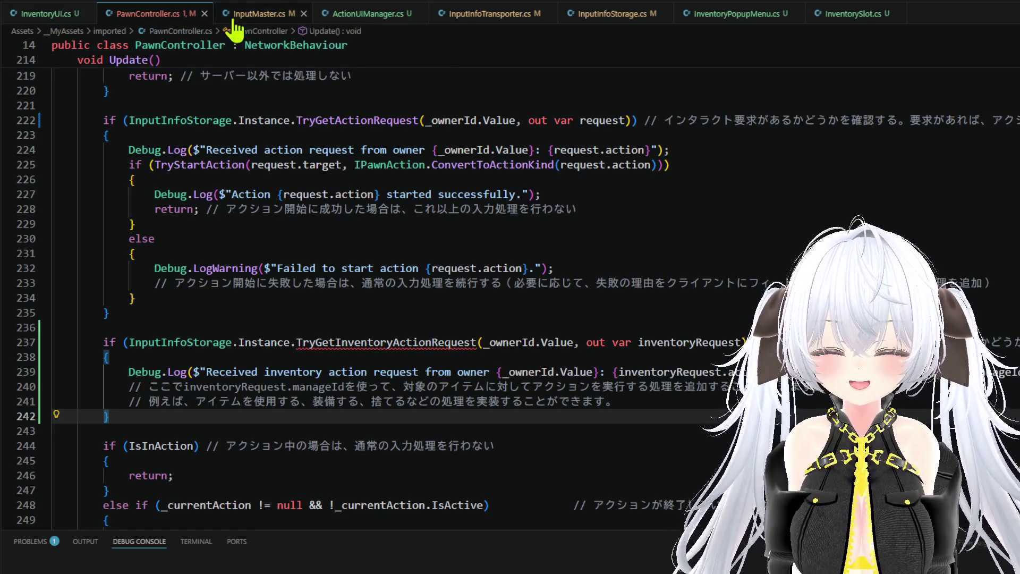
{"action": "left_click", "coordinate": [204, 341]}
{"action": "right_click", "coordinate": [205, 342]}
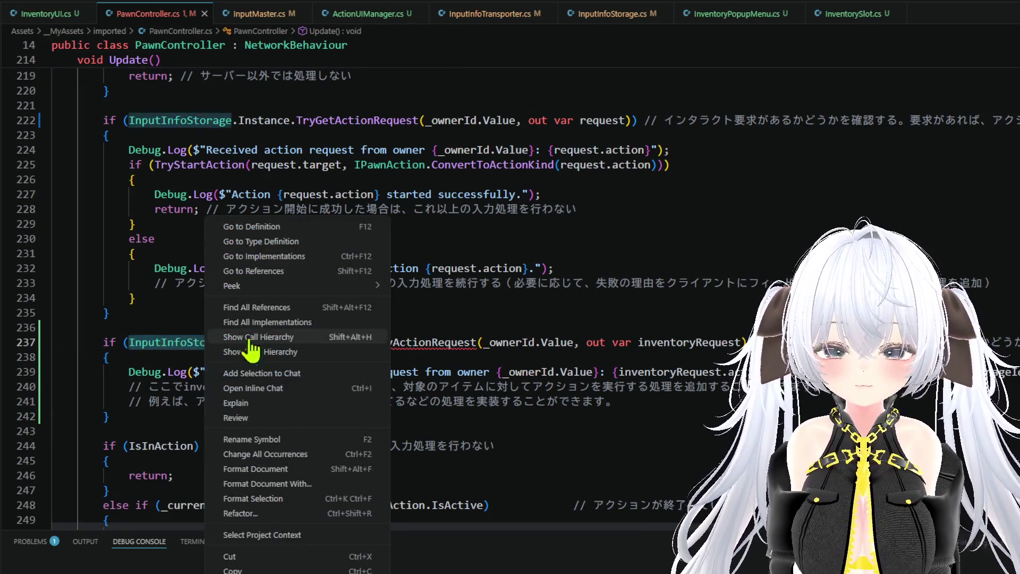
{"action": "left_click", "coordinate": [268, 225]}
Step: Add Copilot's TryGetInventoryActionRequest method below the inventory dictionary declaration
{"action": "scroll", "coordinate": [353, 344], "scroll_direction": "down", "scroll_amount": 20}
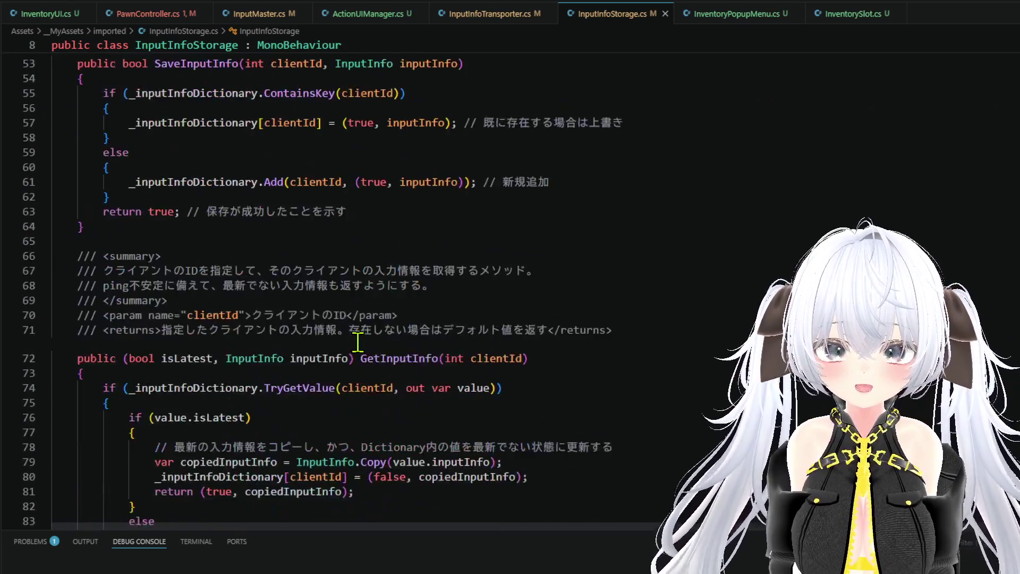
{"action": "scroll", "coordinate": [359, 341], "scroll_direction": "down", "scroll_amount": 14}
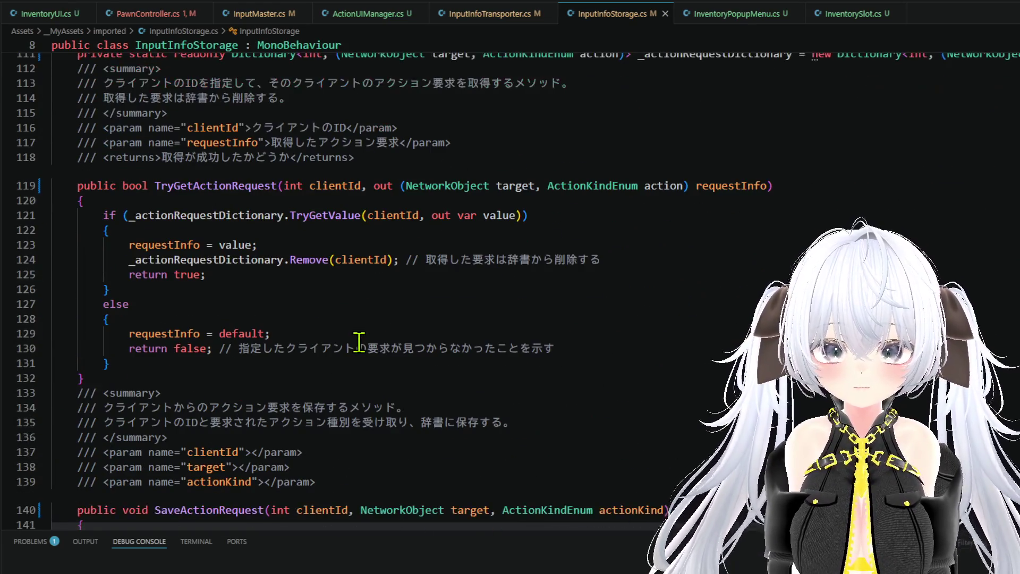
{"action": "scroll", "coordinate": [314, 367], "scroll_direction": "up", "scroll_amount": 12}
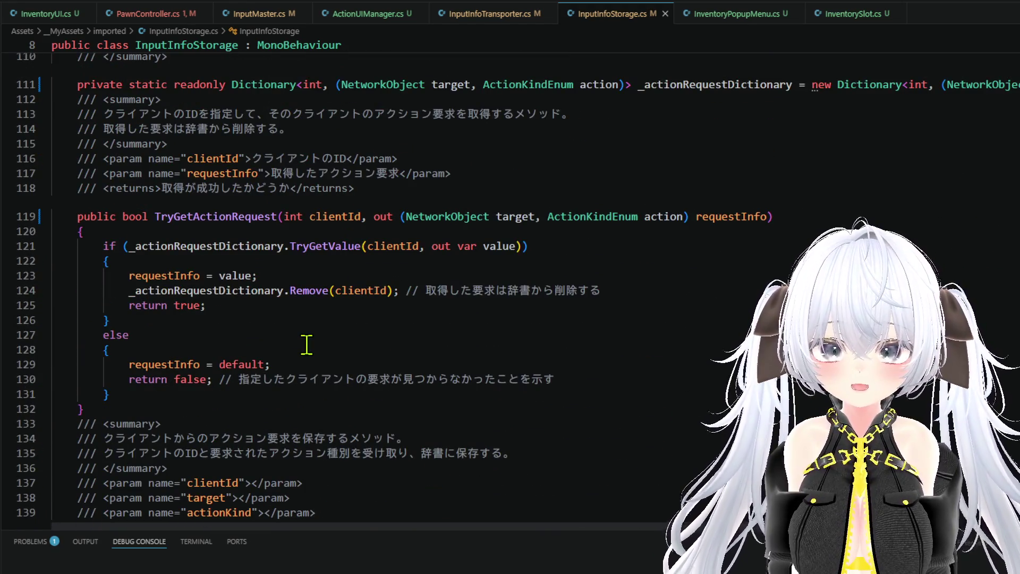
{"action": "scroll", "coordinate": [306, 344], "scroll_direction": "down", "scroll_amount": 10}
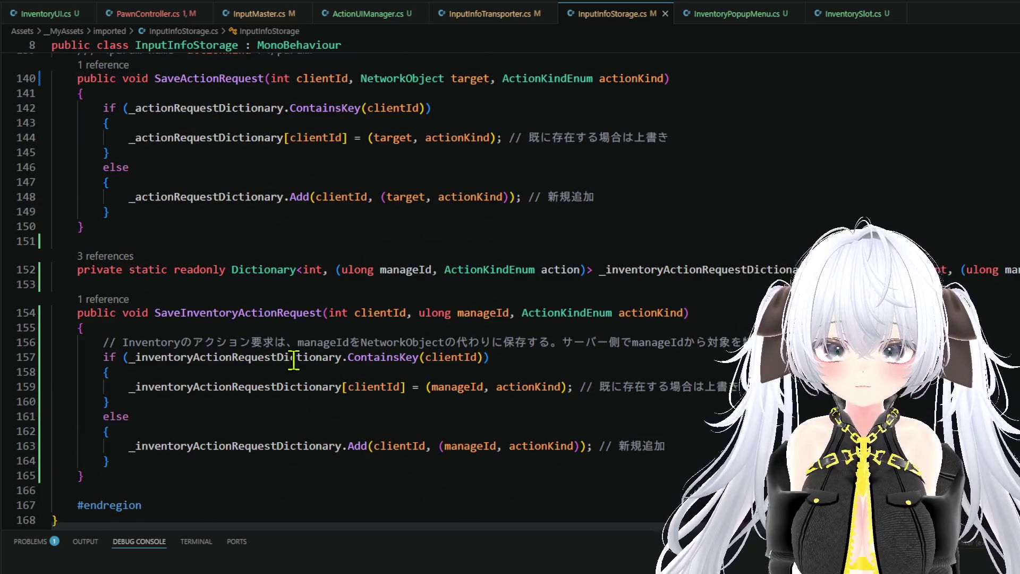
{"action": "scroll", "coordinate": [293, 357], "scroll_direction": "up", "scroll_amount": 12}
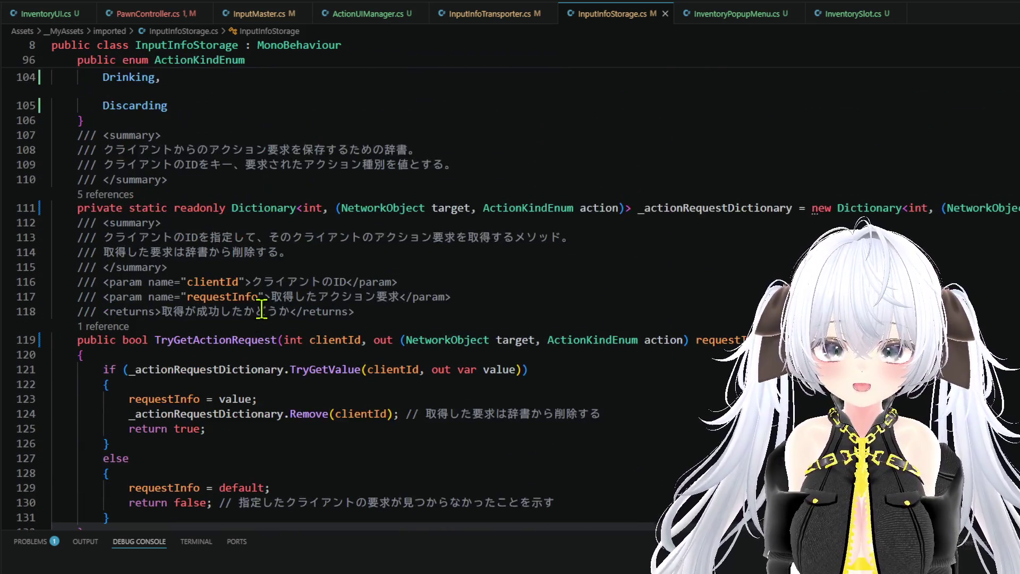
{"action": "scroll", "coordinate": [261, 308], "scroll_direction": "down", "scroll_amount": 11}
{"action": "left_click", "coordinate": [257, 317]}
{"action": "key", "text": "Return"}
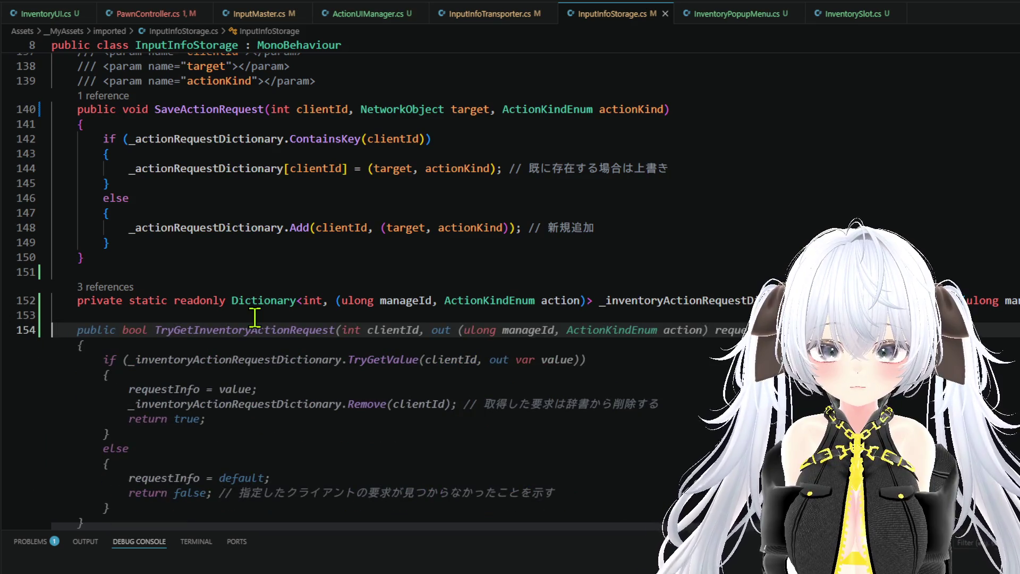
{"action": "key", "text": "Tab"}
{"action": "scroll", "coordinate": [276, 324], "scroll_direction": "down", "scroll_amount": 3}
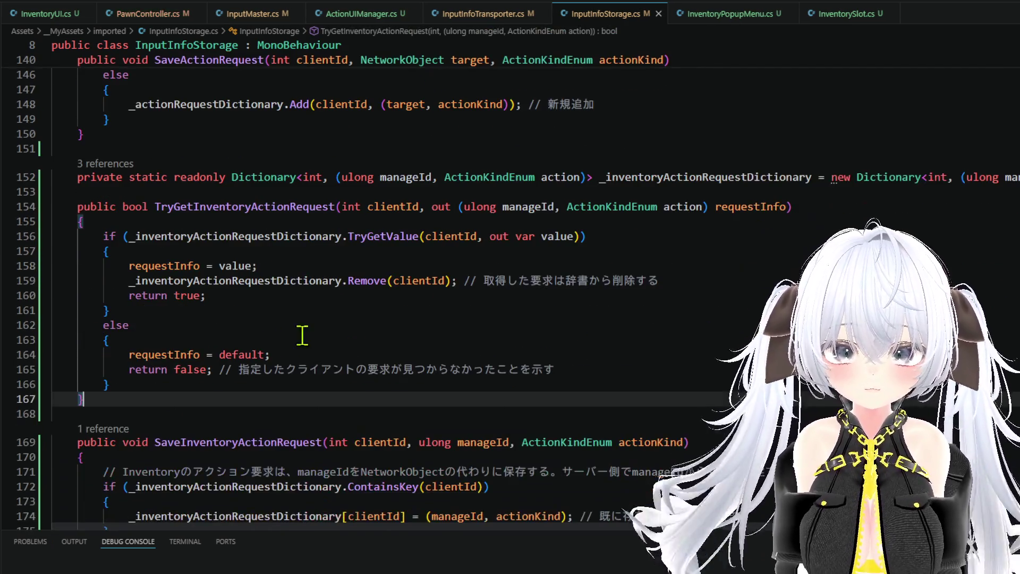
{"action": "left_click", "coordinate": [593, 372]}
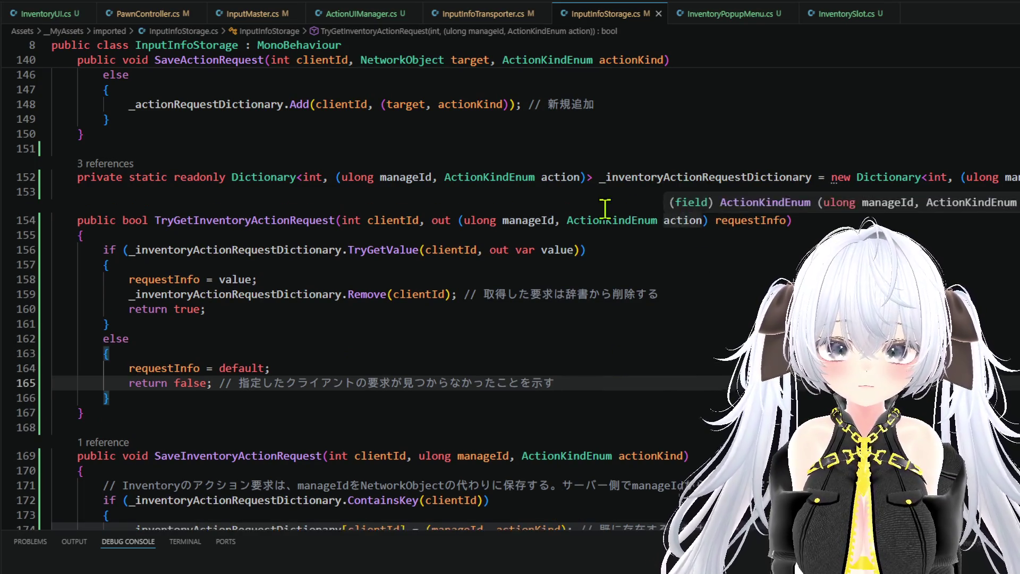
Step: Return to the method's usage in PawnController.cs through its reference list
{"action": "left_click", "coordinate": [104, 207]}
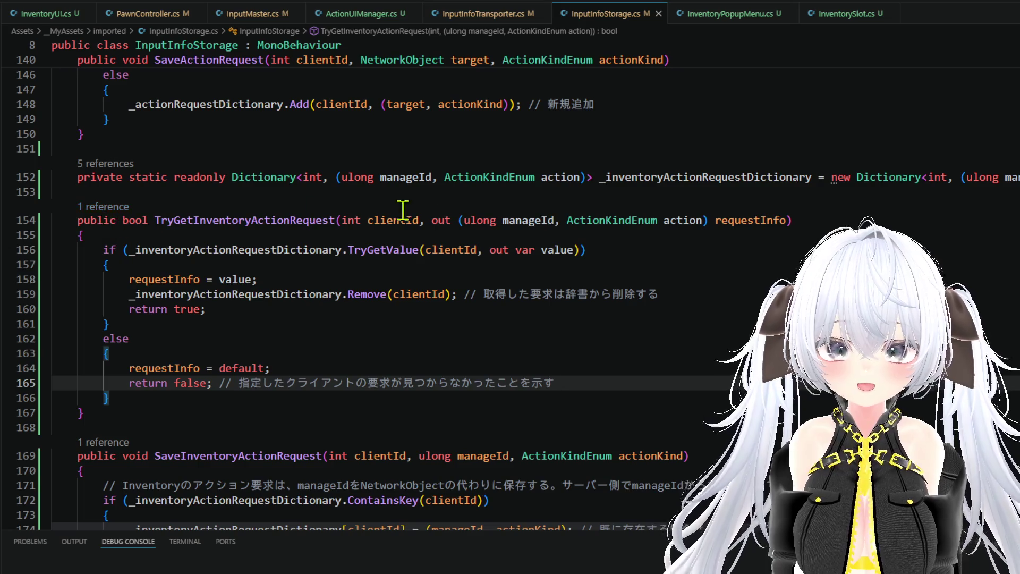
{"action": "key", "text": "Down"}
{"action": "key", "text": "Return"}
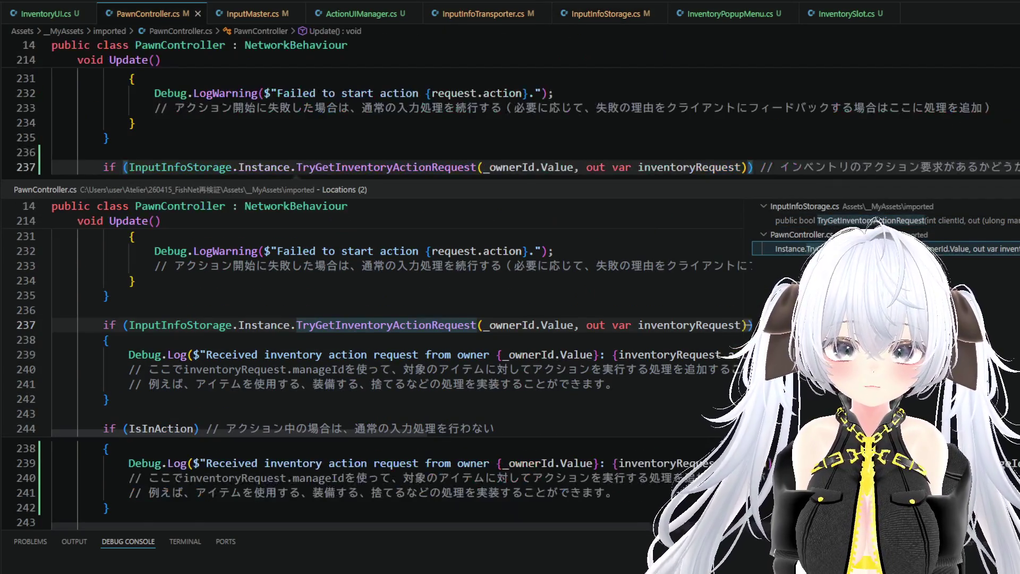
Step: Delete the two placeholder comments and accept Copilot's TryStartInventoryAction if/else after typing 'if (TryStartInventory'
{"action": "scroll", "coordinate": [727, 262], "scroll_direction": "up", "scroll_amount": 1}
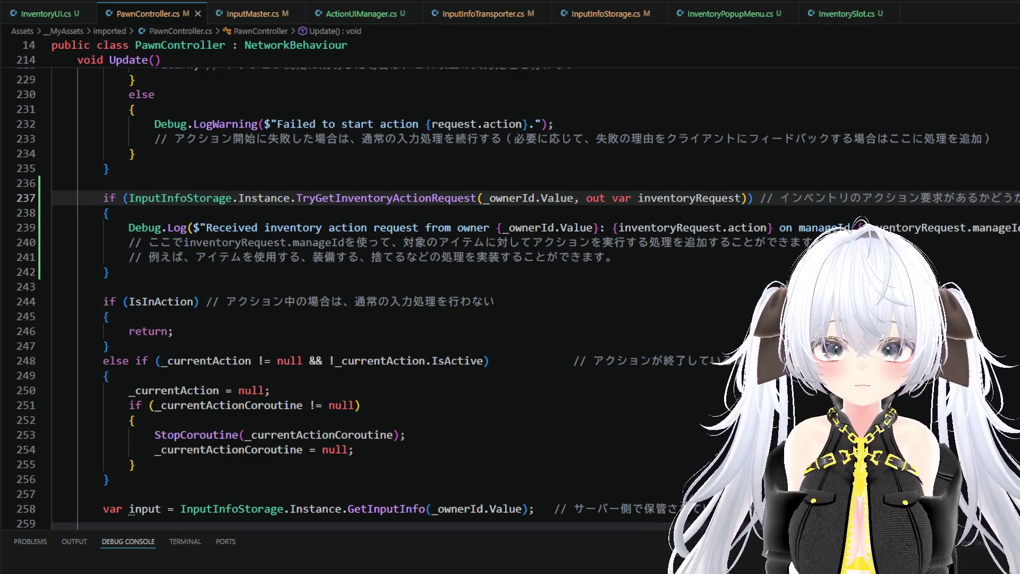
{"action": "scroll", "coordinate": [727, 262], "scroll_direction": "up", "scroll_amount": 4}
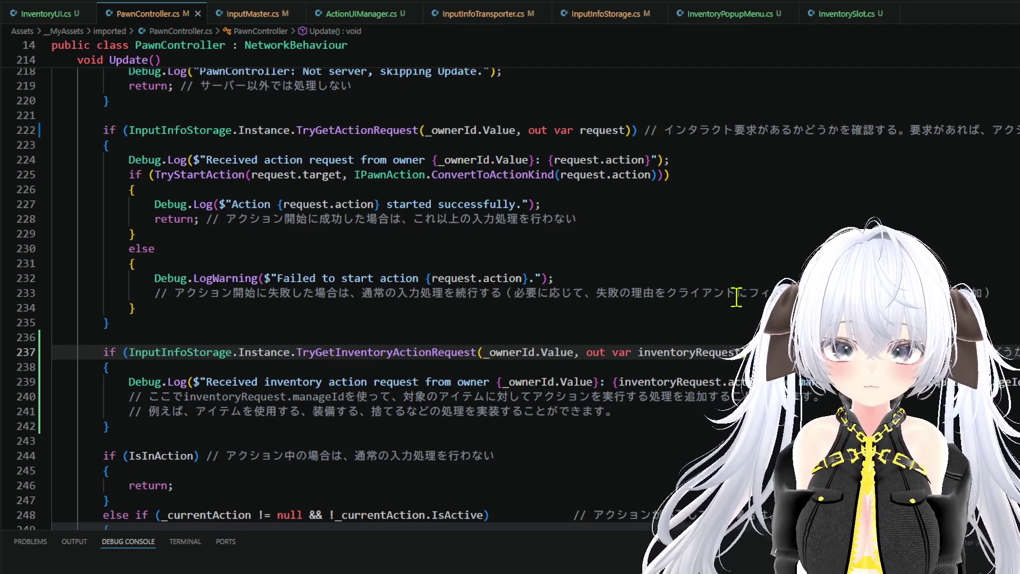
{"action": "mouse_move", "coordinate": [822, 396]}
{"action": "left_mouse_down"}
{"action": "mouse_move", "coordinate": [167, 396]}
{"action": "mouse_move", "coordinate": [128, 381]}
{"action": "left_mouse_up"}
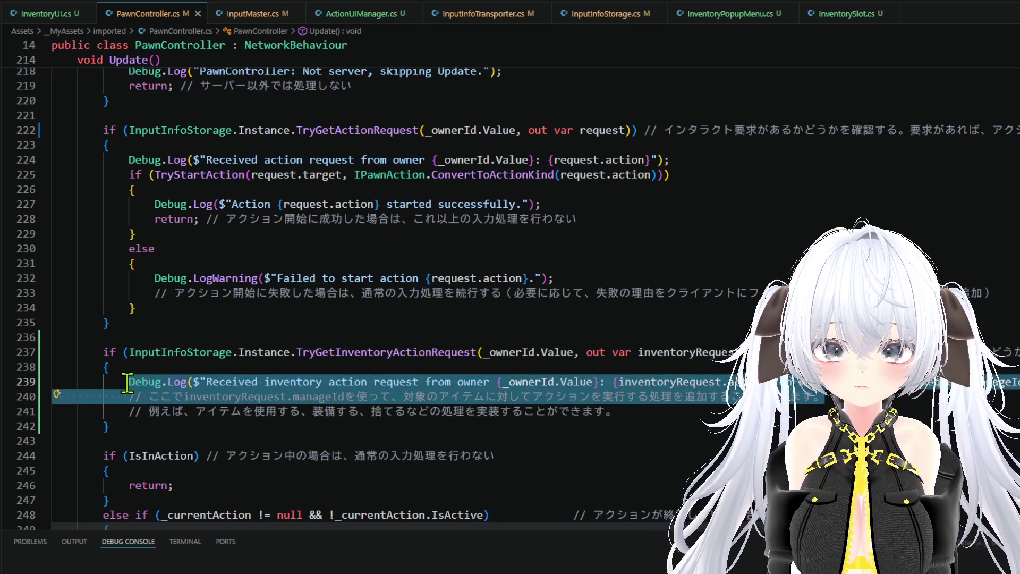
{"action": "key", "text": "Right"}
{"action": "mouse_move", "coordinate": [616, 410]}
{"action": "left_mouse_down"}
{"action": "mouse_move", "coordinate": [53, 410]}
{"action": "mouse_move", "coordinate": [319, 410]}
{"action": "mouse_move", "coordinate": [136, 396]}
{"action": "left_mouse_up"}
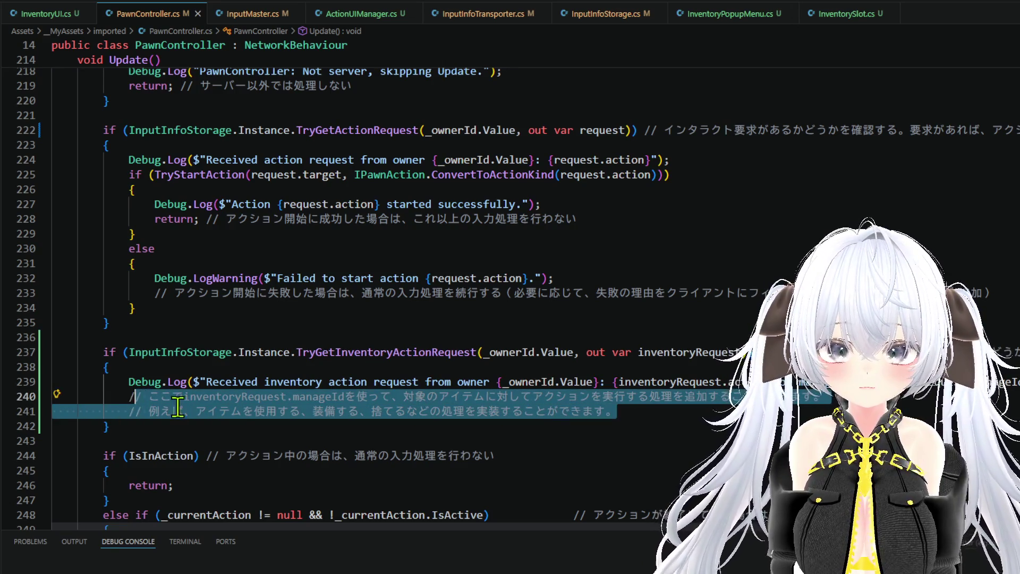
{"action": "key", "text": "BackSpace"}
{"action": "key", "text": "BackSpace"}
{"action": "type", "text": "if"}
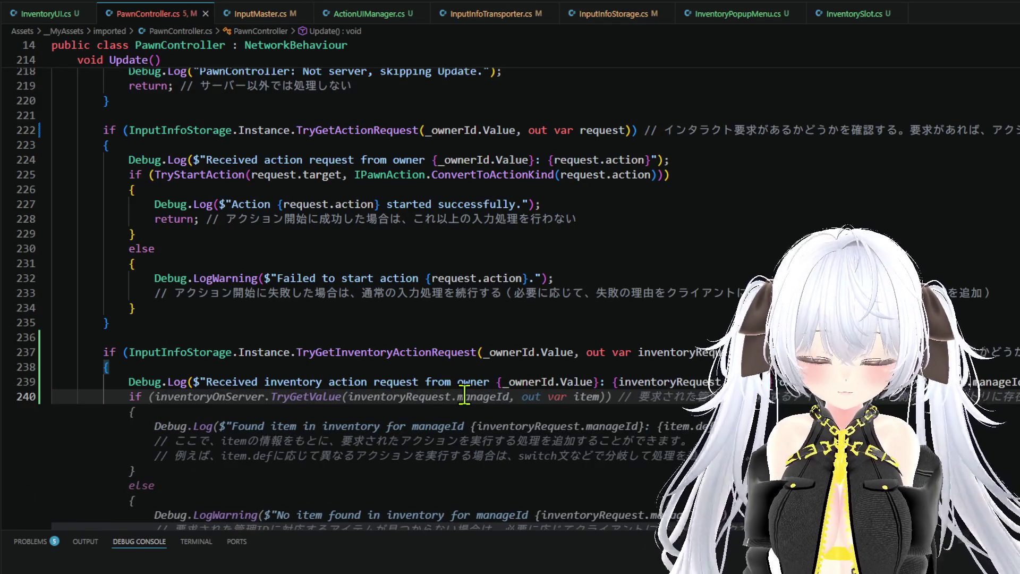
{"action": "type", "text": " ("}
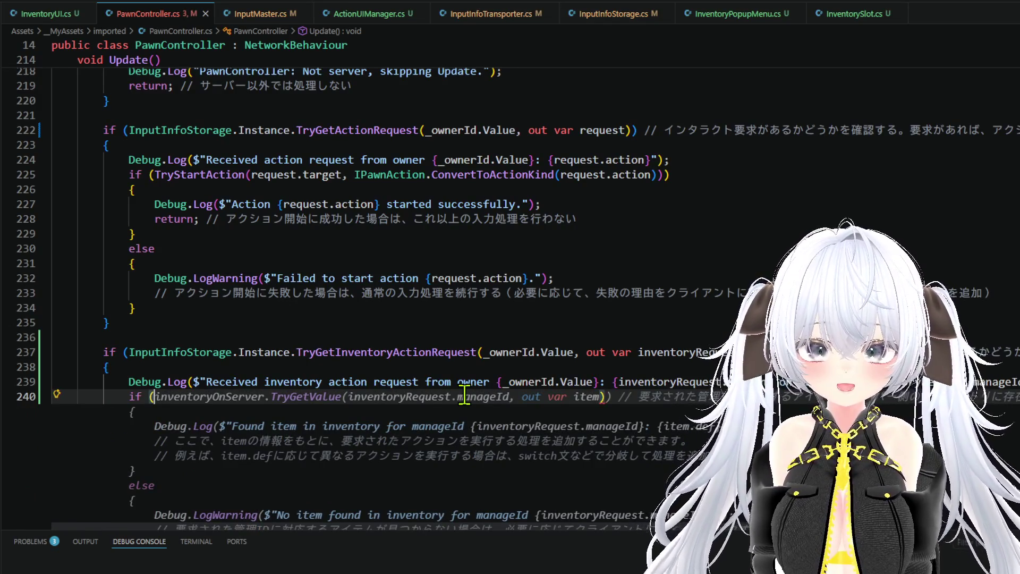
{"action": "type", "text": "TryStart"}
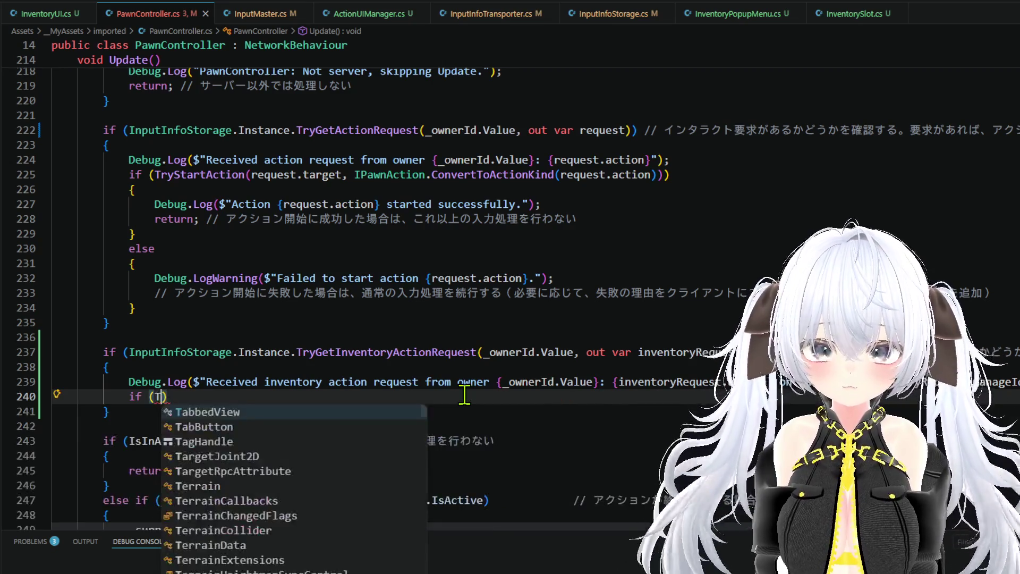
{"action": "type", "text": "Inv"}
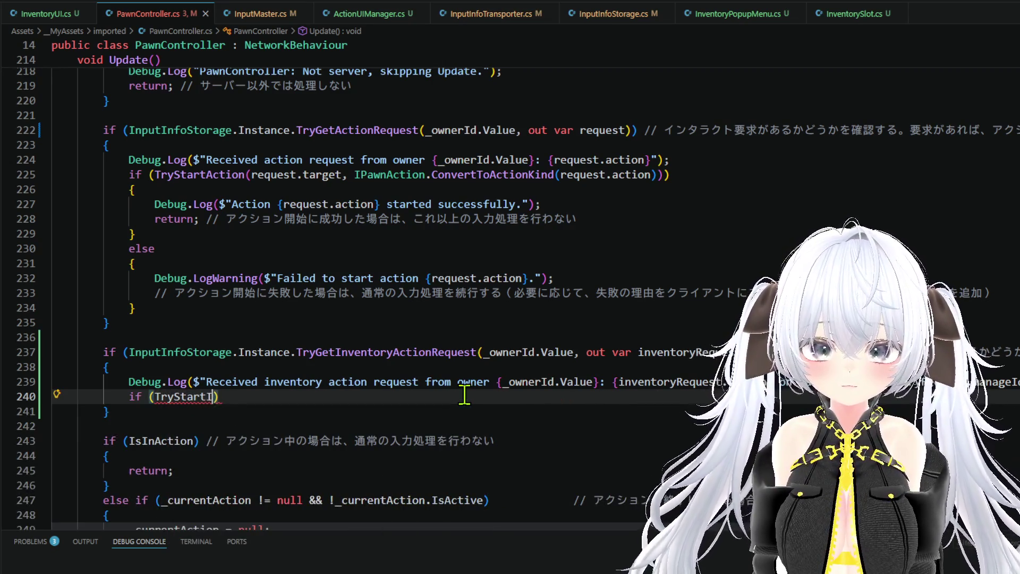
{"action": "type", "text": "entoryAc"}
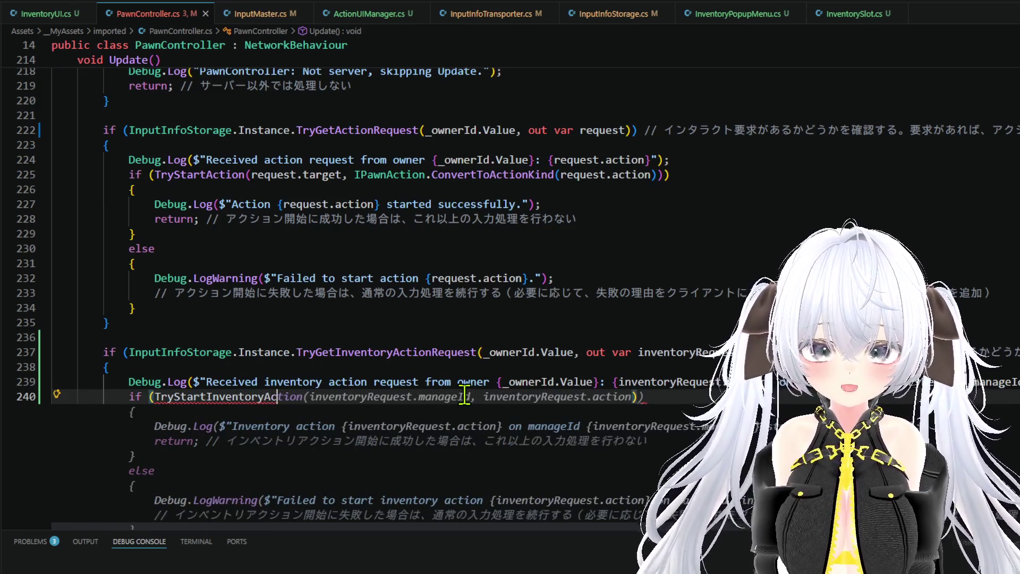
{"action": "key", "text": "Tab"}
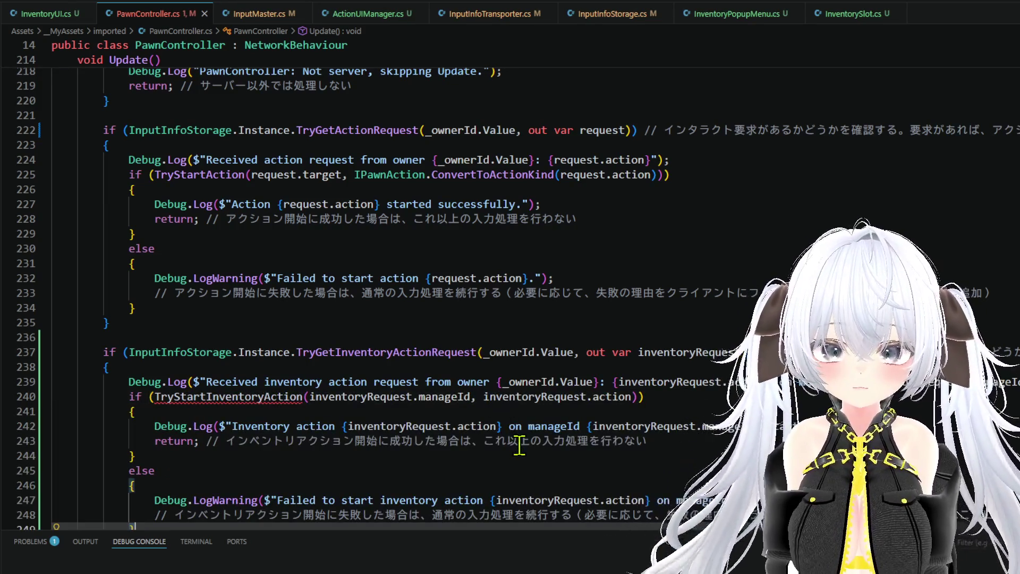
{"action": "scroll", "coordinate": [547, 453], "scroll_direction": "down", "scroll_amount": 1}
{"action": "scroll", "coordinate": [547, 453], "scroll_direction": "down", "scroll_amount": 2}
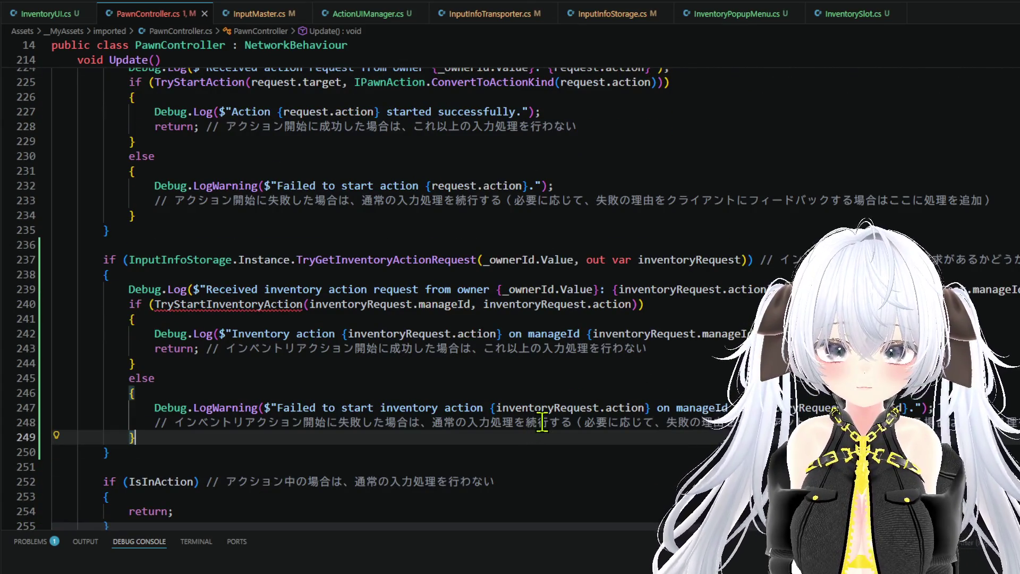
{"action": "scroll", "coordinate": [542, 423], "scroll_direction": "up", "scroll_amount": 1}
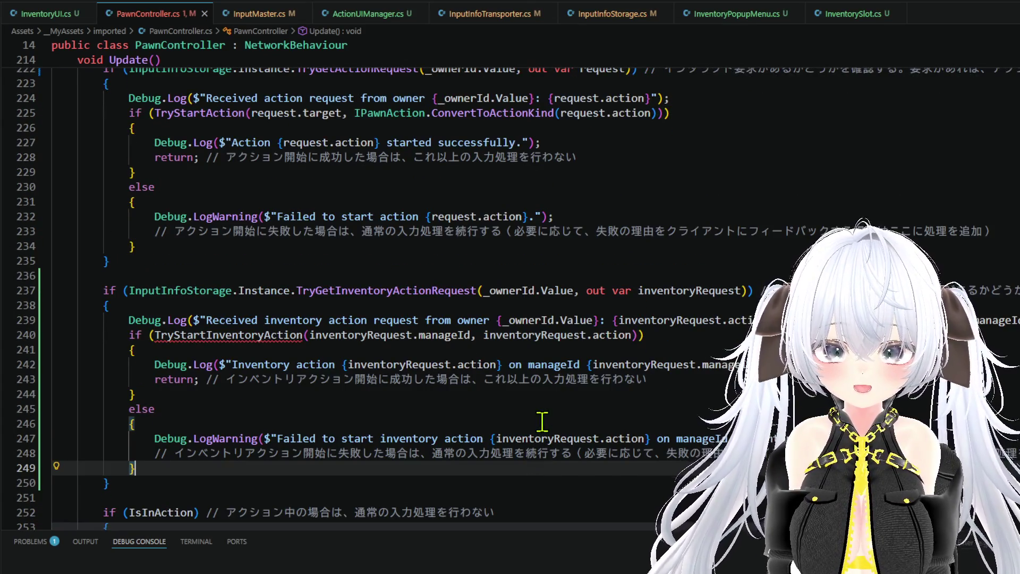
{"action": "left_click", "coordinate": [274, 336]}
Step: Below TryStartAction, start 'public bool TryStart' and accept Copilot's TryStartInventoryAction method
{"action": "scroll", "coordinate": [292, 342], "scroll_direction": "down", "scroll_amount": 11}
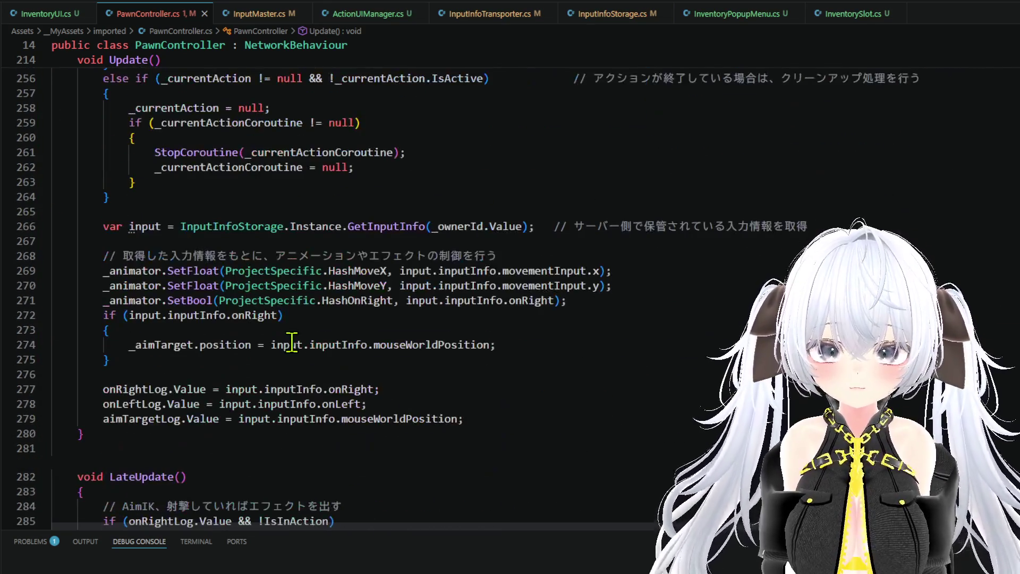
{"action": "scroll", "coordinate": [291, 341], "scroll_direction": "down", "scroll_amount": 2}
{"action": "scroll", "coordinate": [340, 297], "scroll_direction": "down", "scroll_amount": 16}
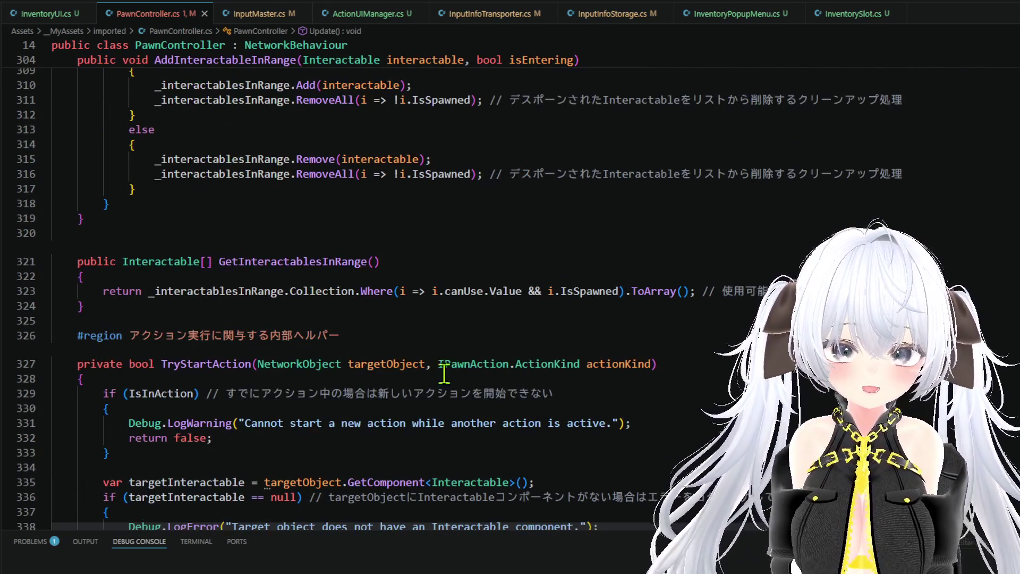
{"action": "scroll", "coordinate": [399, 367], "scroll_direction": "down", "scroll_amount": 15}
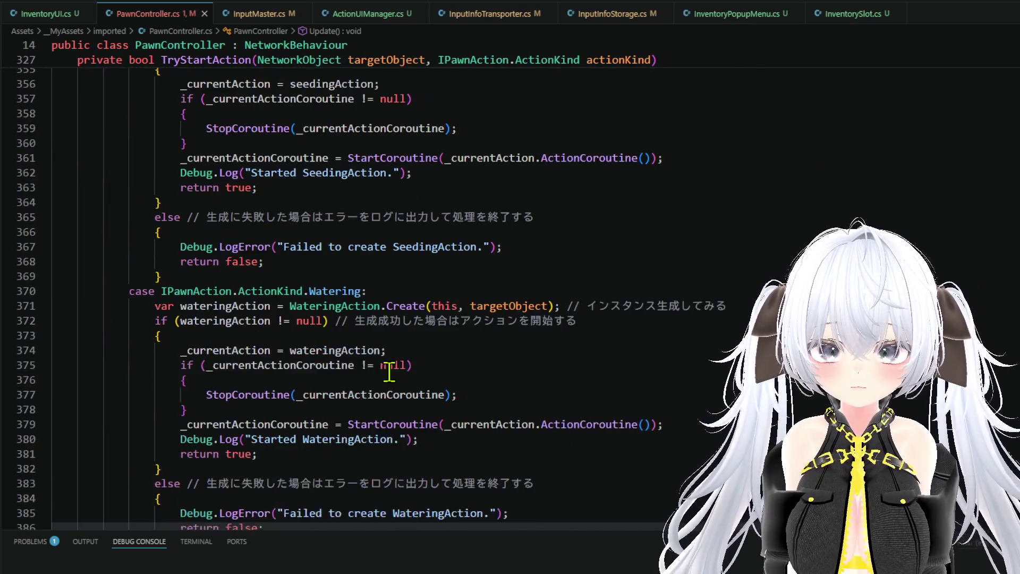
{"action": "scroll", "coordinate": [389, 371], "scroll_direction": "down", "scroll_amount": 20}
{"action": "left_click", "coordinate": [211, 344]}
{"action": "key", "text": "Return"}
{"action": "key", "text": "Return"}
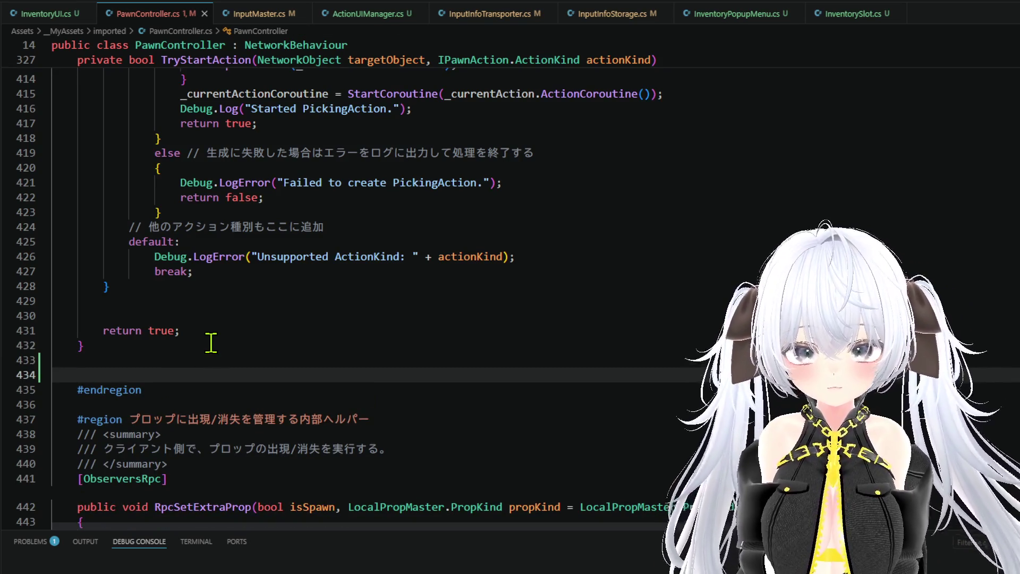
{"action": "type", "text": "public "}
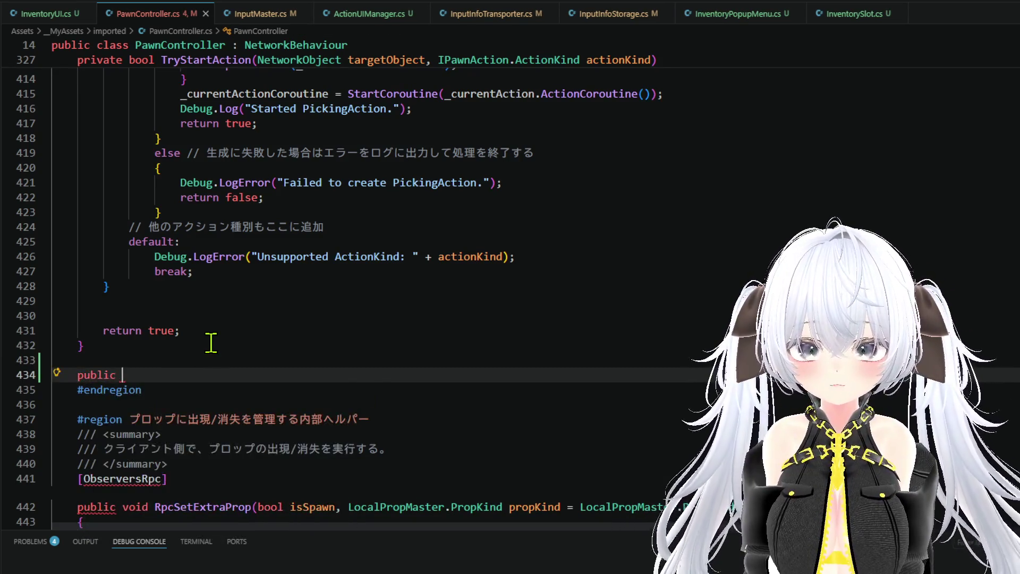
{"action": "type", "text": "bool Try"}
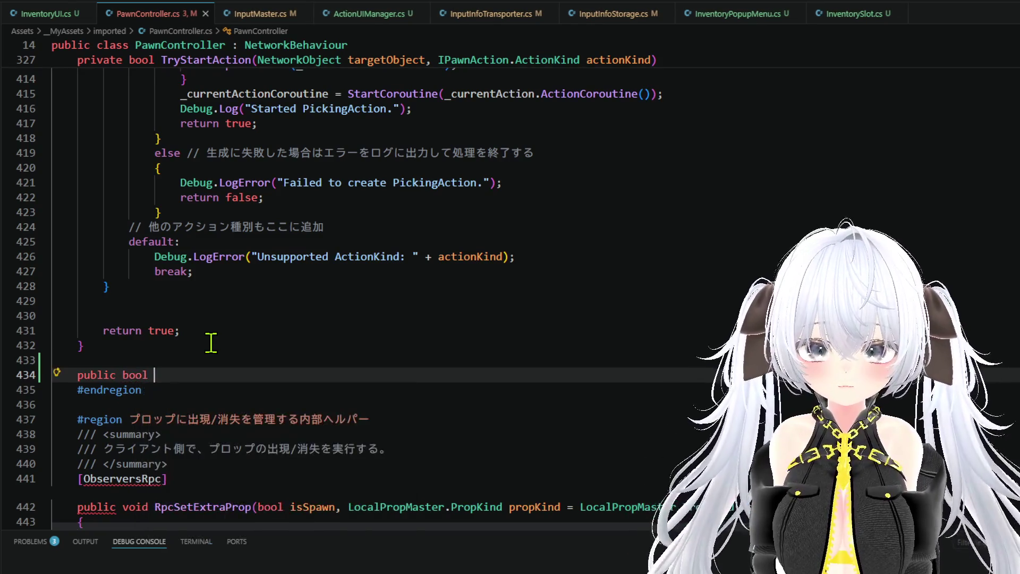
{"action": "key", "text": "Escape"}
{"action": "type", "text": "Star"}
{"action": "key", "text": "BackSpace"}
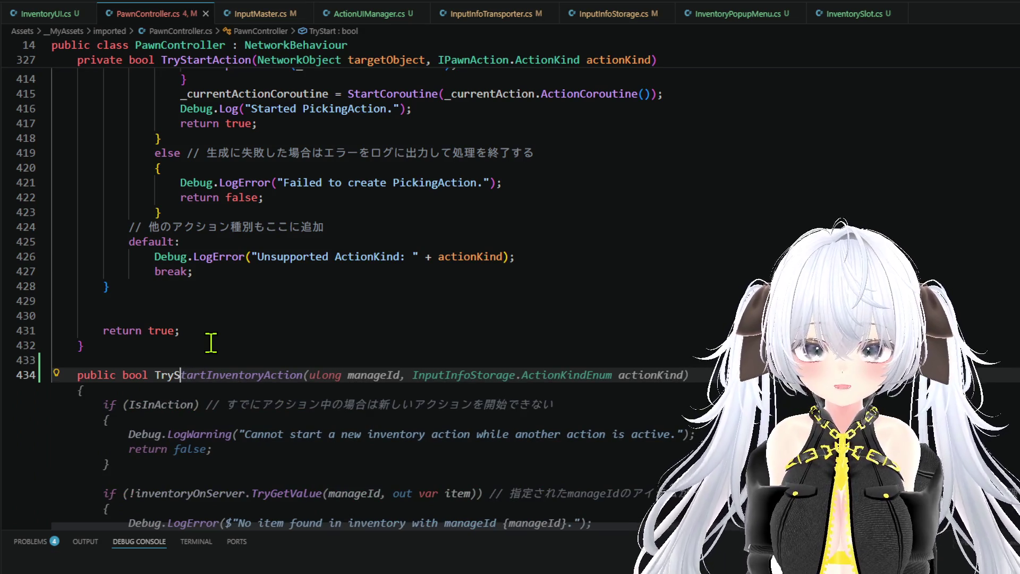
{"action": "key", "text": "Tab"}
Step: Review the generated method's Eating, Drinking and Discarding cases
{"action": "scroll", "coordinate": [318, 324], "scroll_direction": "down", "scroll_amount": 3}
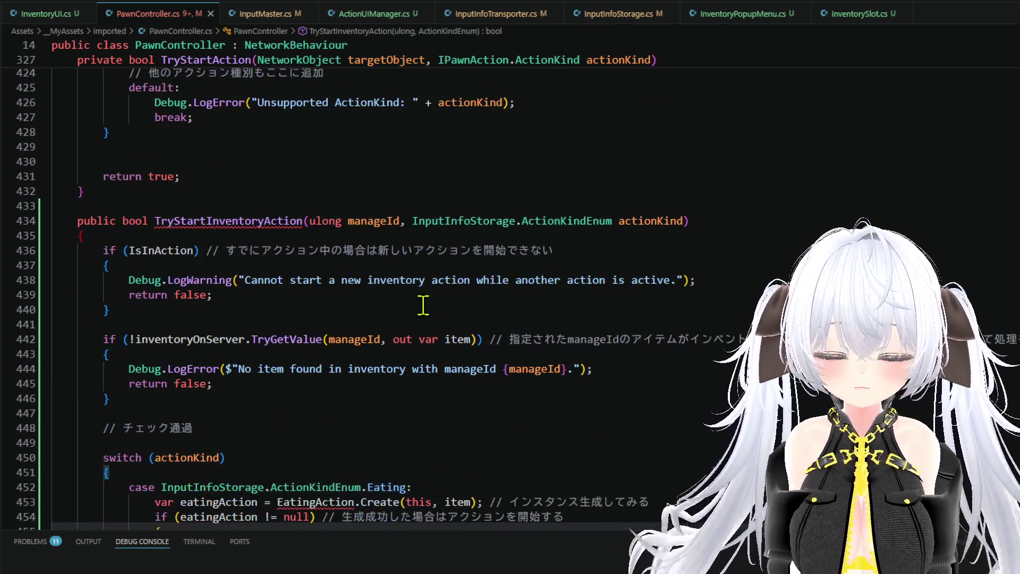
{"action": "scroll", "coordinate": [343, 296], "scroll_direction": "down", "scroll_amount": 7}
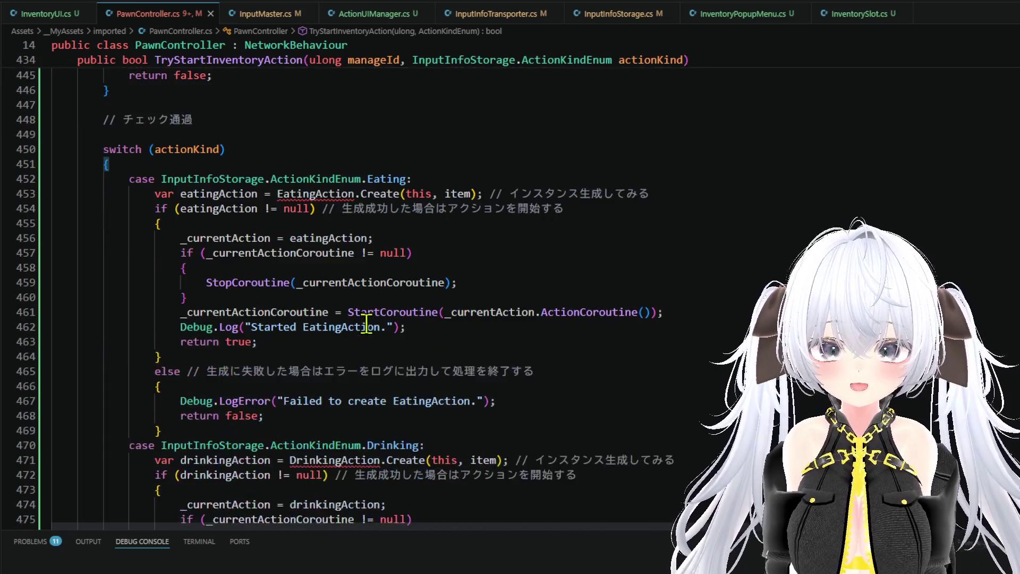
{"action": "scroll", "coordinate": [366, 324], "scroll_direction": "down", "scroll_amount": 6}
{"action": "scroll", "coordinate": [372, 324], "scroll_direction": "down", "scroll_amount": 4}
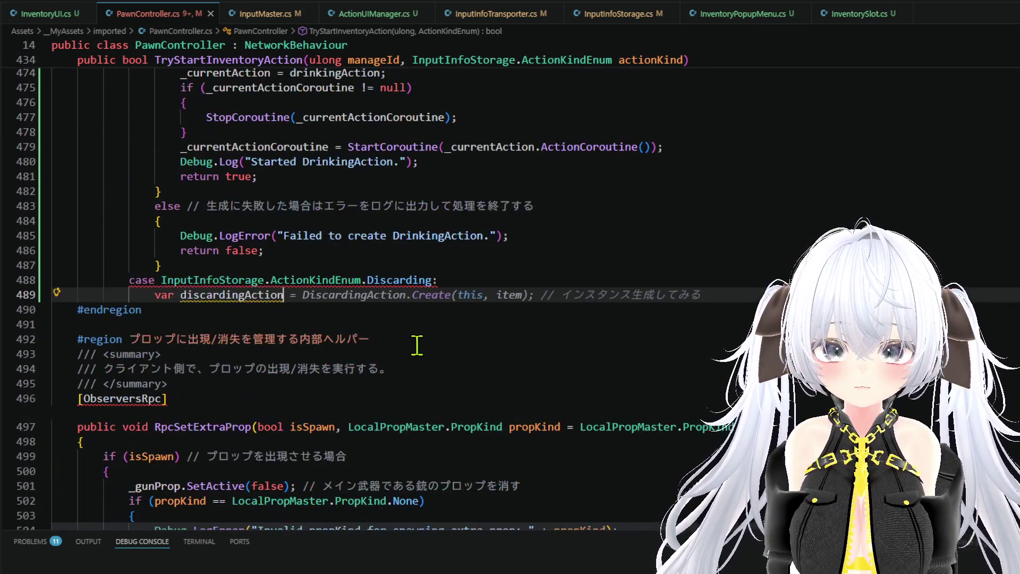
{"action": "scroll", "coordinate": [435, 329], "scroll_direction": "up", "scroll_amount": 1}
{"action": "scroll", "coordinate": [505, 324], "scroll_direction": "up", "scroll_amount": 6}
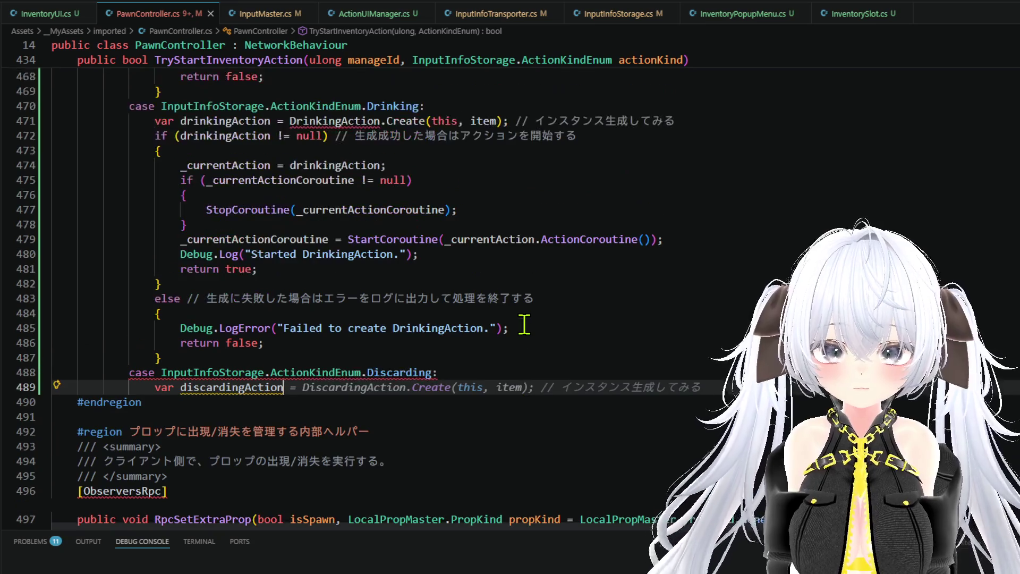
{"action": "scroll", "coordinate": [526, 321], "scroll_direction": "up", "scroll_amount": 7}
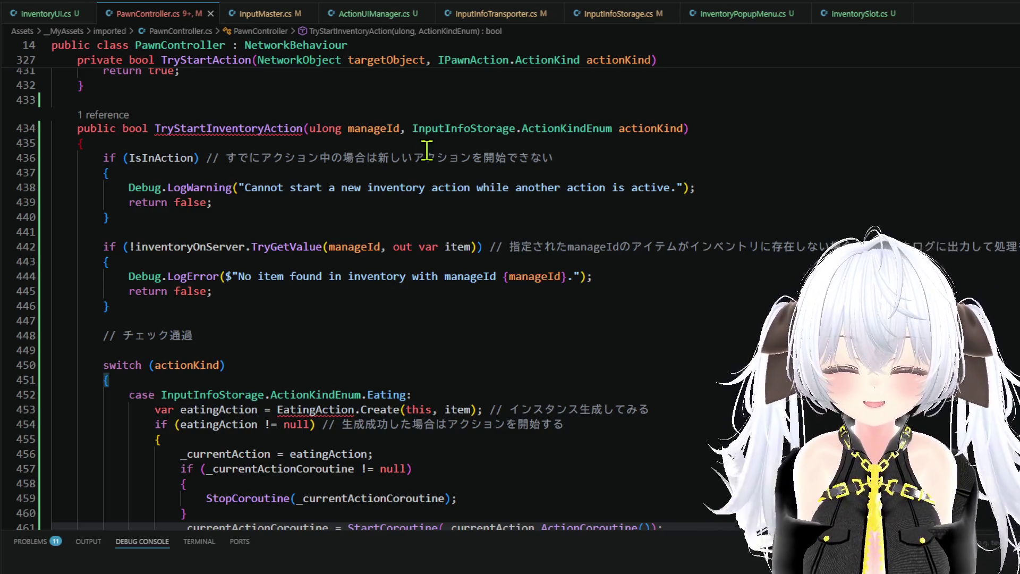
{"action": "left_click", "coordinate": [393, 318]}
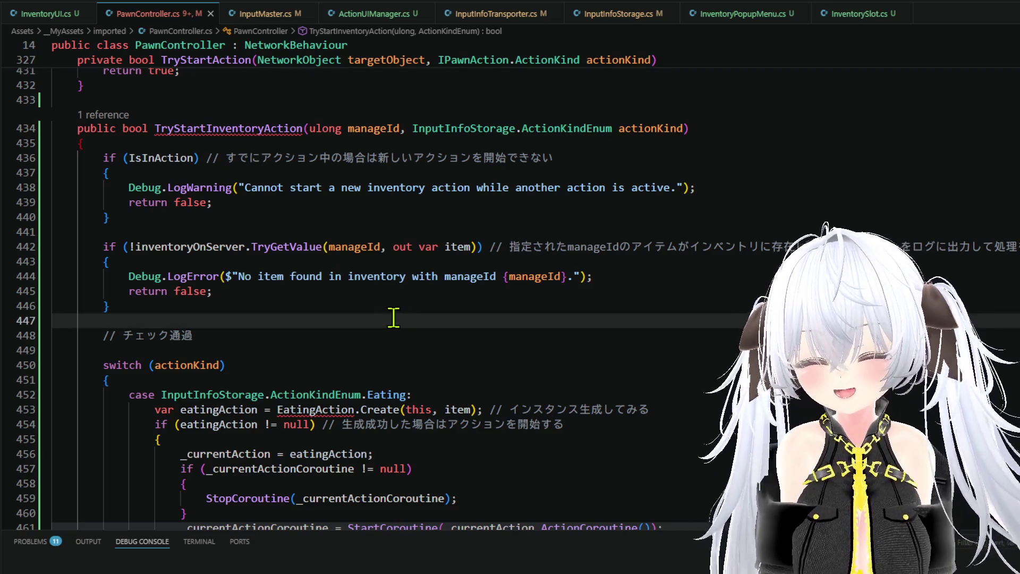
{"action": "scroll", "coordinate": [423, 308], "scroll_direction": "down", "scroll_amount": 2}
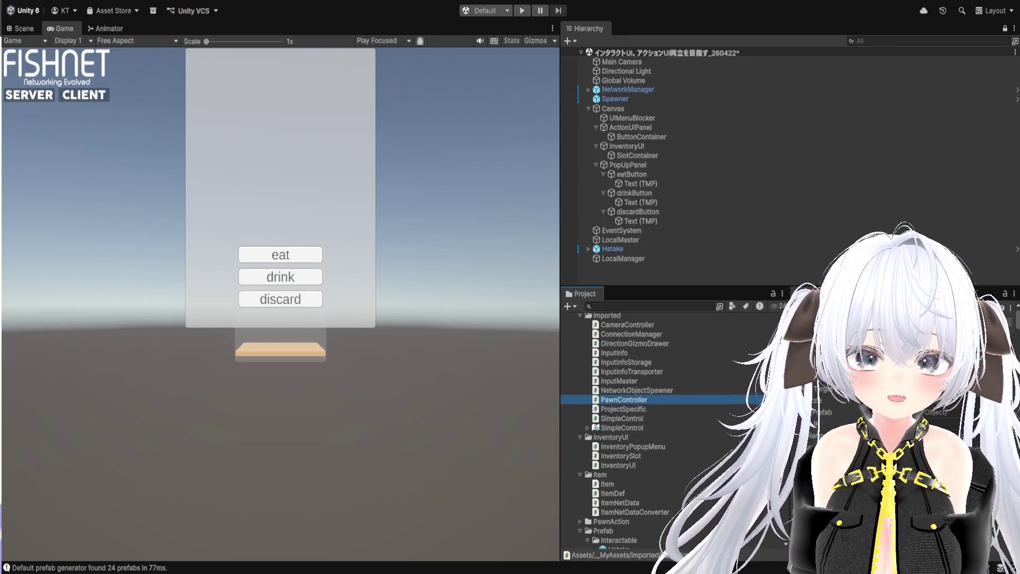
Step: Collapse the imported, InventoryUI and Item folders, create an EatingAction script in PawnAction, and open it
{"action": "scroll", "coordinate": [616, 430], "scroll_direction": "up", "scroll_amount": 3}
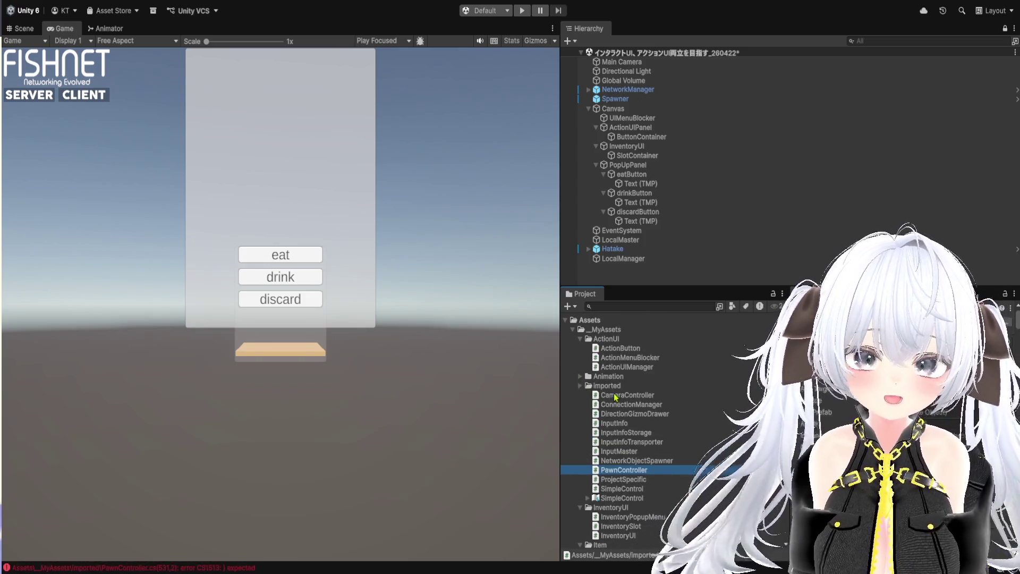
{"action": "left_click", "coordinate": [580, 386]}
{"action": "left_click", "coordinate": [580, 395]}
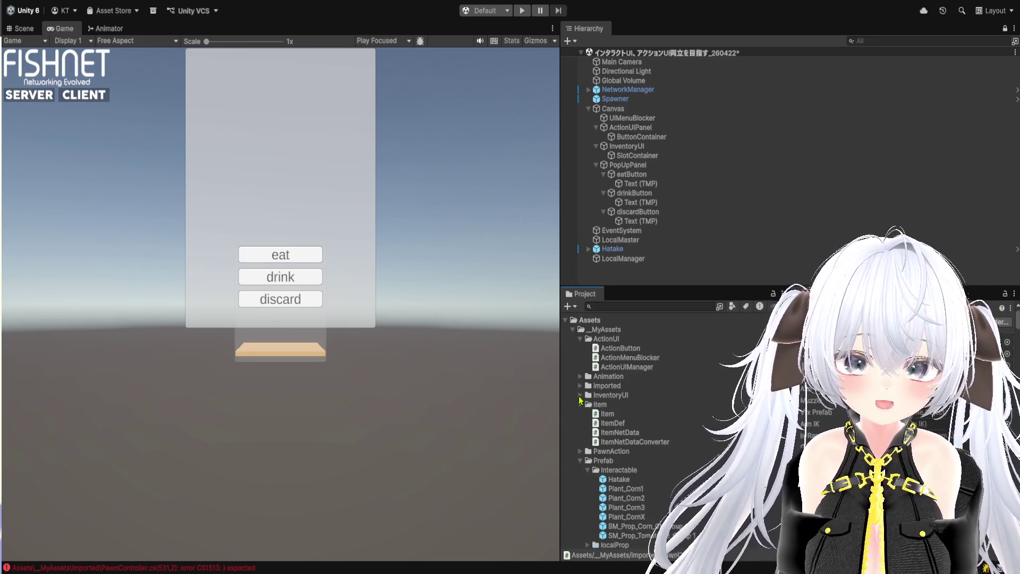
{"action": "left_click", "coordinate": [580, 405]}
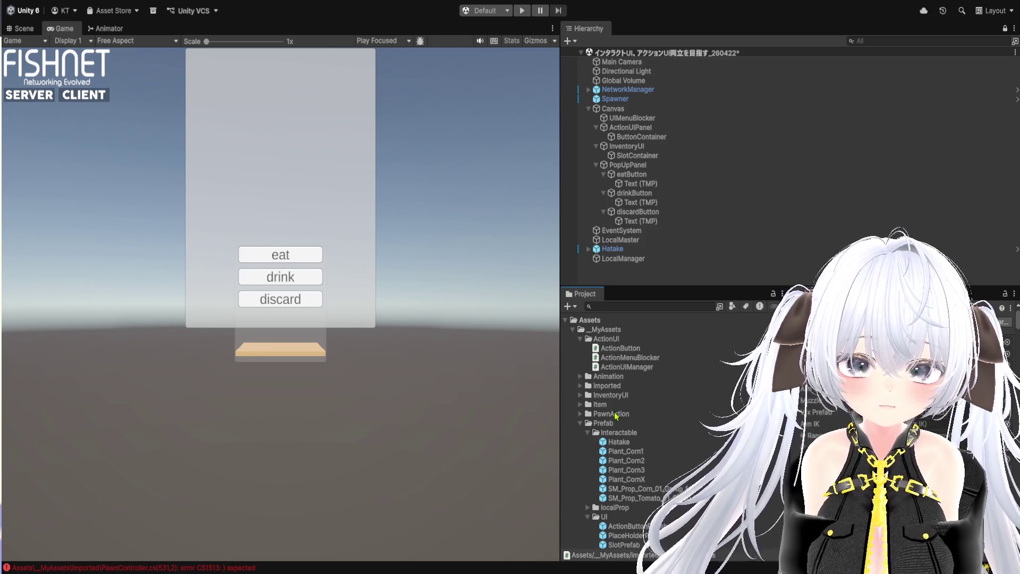
{"action": "left_click", "coordinate": [580, 414]}
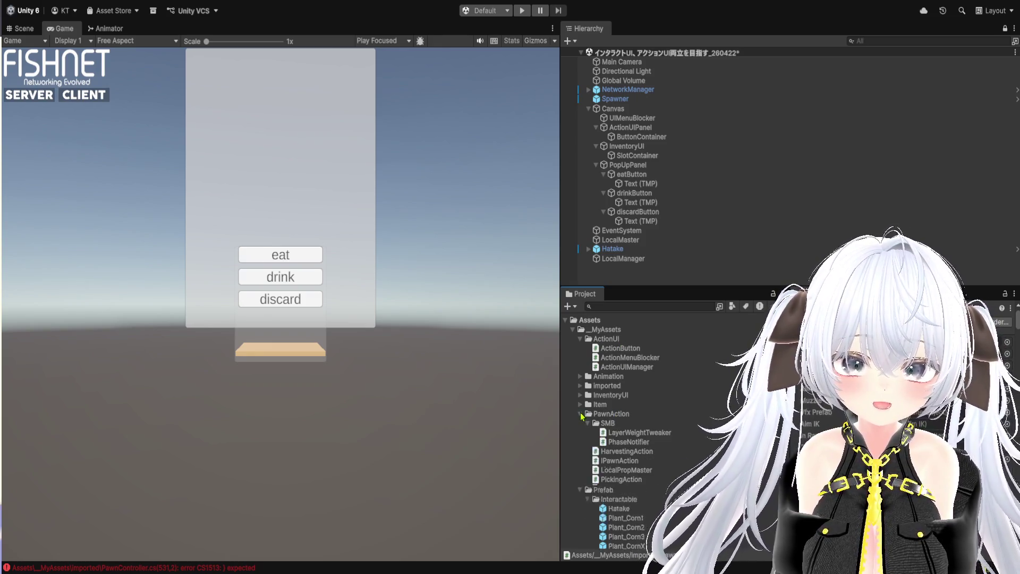
{"action": "left_click", "coordinate": [603, 415]}
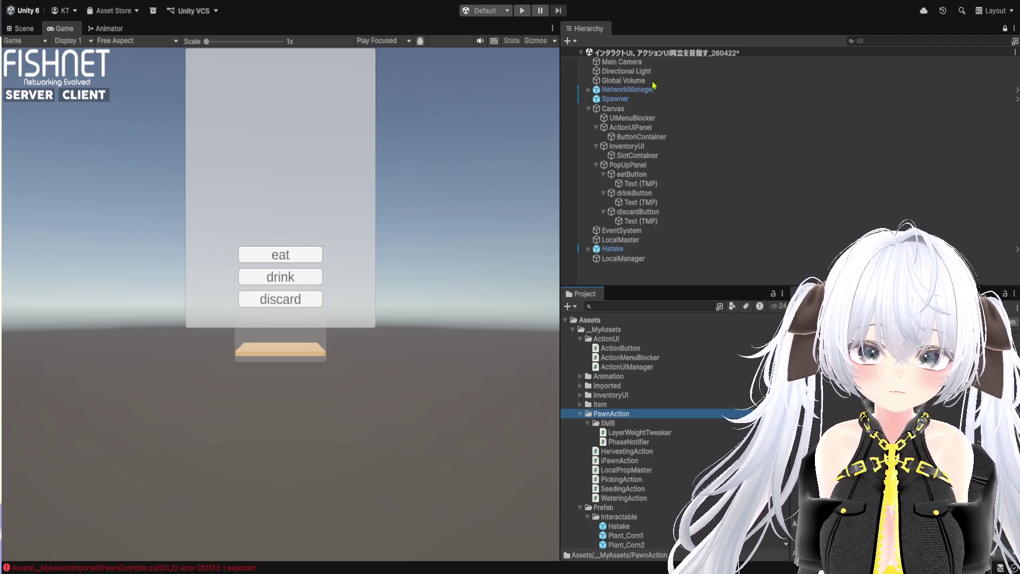
{"action": "type", "text": "EatingAction"}
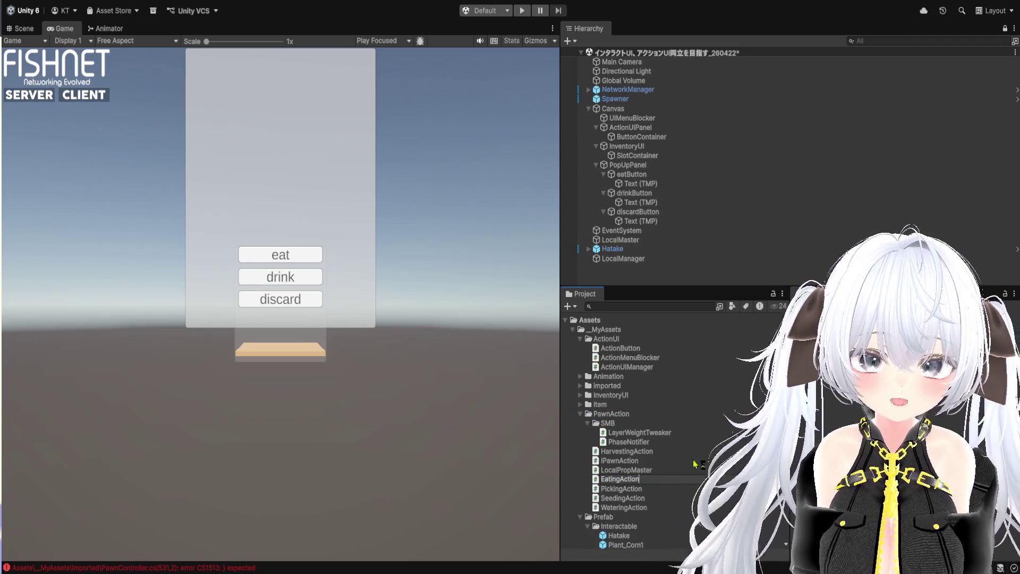
{"action": "key", "text": "Return"}
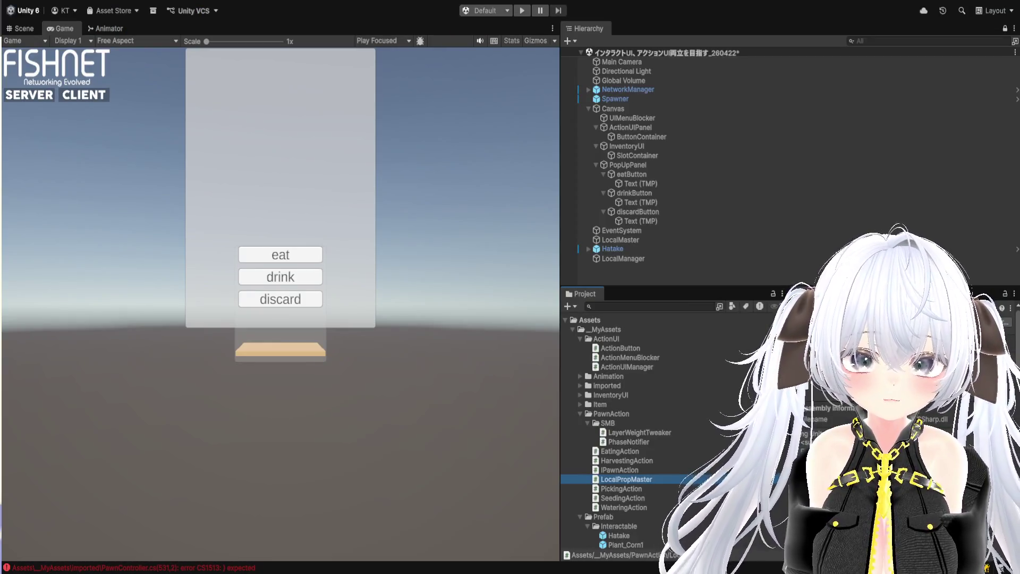
{"action": "double_click", "coordinate": [619, 451]}
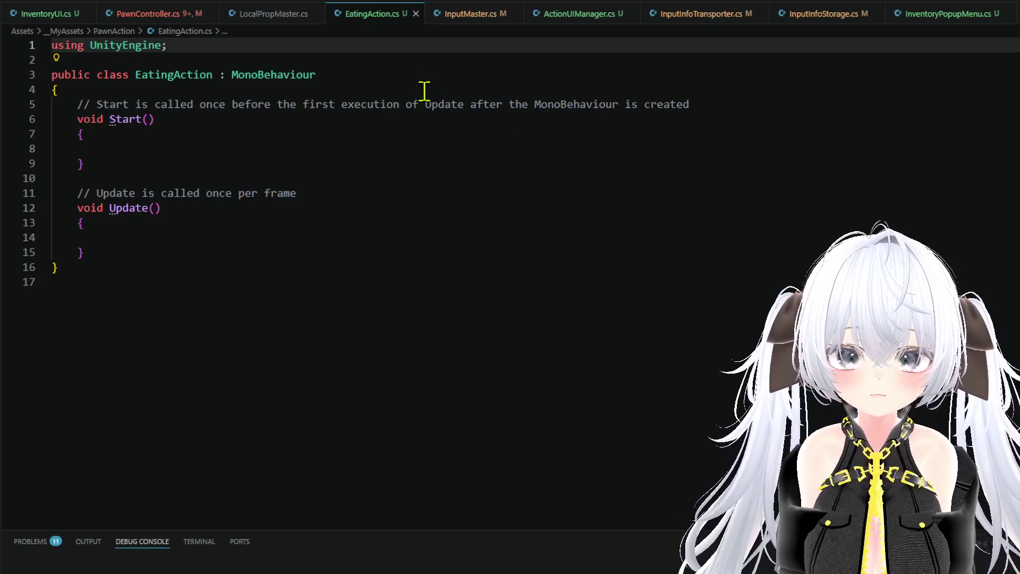
Step: Order tabs EatingAction.cs then LocalPropMaster.cs, open PickingAction.cs, and close all tabs to its right
{"action": "left_click_drag", "start_coordinate": [365, 21], "coordinate": [44, 17]}
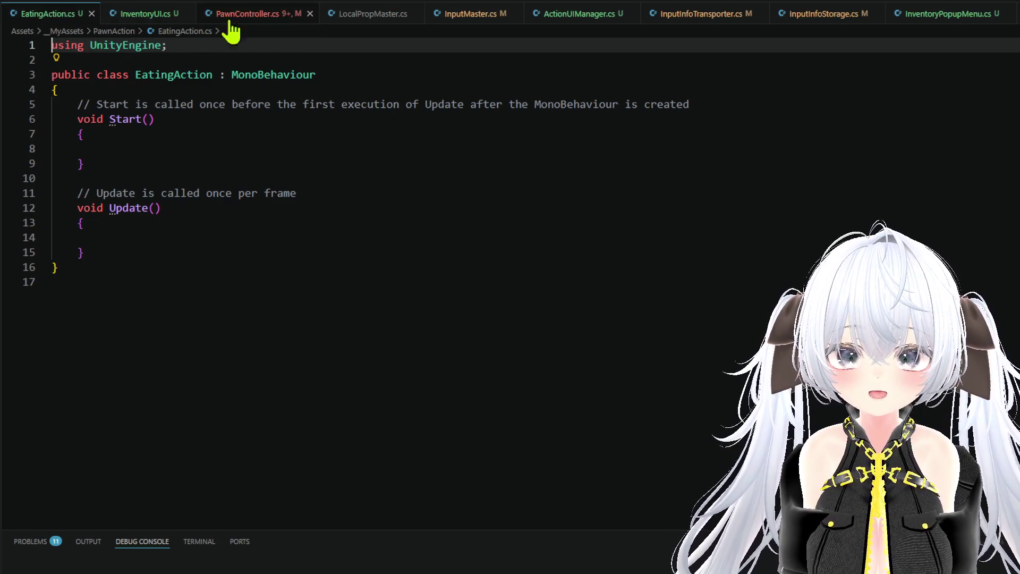
{"action": "left_click_drag", "start_coordinate": [357, 14], "coordinate": [129, 30]}
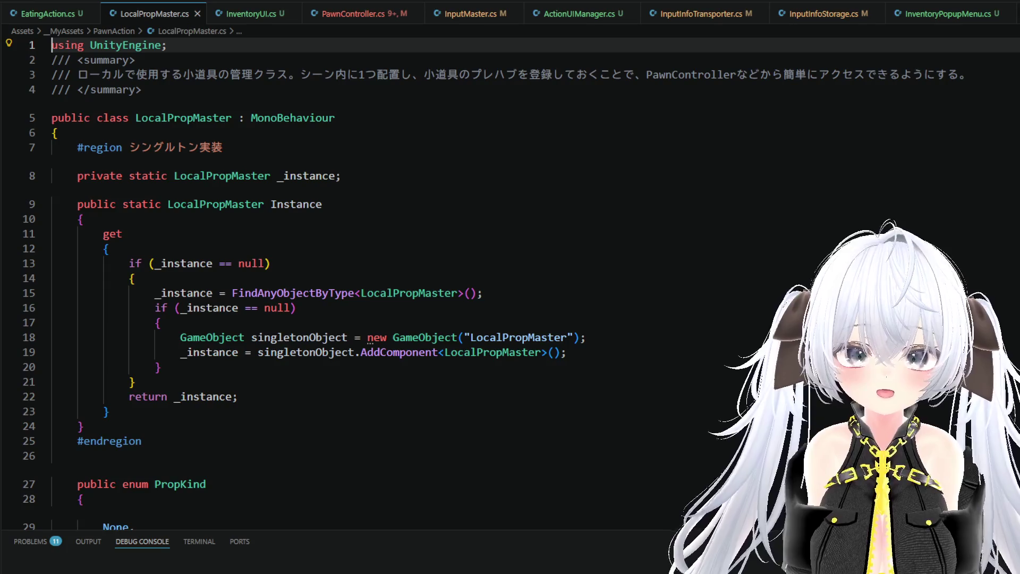
{"action": "key", "text": "alt+Tab"}
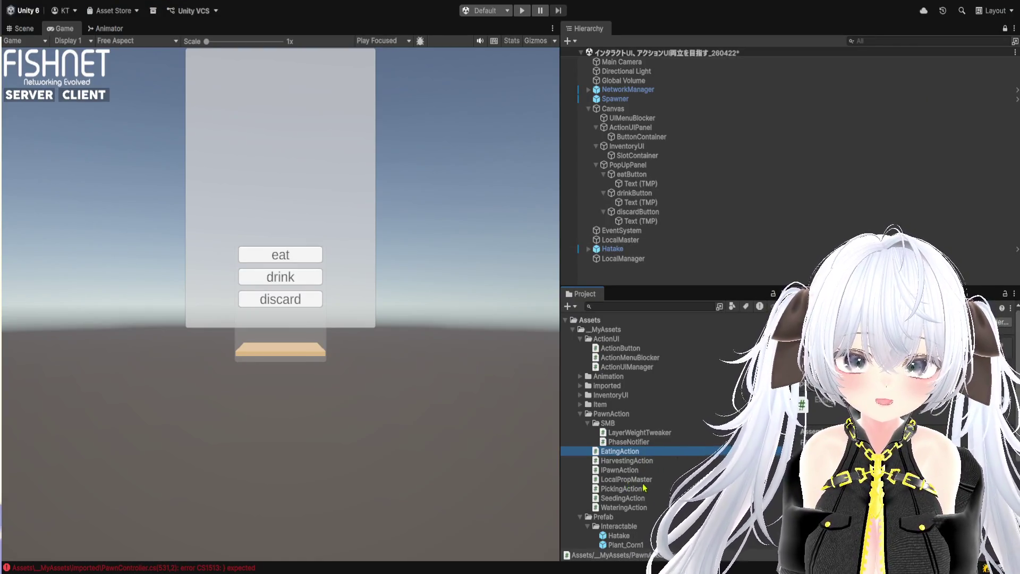
{"action": "scroll", "coordinate": [649, 479], "scroll_direction": "down", "scroll_amount": 2}
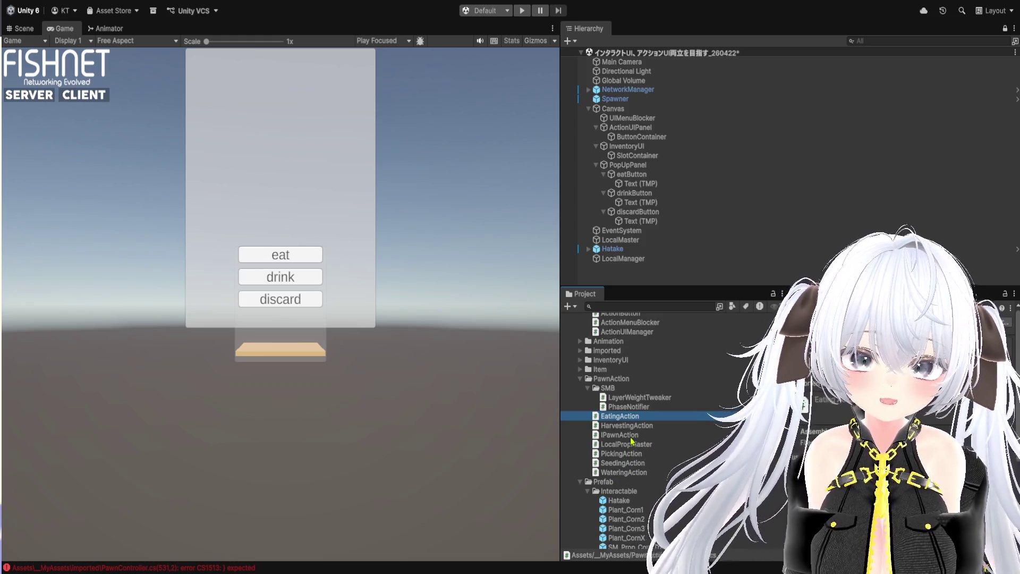
{"action": "double_click", "coordinate": [634, 455]}
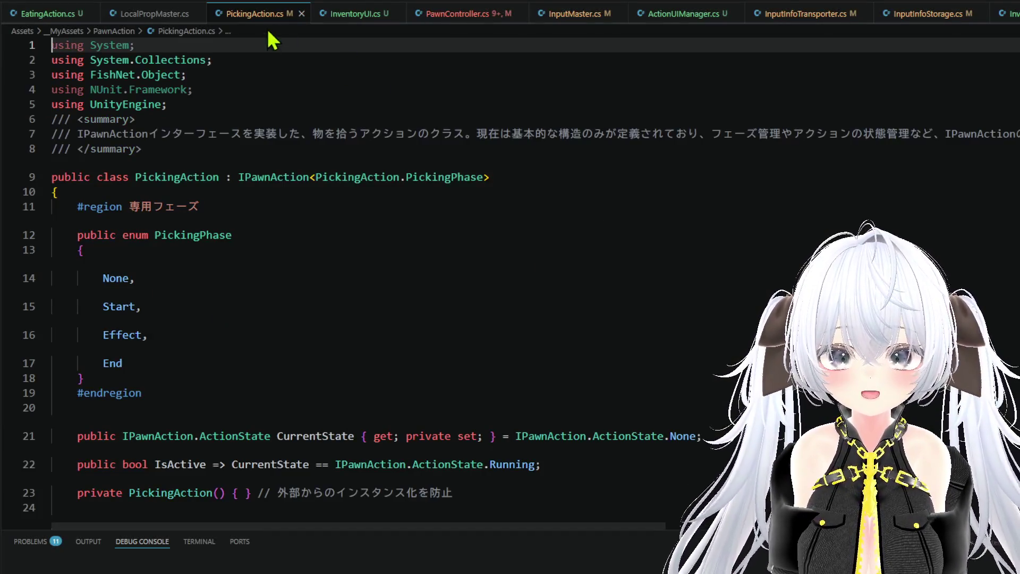
{"action": "right_click", "coordinate": [268, 16]}
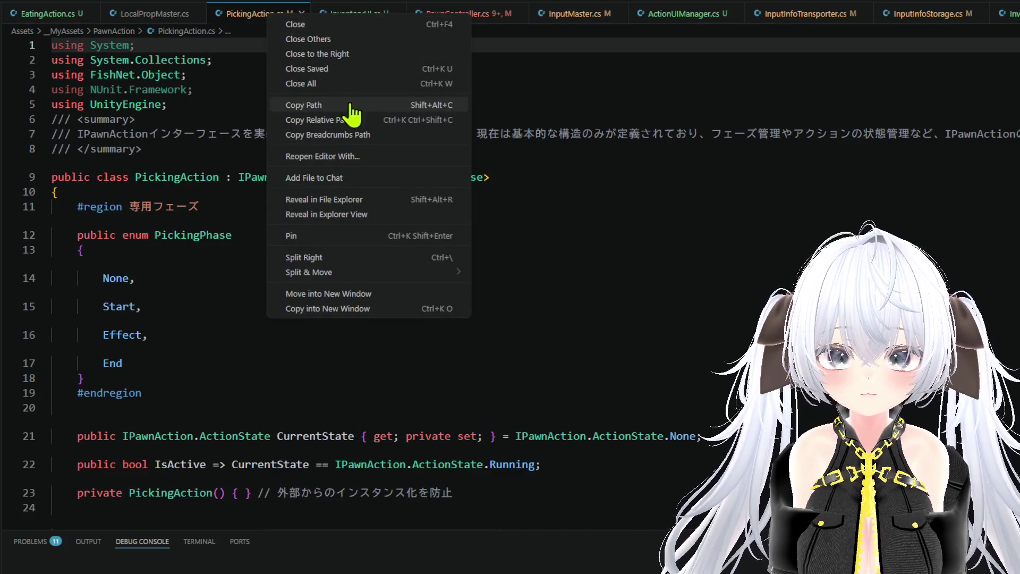
{"action": "left_click", "coordinate": [349, 55]}
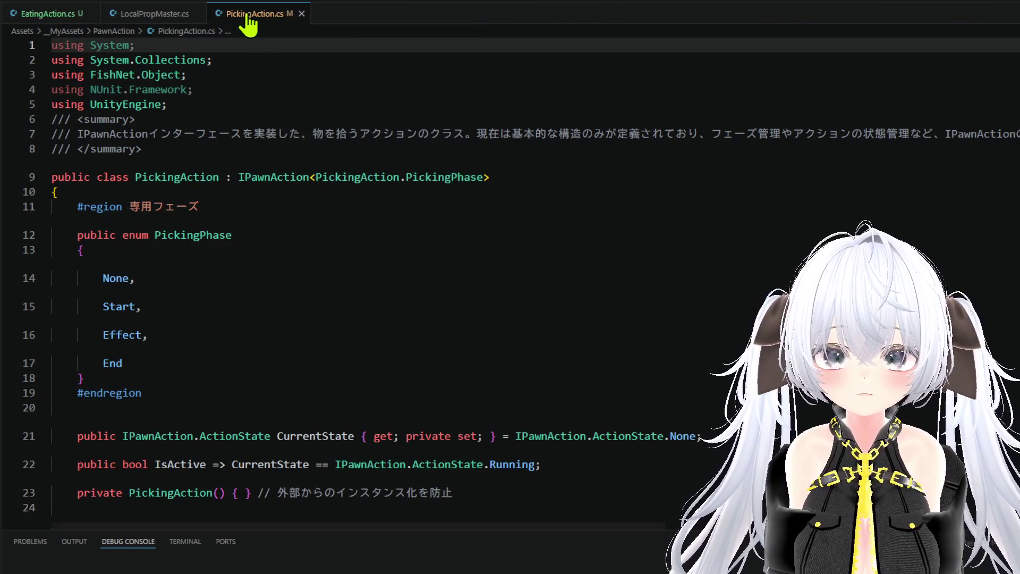